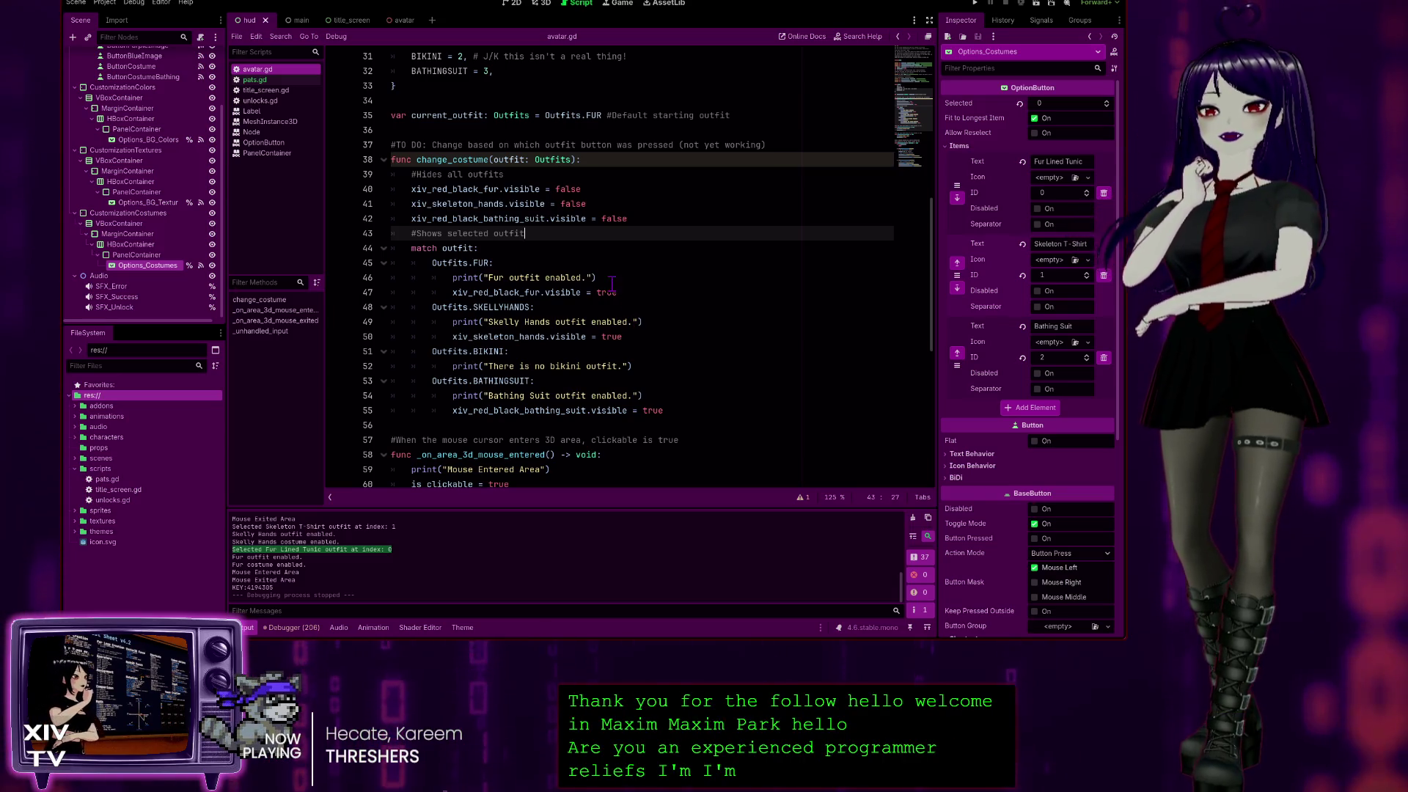
Find the commented-out current_outfit line near the top of avatar.gd.
{"action": "left_click", "coordinate": [605, 193]}
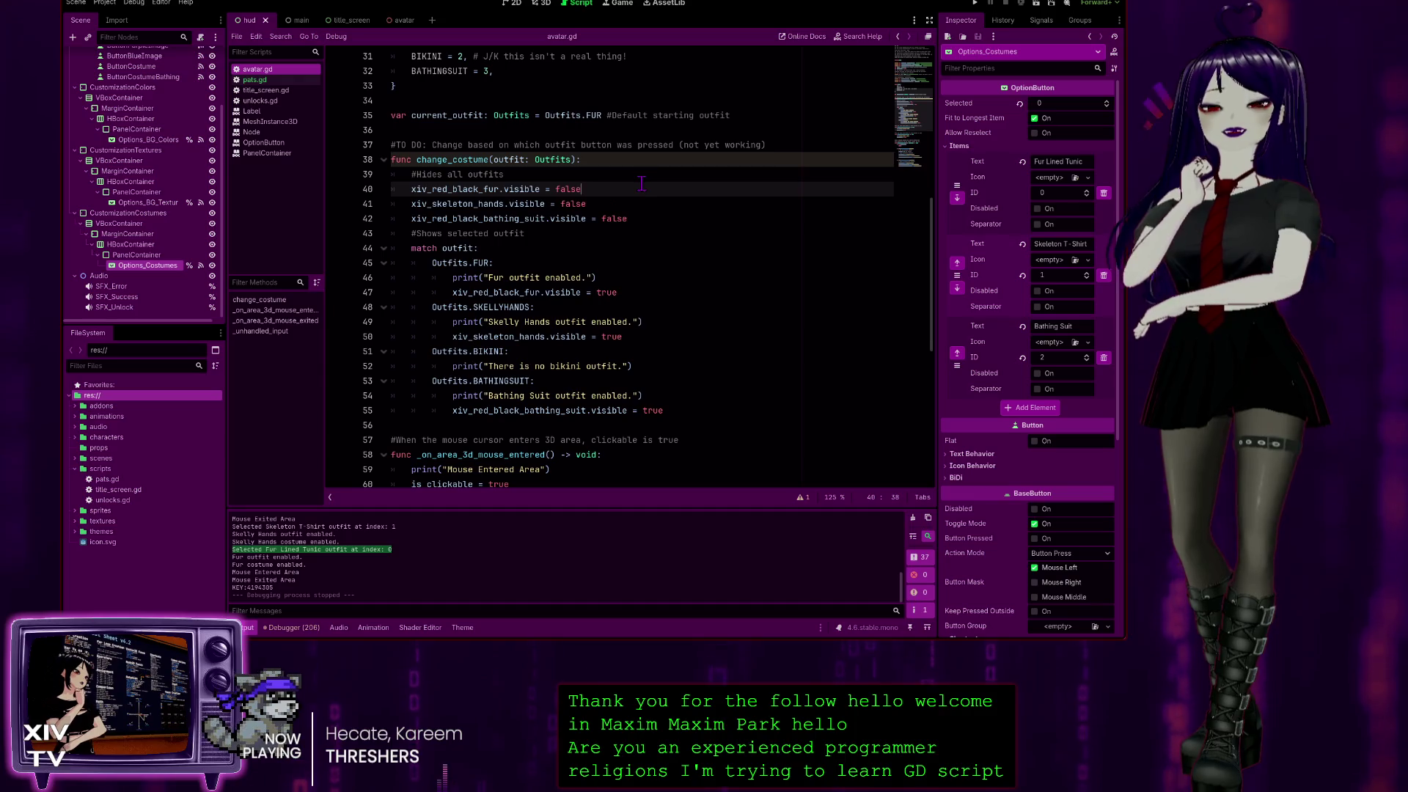
{"action": "scroll", "coordinate": [641, 183], "scroll_direction": "up", "scroll_amount": 1}
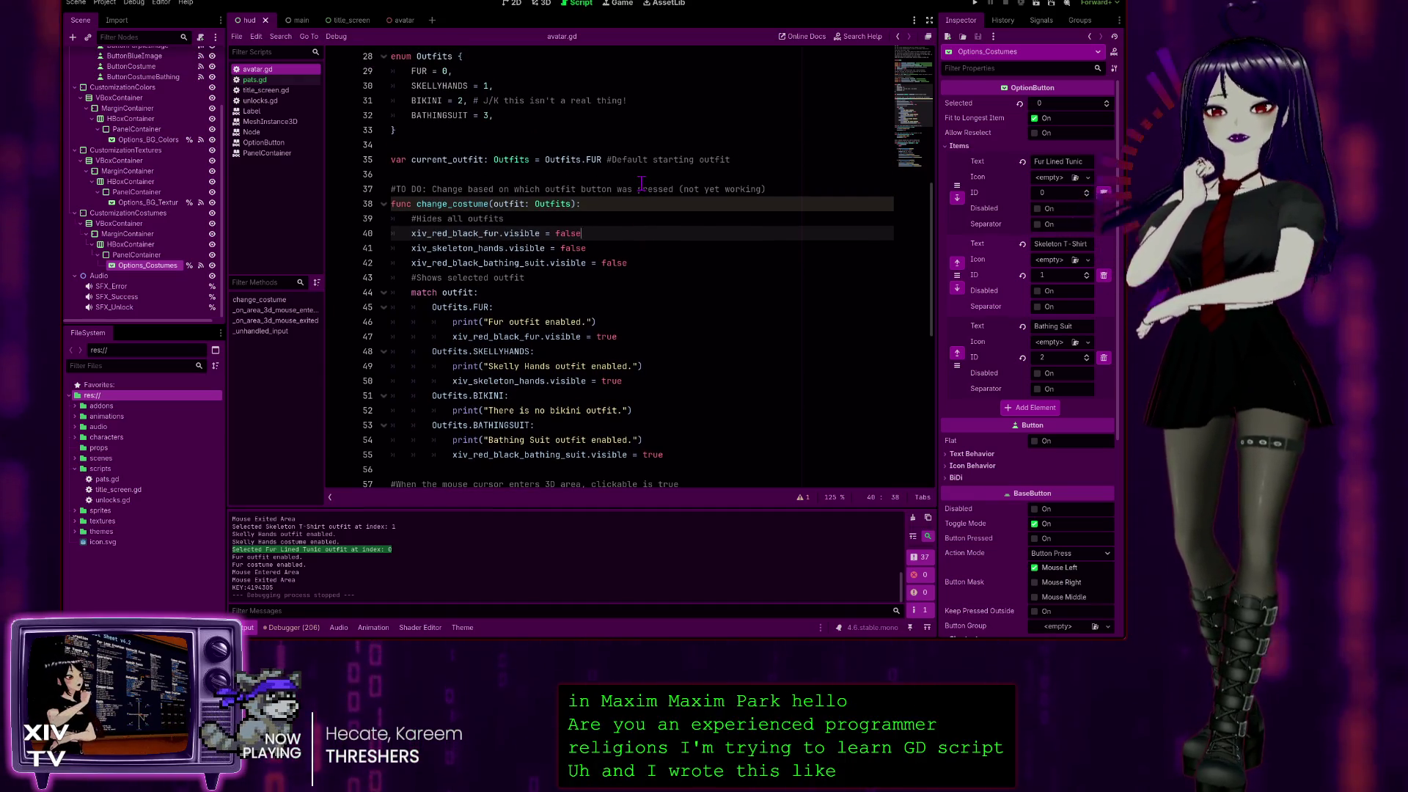
{"action": "scroll", "coordinate": [574, 262], "scroll_direction": "up", "scroll_amount": 2}
{"action": "scroll", "coordinate": [574, 263], "scroll_direction": "up", "scroll_amount": 2}
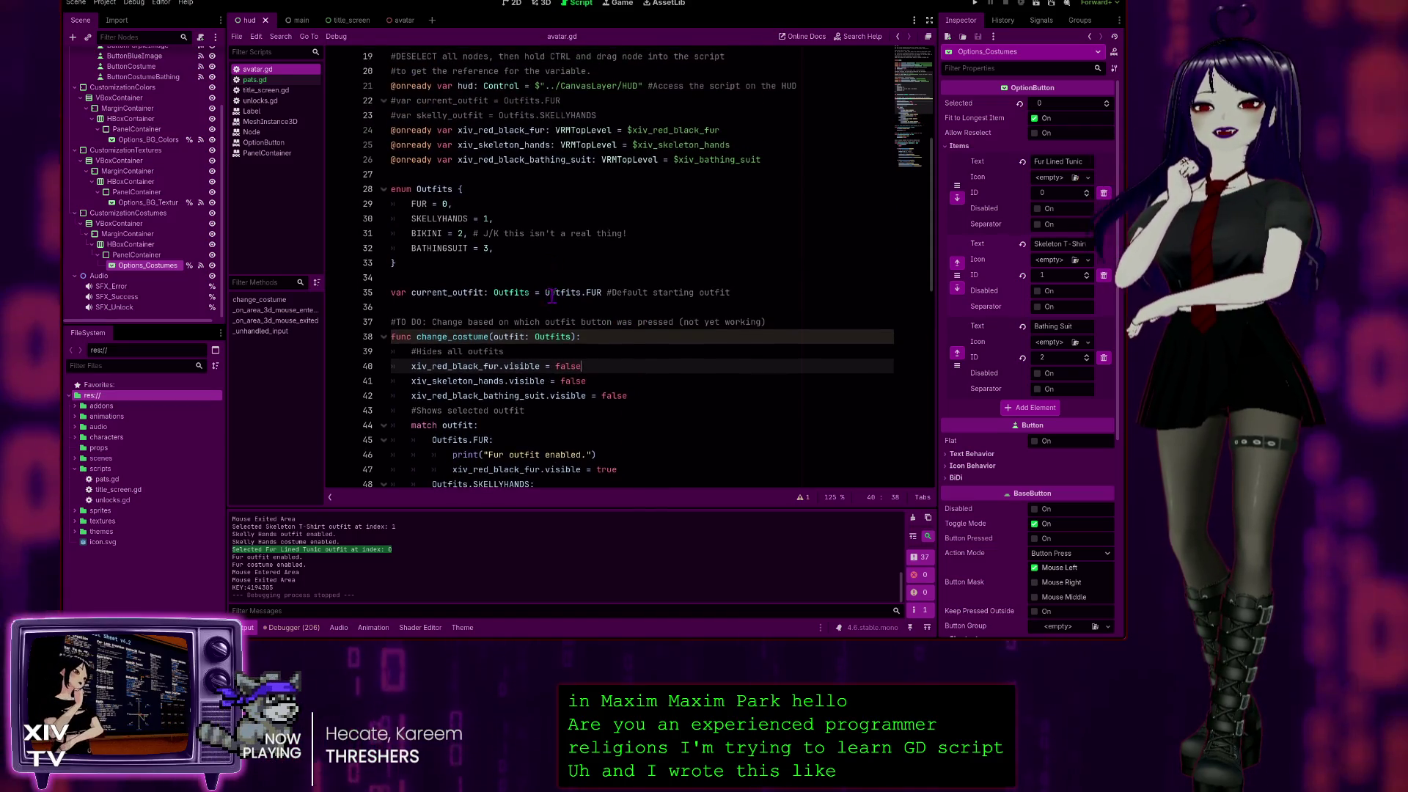
{"action": "scroll", "coordinate": [506, 272], "scroll_direction": "down", "scroll_amount": 3}
{"action": "scroll", "coordinate": [506, 271], "scroll_direction": "up", "scroll_amount": 1}
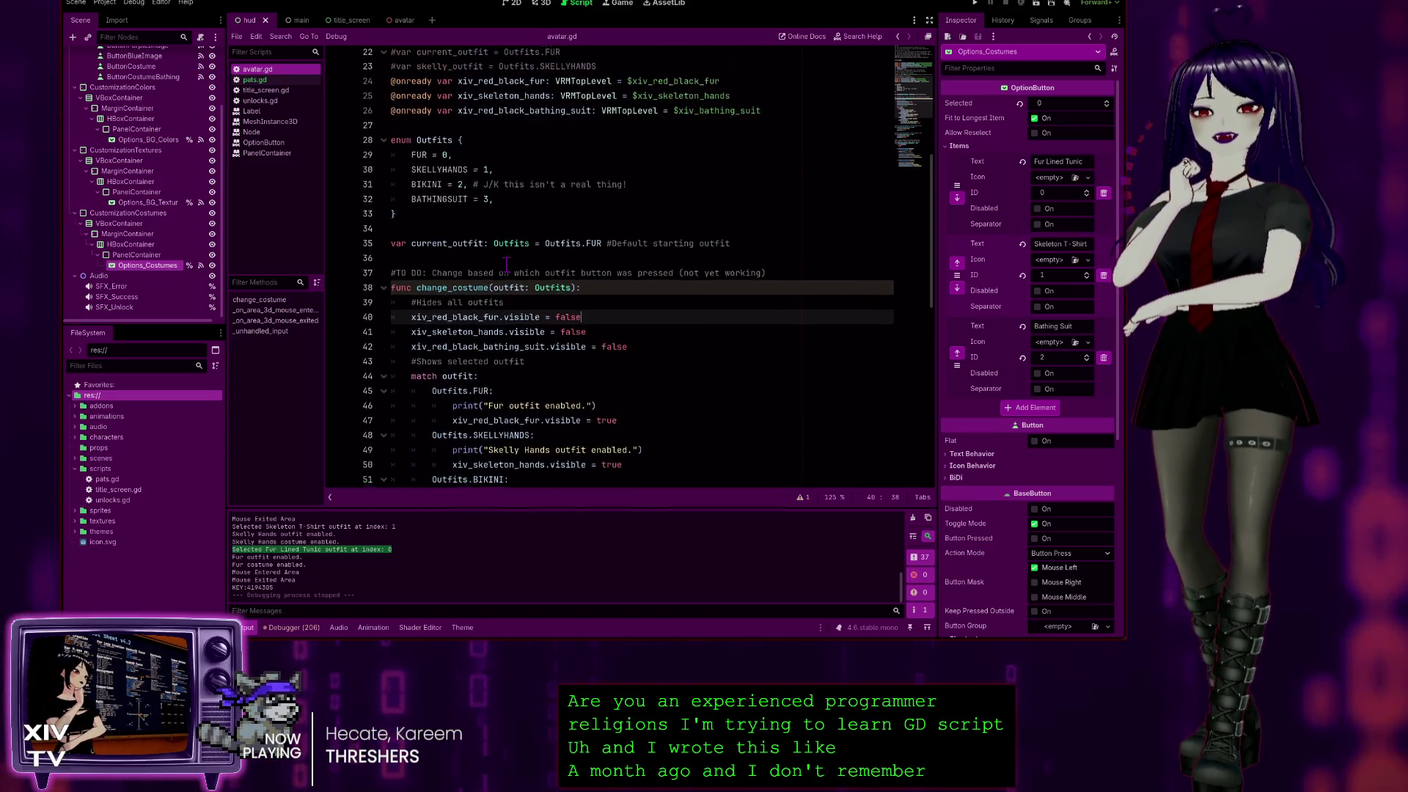
{"action": "left_click", "coordinate": [513, 85]}
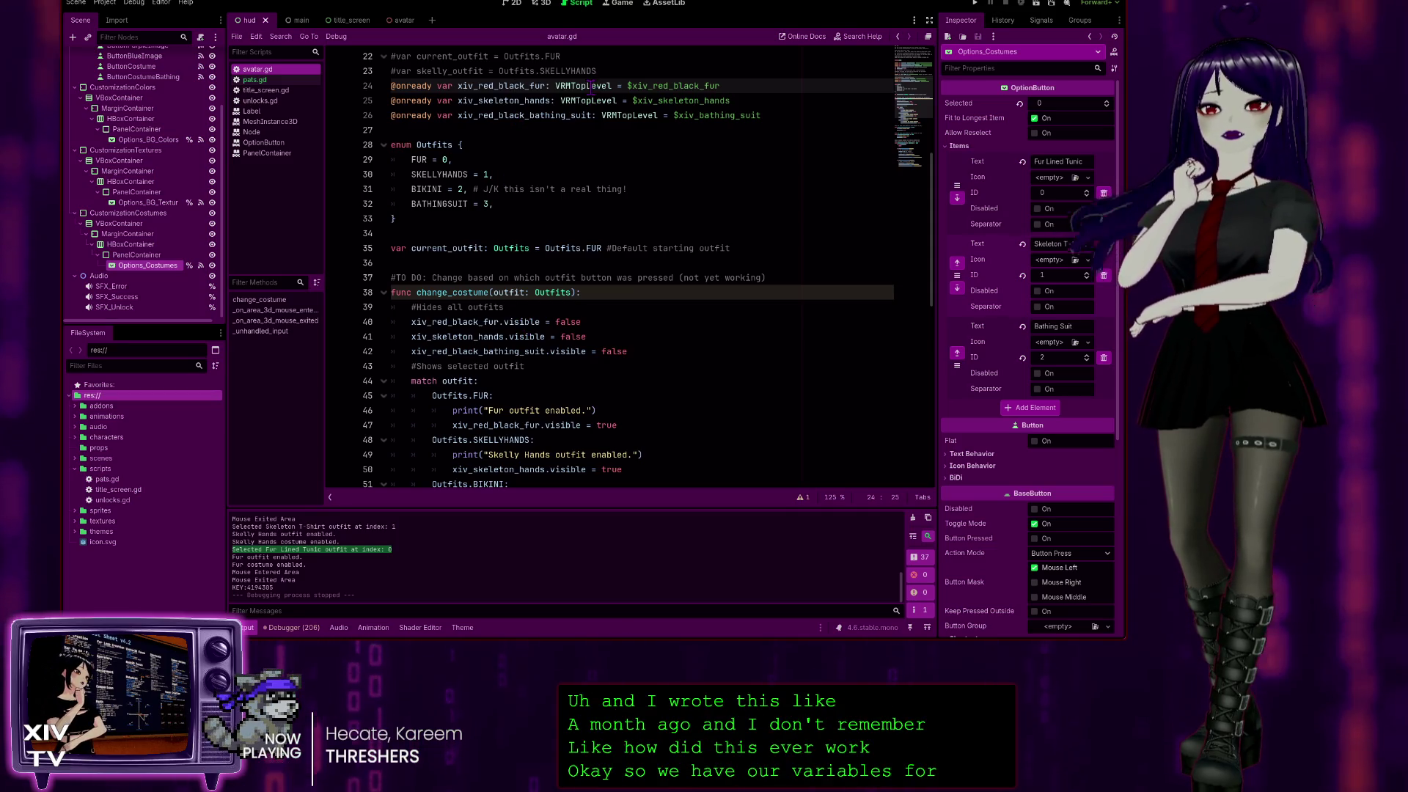
{"action": "scroll", "coordinate": [495, 135], "scroll_direction": "up", "scroll_amount": 2}
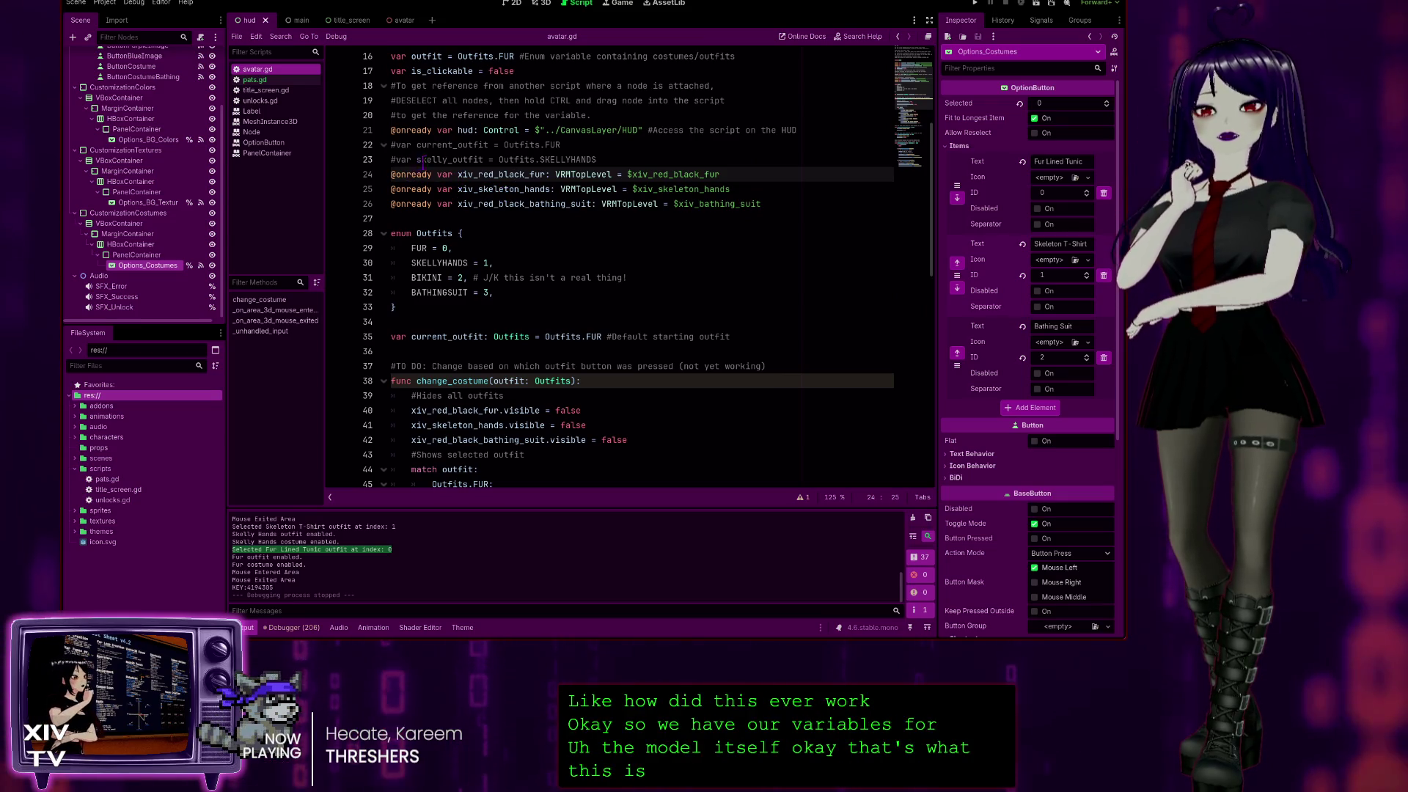
{"action": "left_click", "coordinate": [458, 145]}
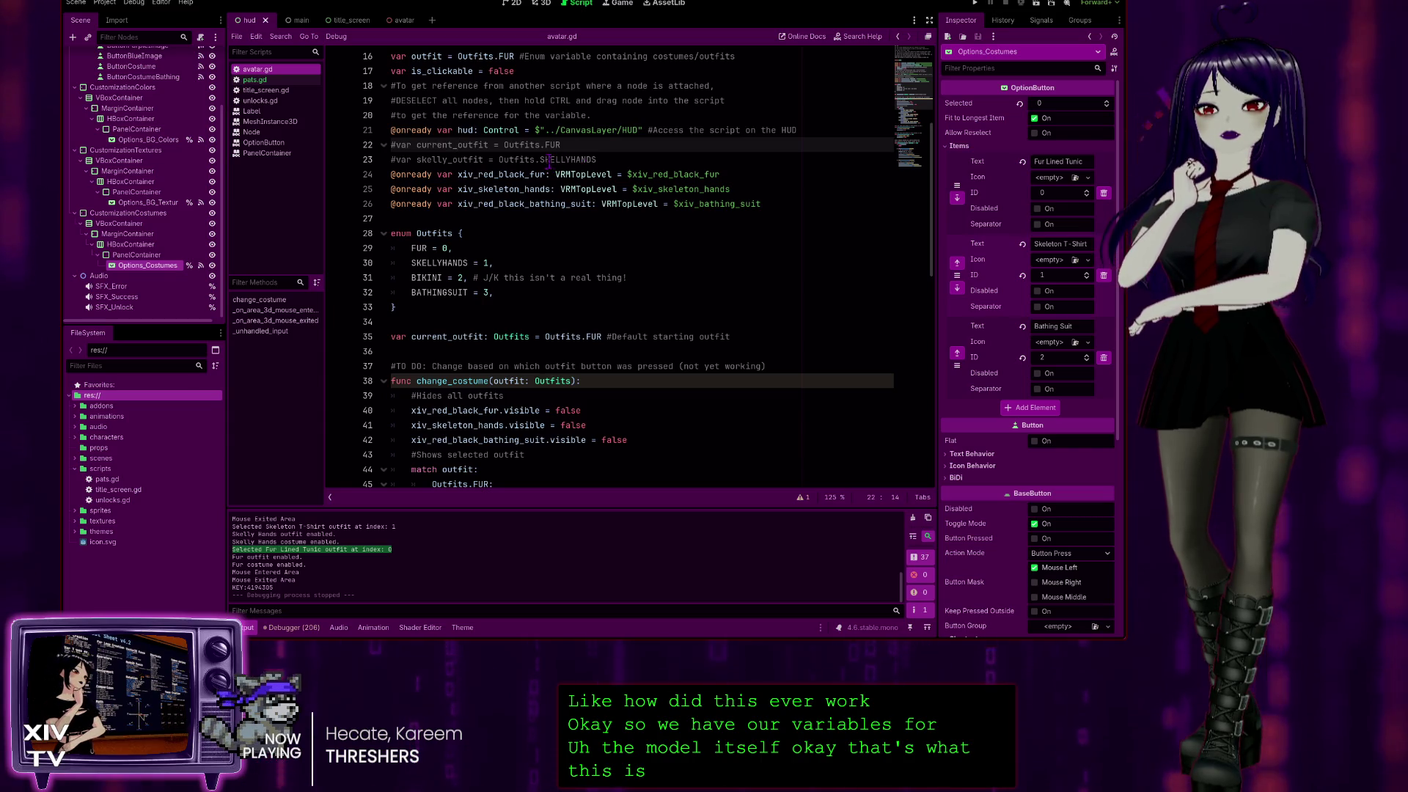
Delete the commented #var current_outfit and skelly_outfit lines 22–23.
{"action": "scroll", "coordinate": [482, 152], "scroll_direction": "down", "scroll_amount": 2}
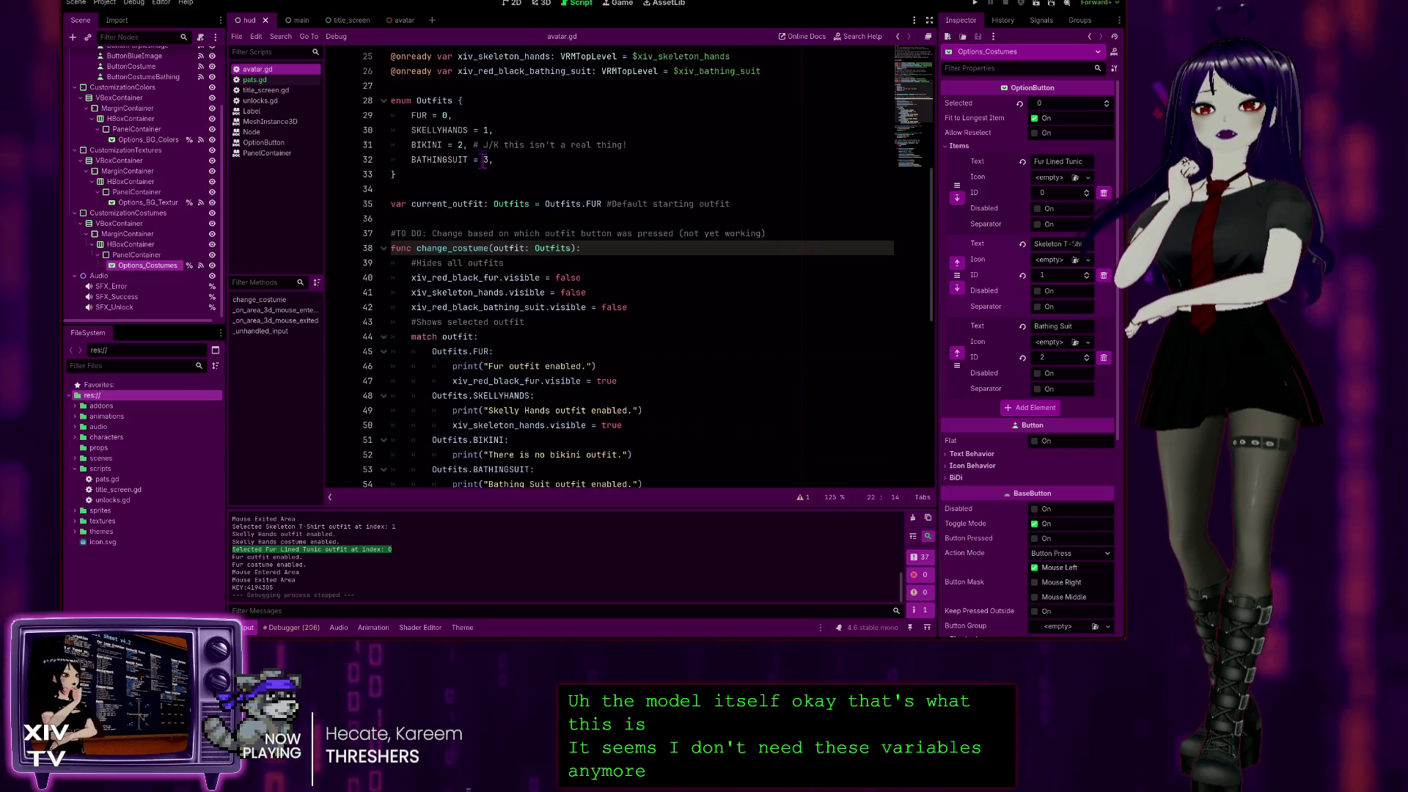
{"action": "scroll", "coordinate": [536, 303], "scroll_direction": "up", "scroll_amount": 1}
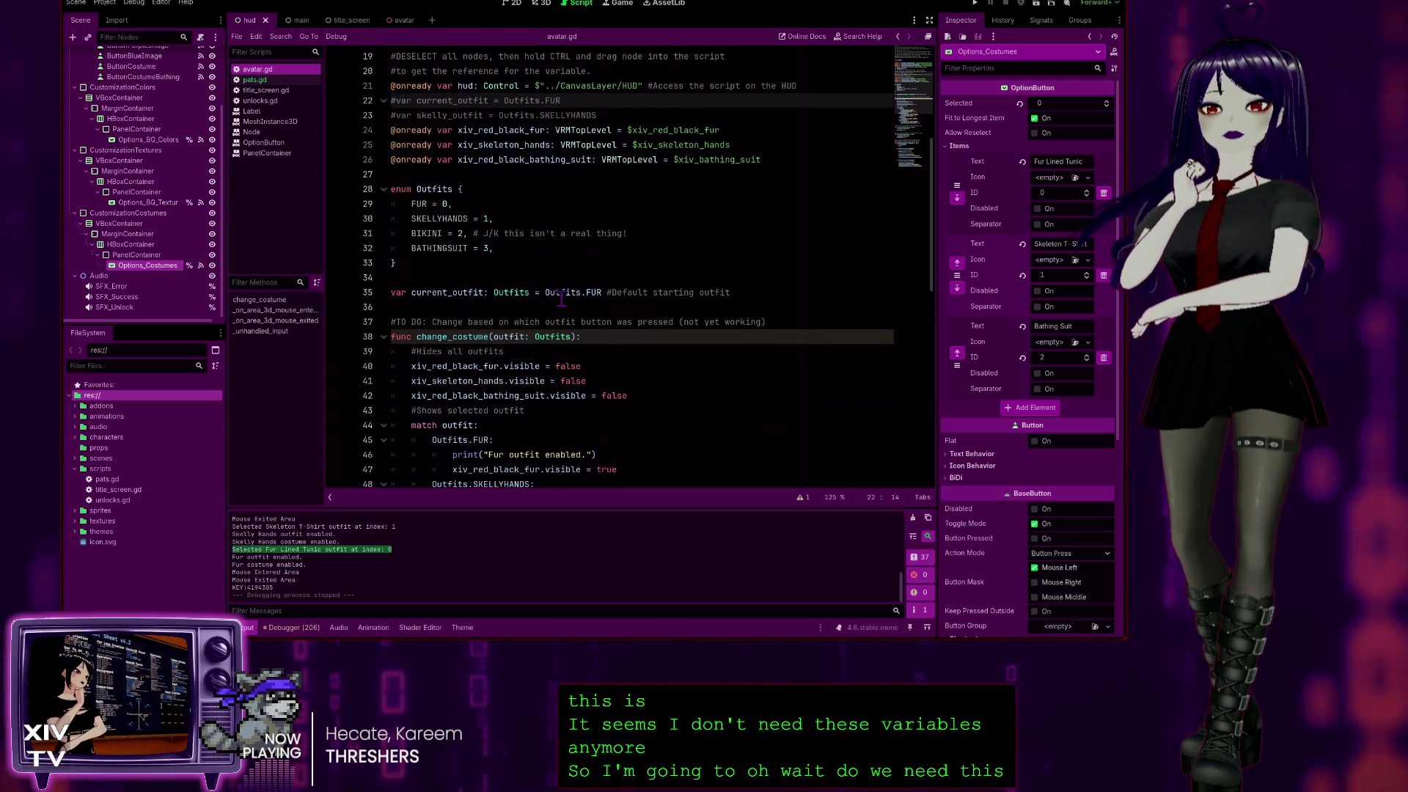
{"action": "scroll", "coordinate": [645, 242], "scroll_direction": "up", "scroll_amount": 1}
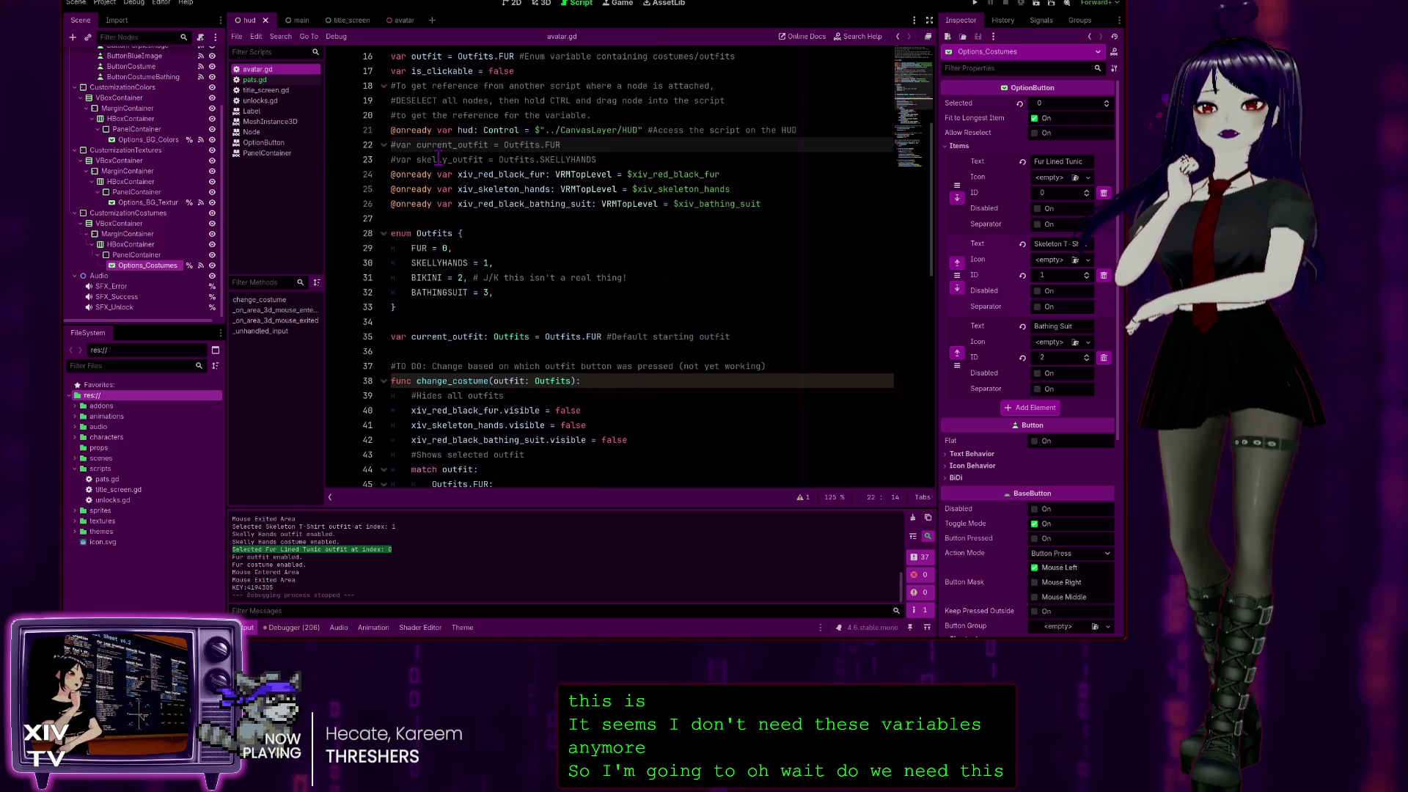
{"action": "left_click_drag", "start_coordinate": [650, 160], "coordinate": [337, 152]}
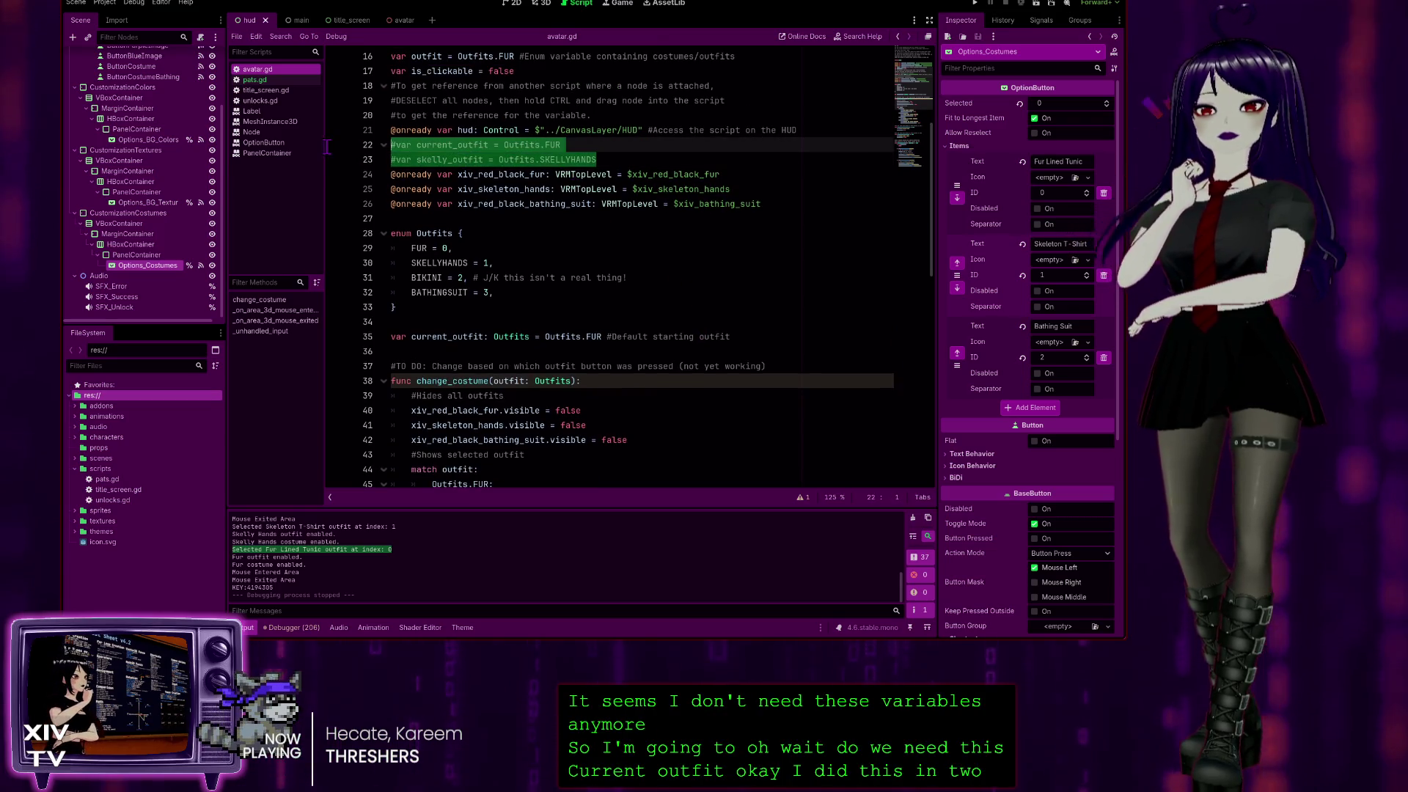
{"action": "key", "text": "BackSpace"}
{"action": "key", "text": "BackSpace"}
{"action": "scroll", "coordinate": [416, 121], "scroll_direction": "up", "scroll_amount": 2}
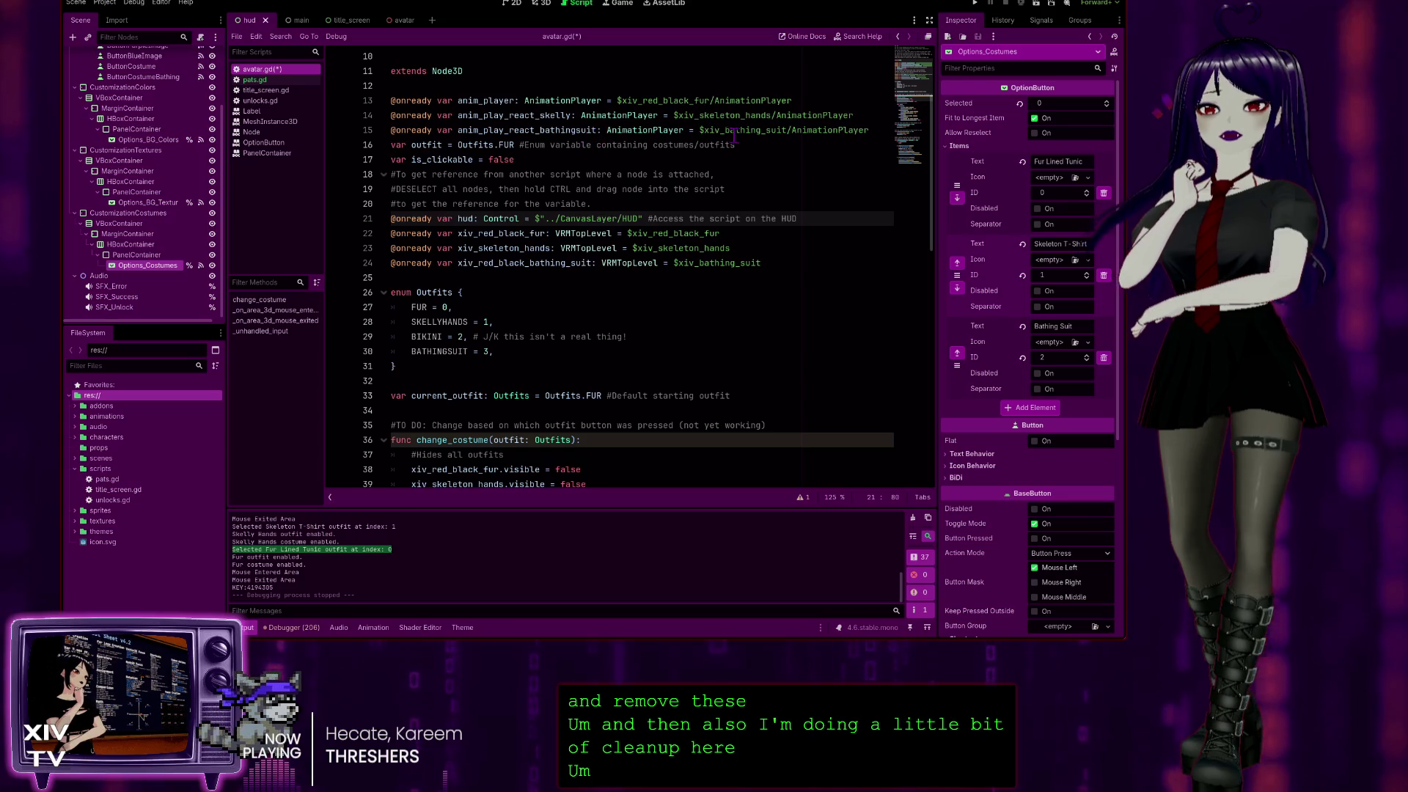
Delete the #TO DO comment on line 35 and its empty line above change_costume.
{"action": "scroll", "coordinate": [517, 140], "scroll_direction": "down", "scroll_amount": 2}
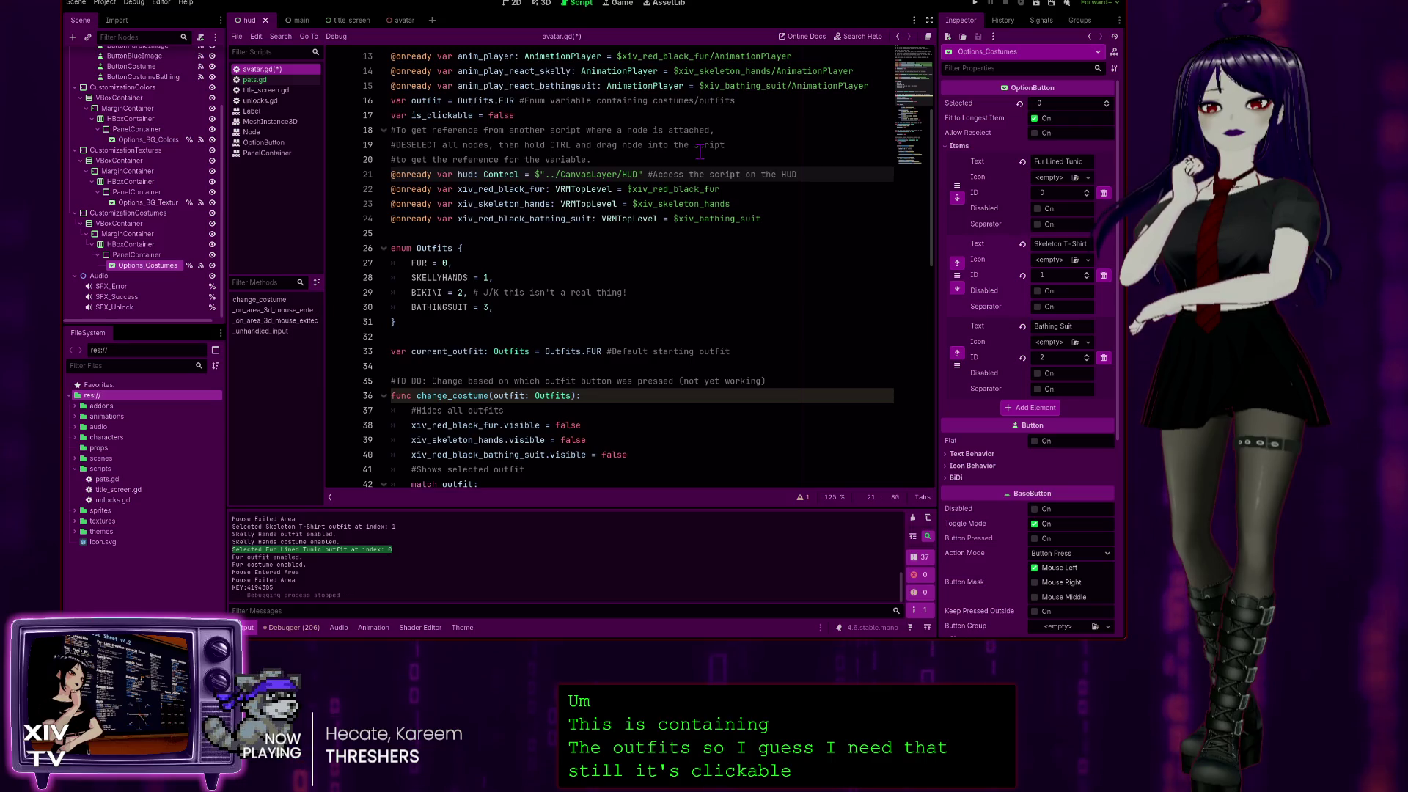
{"action": "scroll", "coordinate": [592, 152], "scroll_direction": "up", "scroll_amount": 3}
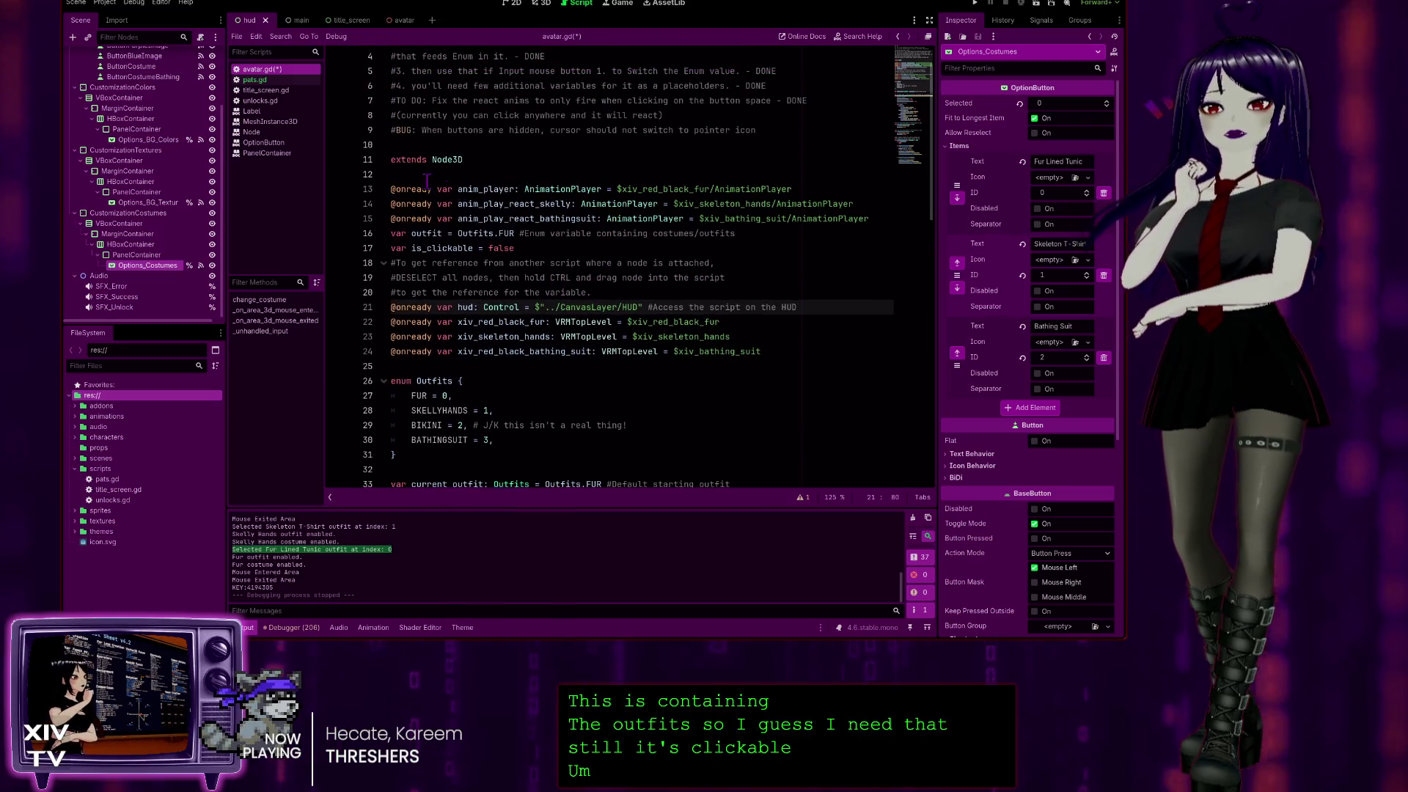
{"action": "scroll", "coordinate": [459, 182], "scroll_direction": "down", "scroll_amount": 3}
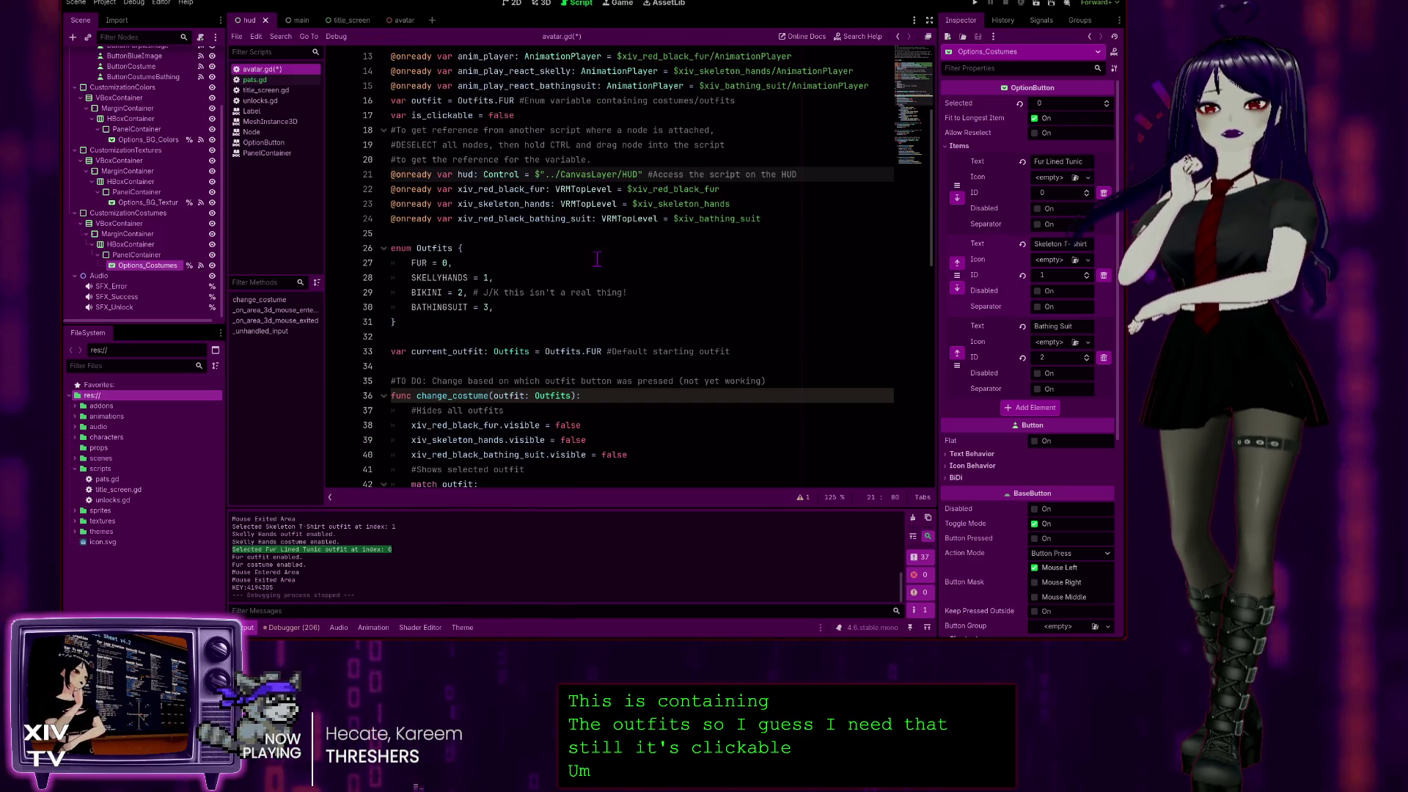
{"action": "scroll", "coordinate": [459, 221], "scroll_direction": "down", "scroll_amount": 1}
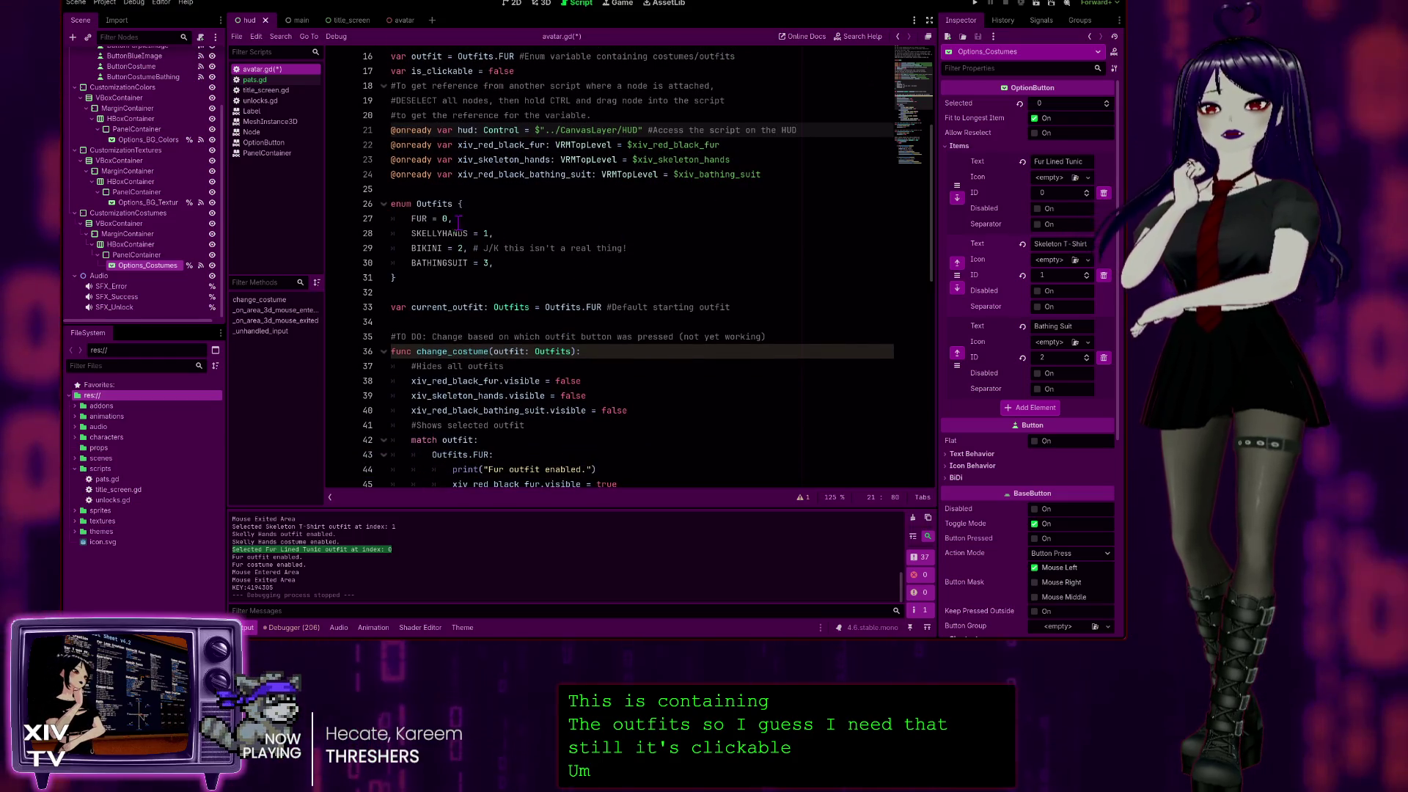
{"action": "scroll", "coordinate": [514, 228], "scroll_direction": "down", "scroll_amount": 5}
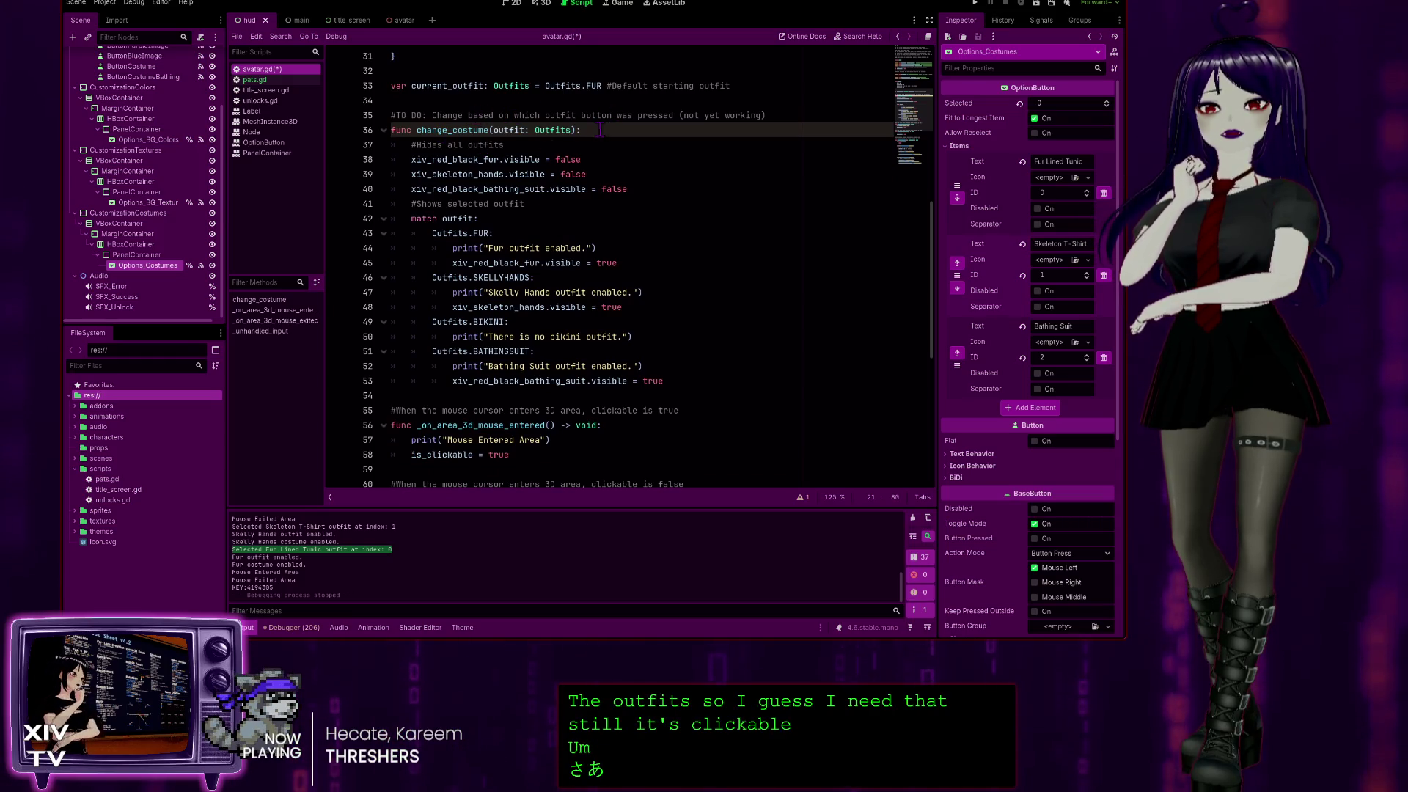
{"action": "left_click", "coordinate": [769, 116]}
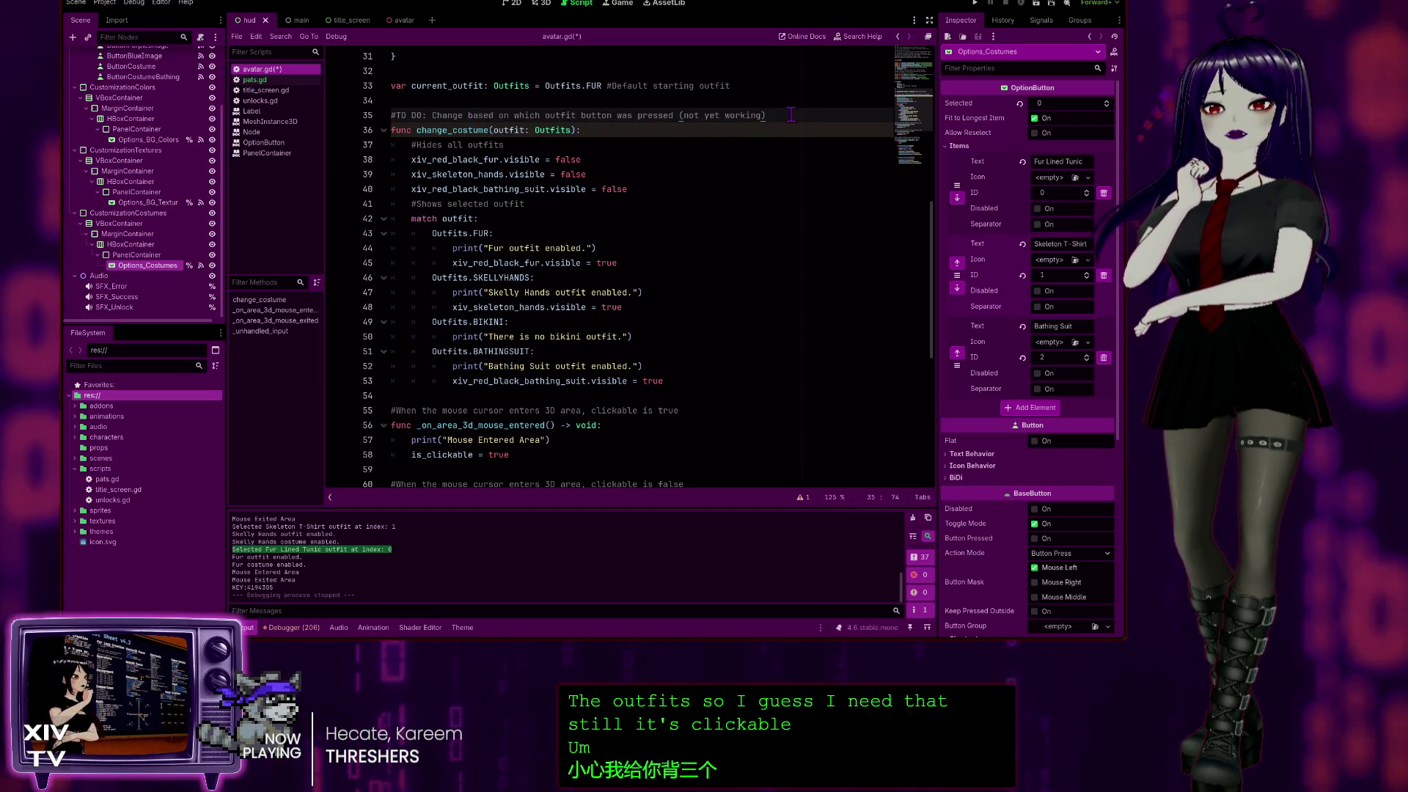
{"action": "left_click_drag", "start_coordinate": [791, 115], "coordinate": [391, 115]}
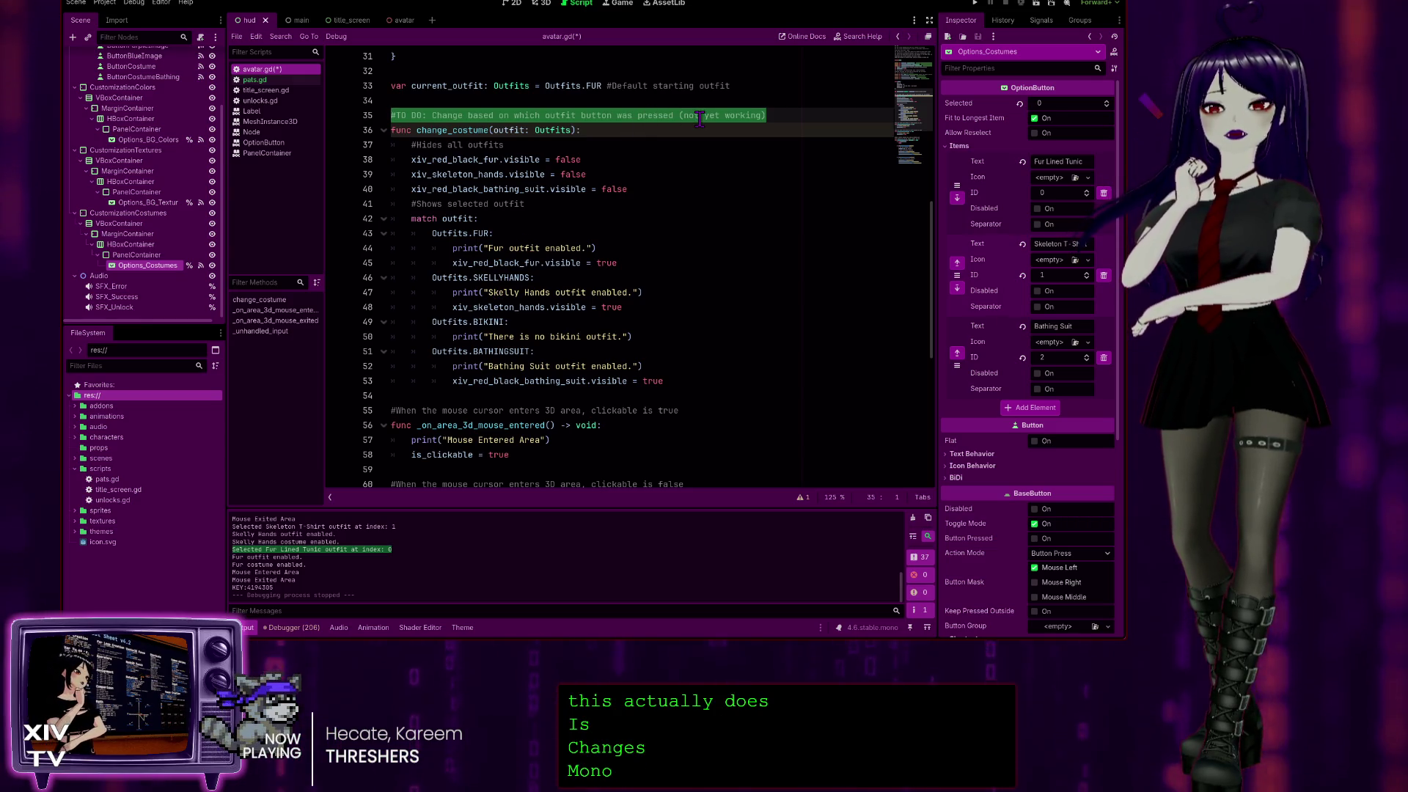
{"action": "key", "text": "BackSpace"}
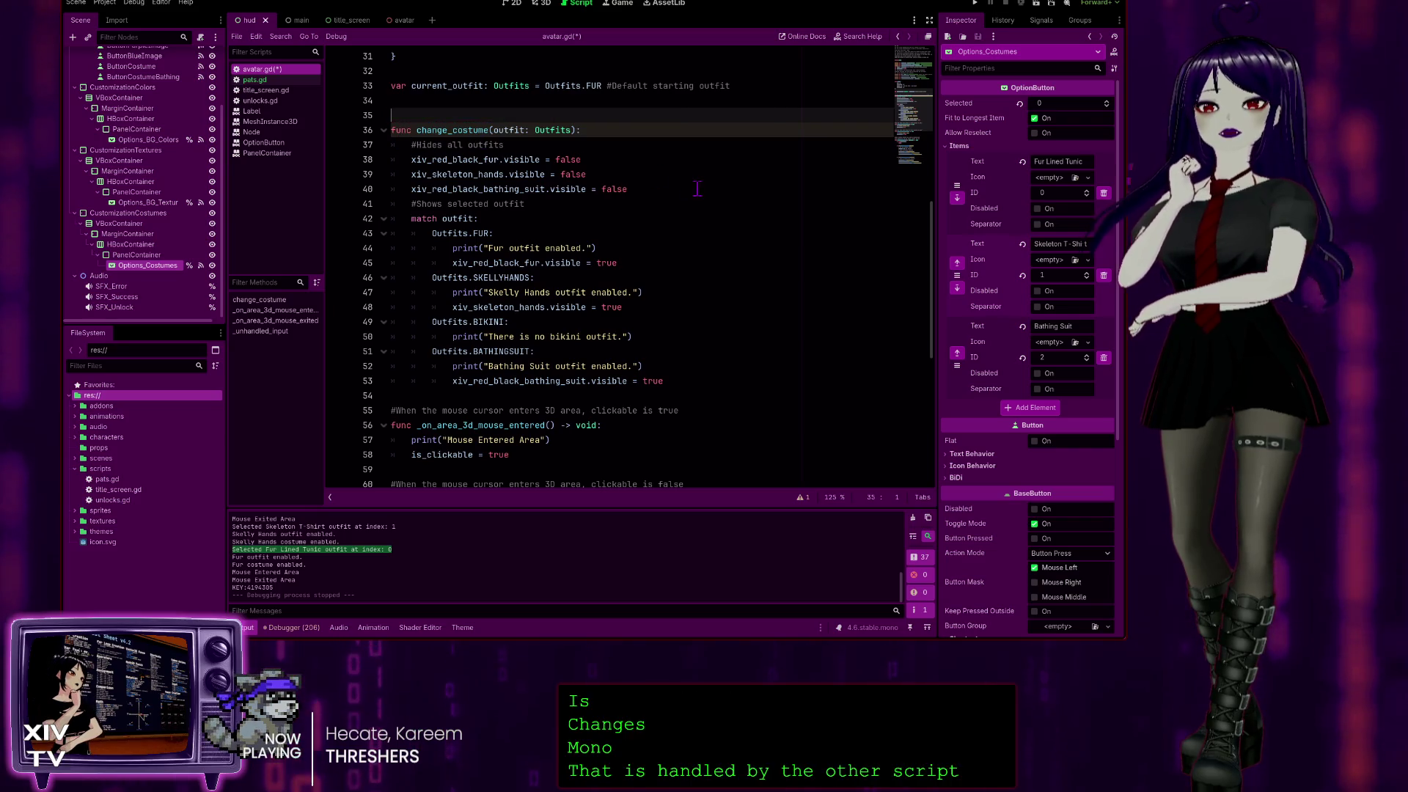
{"action": "key", "text": "BackSpace"}
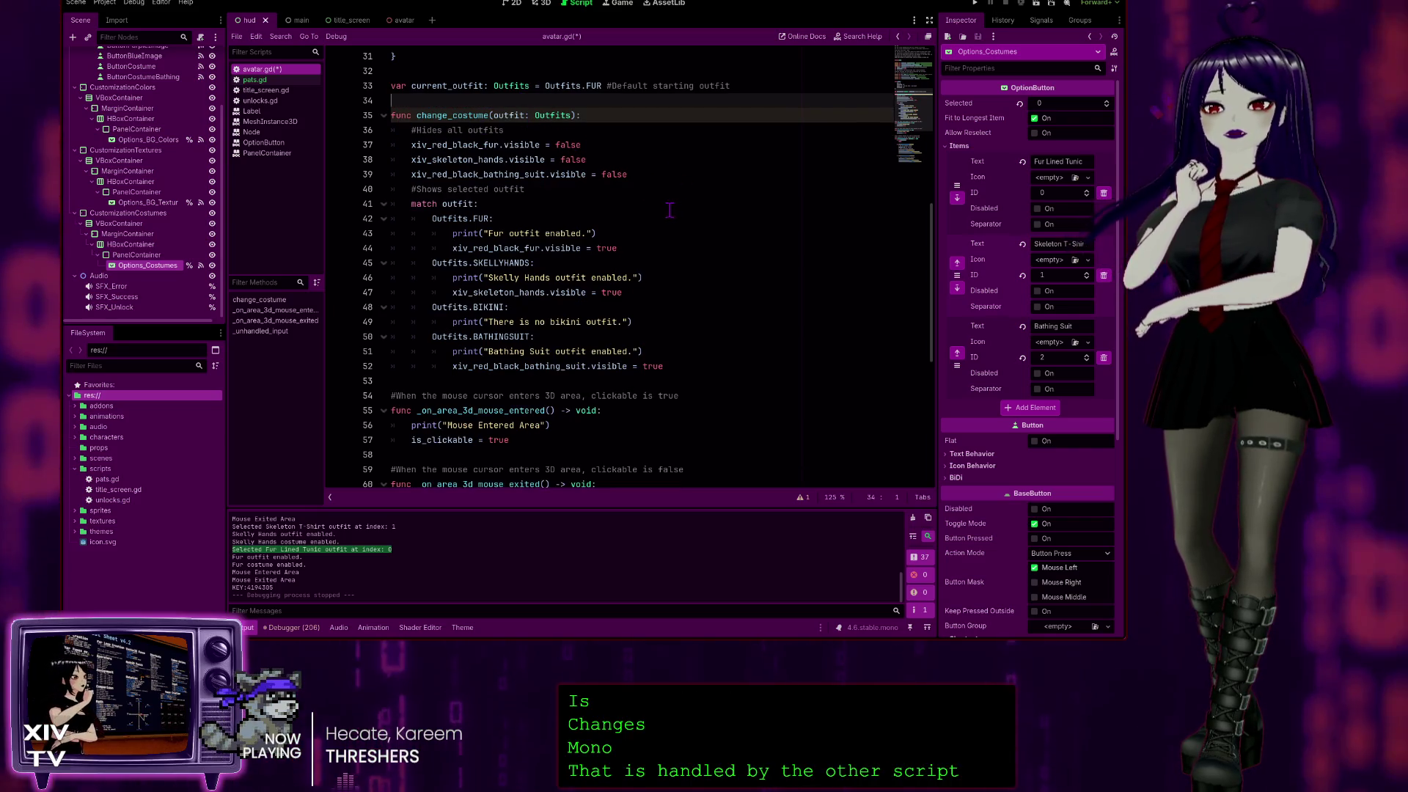
{"action": "scroll", "coordinate": [646, 213], "scroll_direction": "down", "scroll_amount": 2}
{"action": "scroll", "coordinate": [646, 213], "scroll_direction": "up", "scroll_amount": 3}
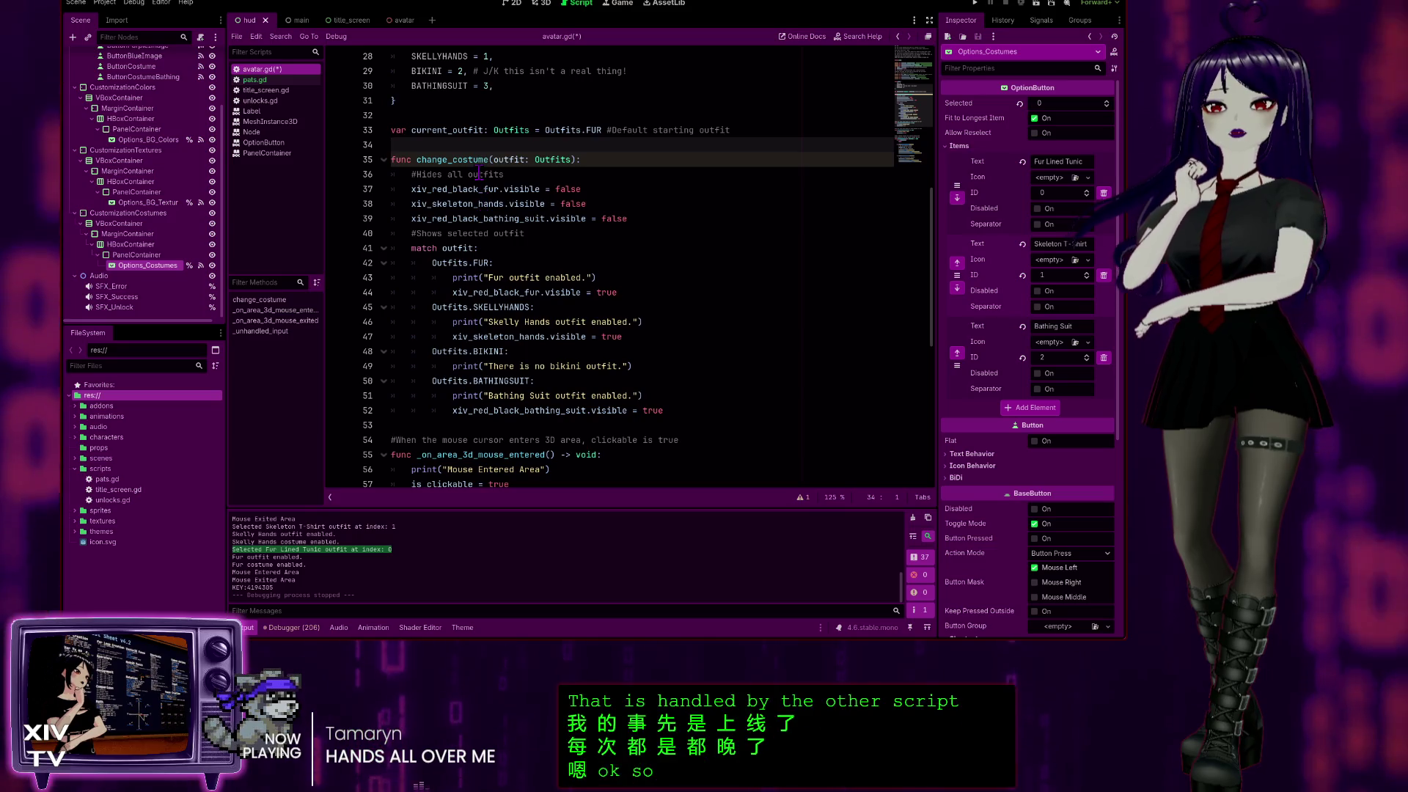
Search avatar.gd for current_outfit to see where it is used.
{"action": "double_click", "coordinate": [413, 130]}
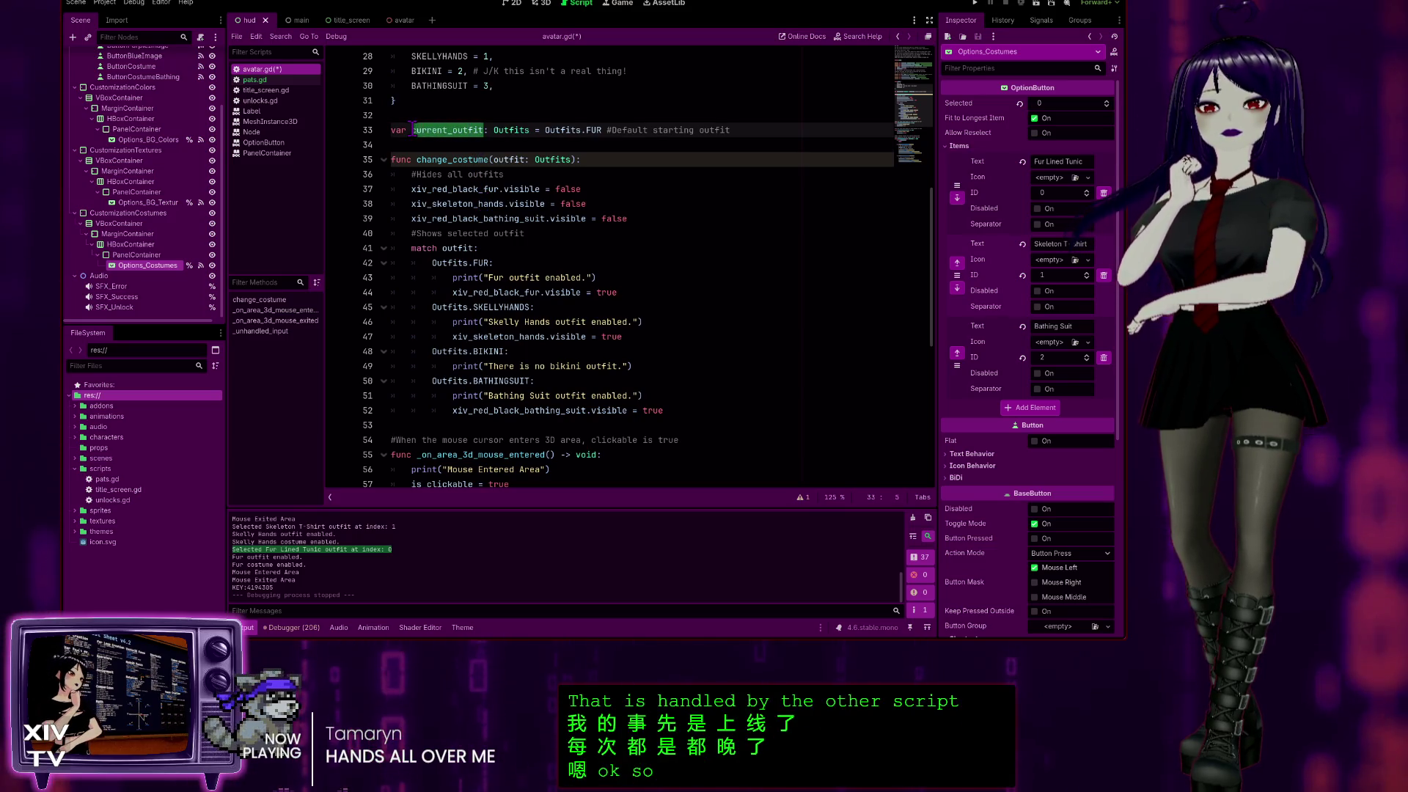
{"action": "key", "text": "ctrl+f"}
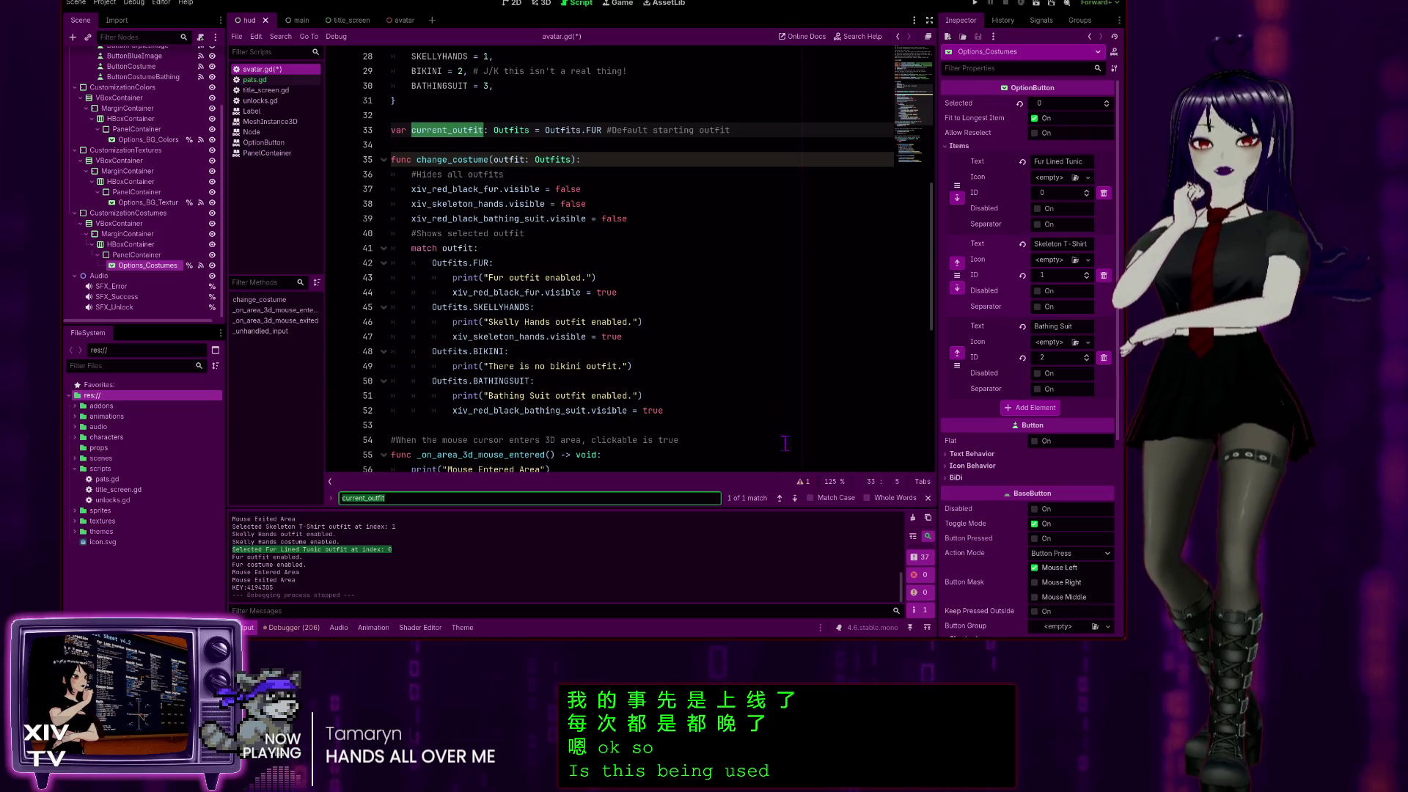
{"action": "left_click", "coordinate": [794, 499]}
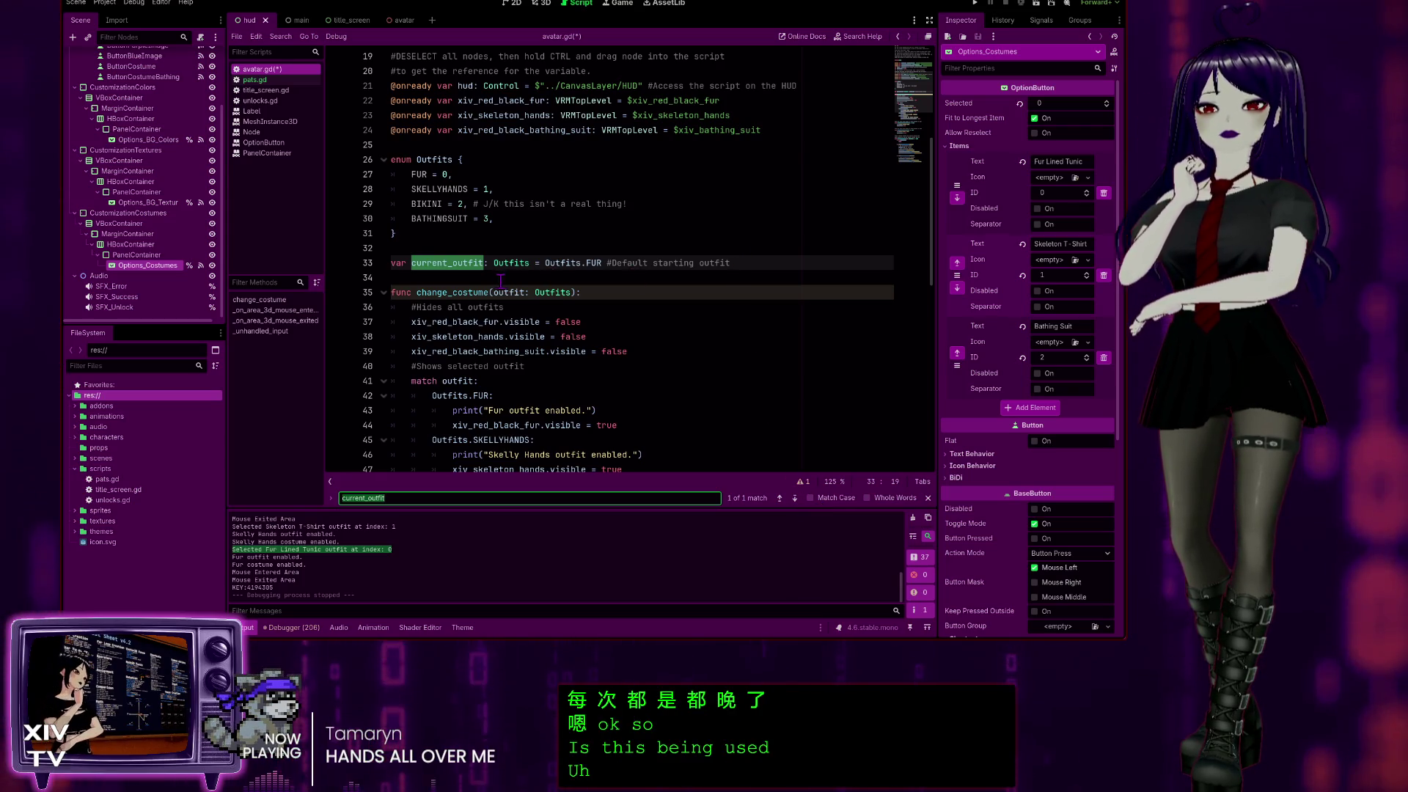
{"action": "left_click", "coordinate": [776, 267]}
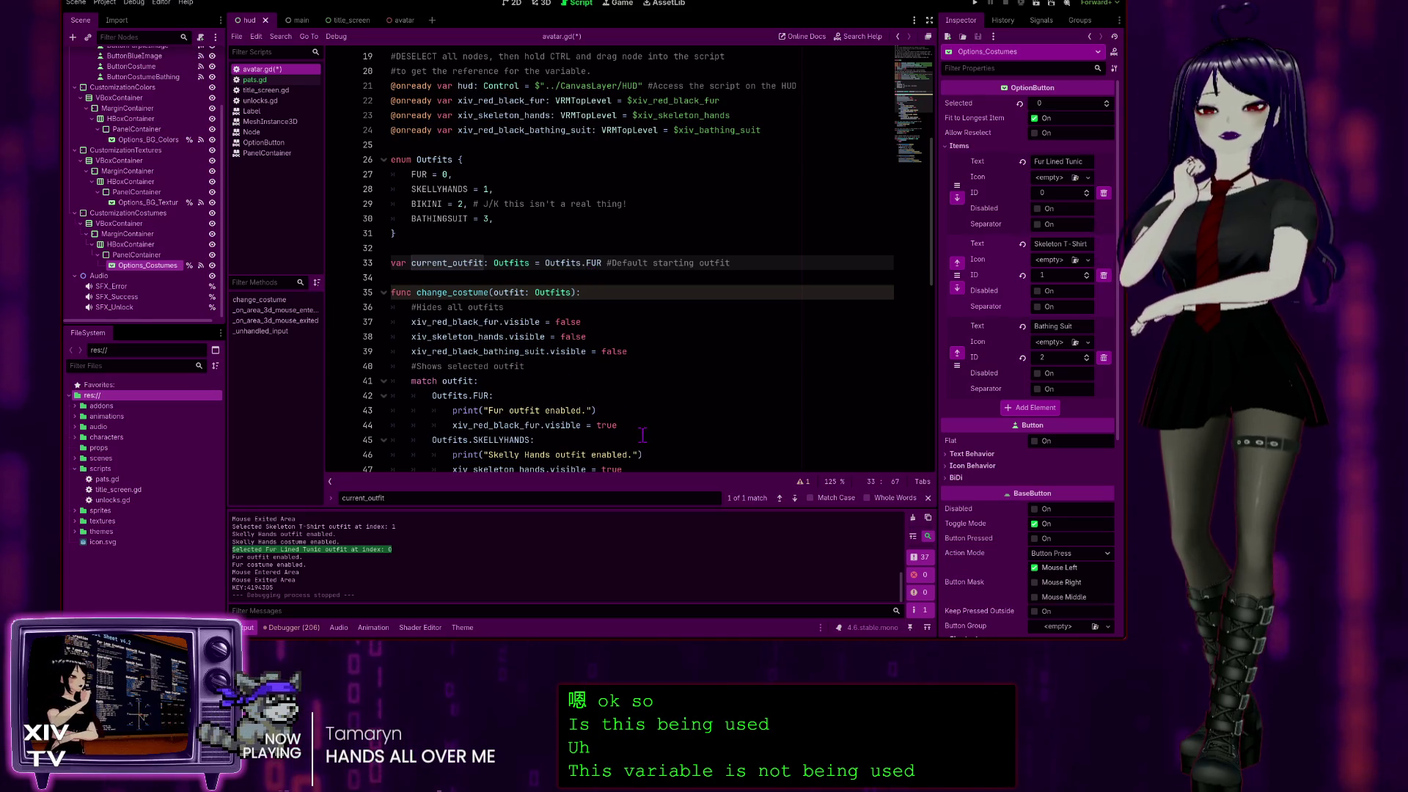
{"action": "scroll", "coordinate": [645, 429], "scroll_direction": "up", "scroll_amount": 6}
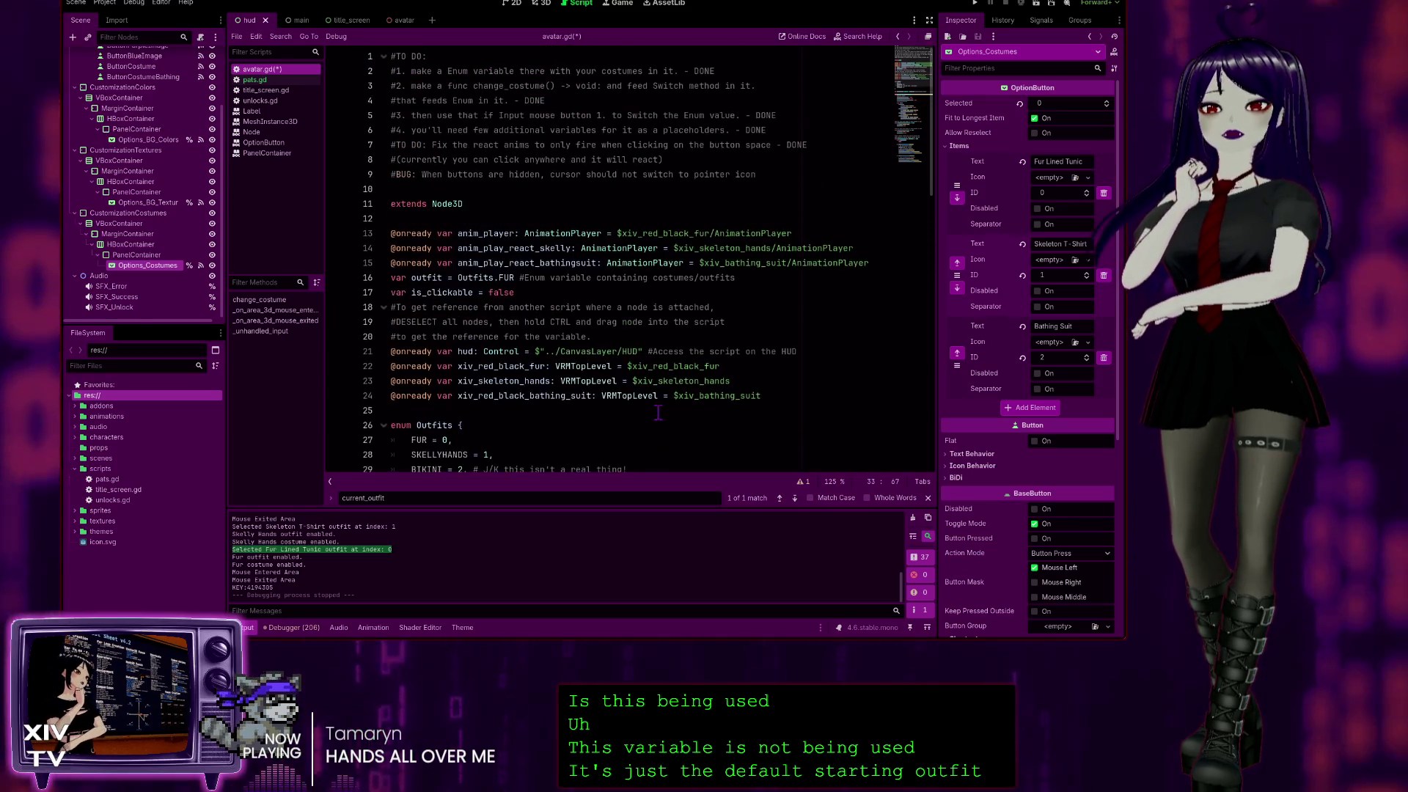
{"action": "scroll", "coordinate": [466, 196], "scroll_direction": "down", "scroll_amount": 3}
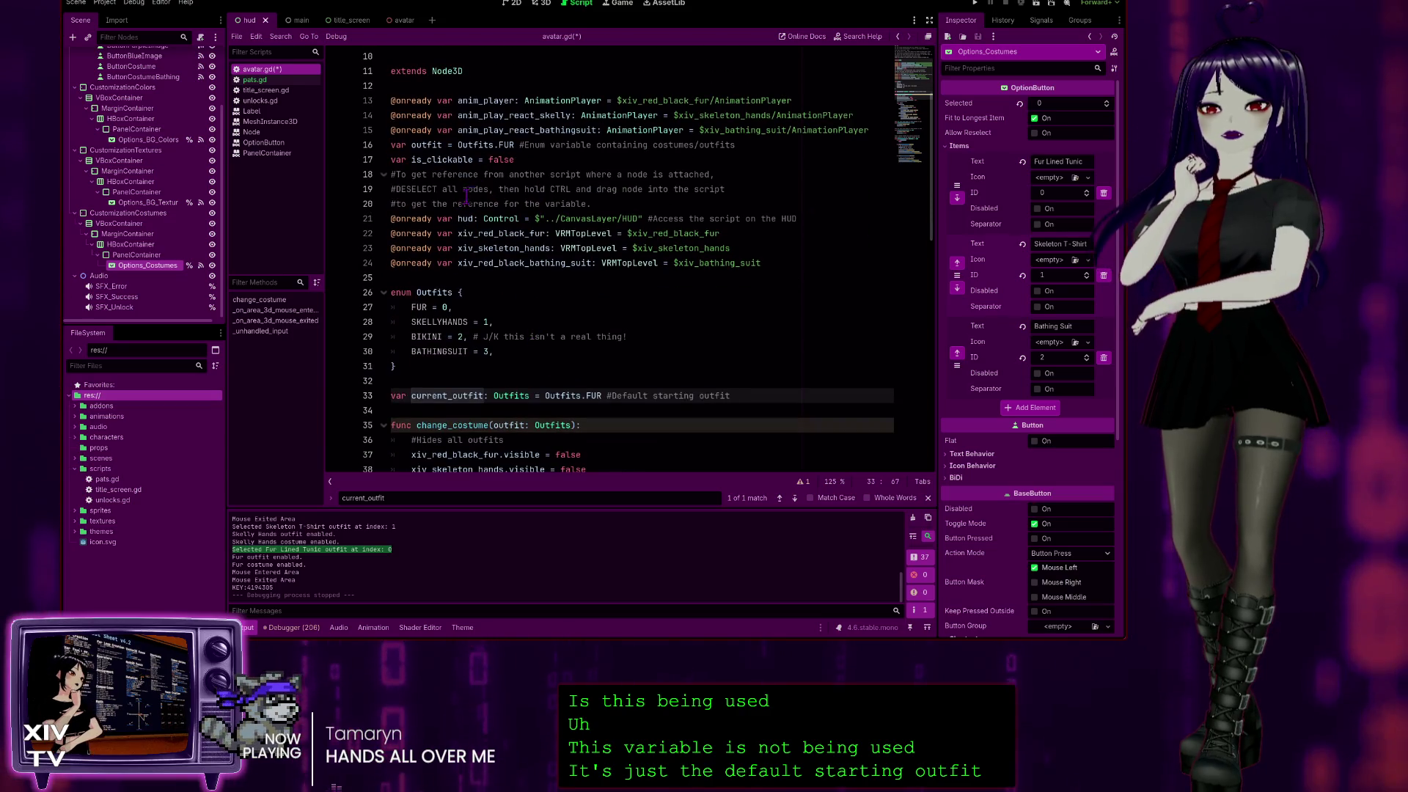
{"action": "scroll", "coordinate": [442, 121], "scroll_direction": "down", "scroll_amount": 1}
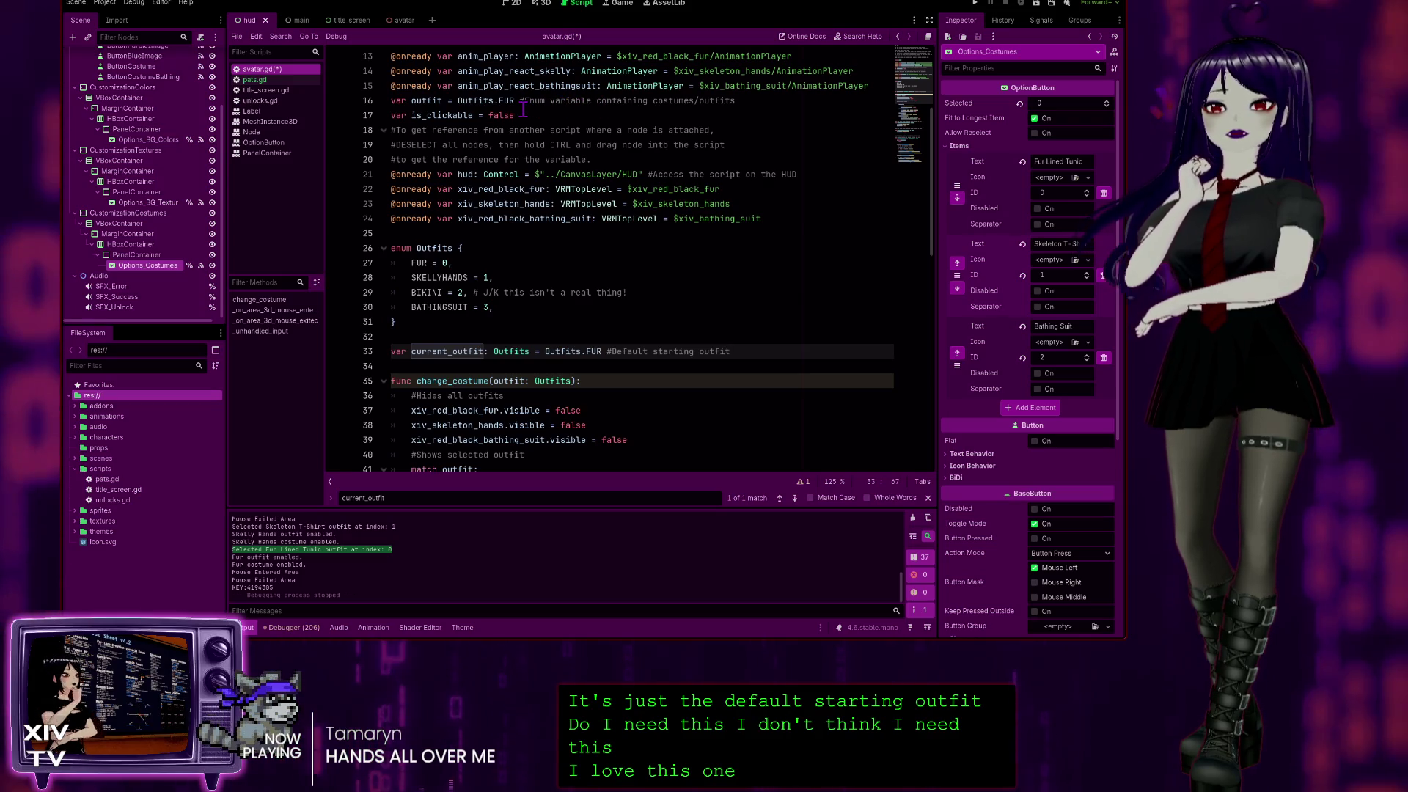
Step through the outfit matches and comment out the current_outfit declaration on line 33.
{"action": "left_click", "coordinate": [412, 100]}
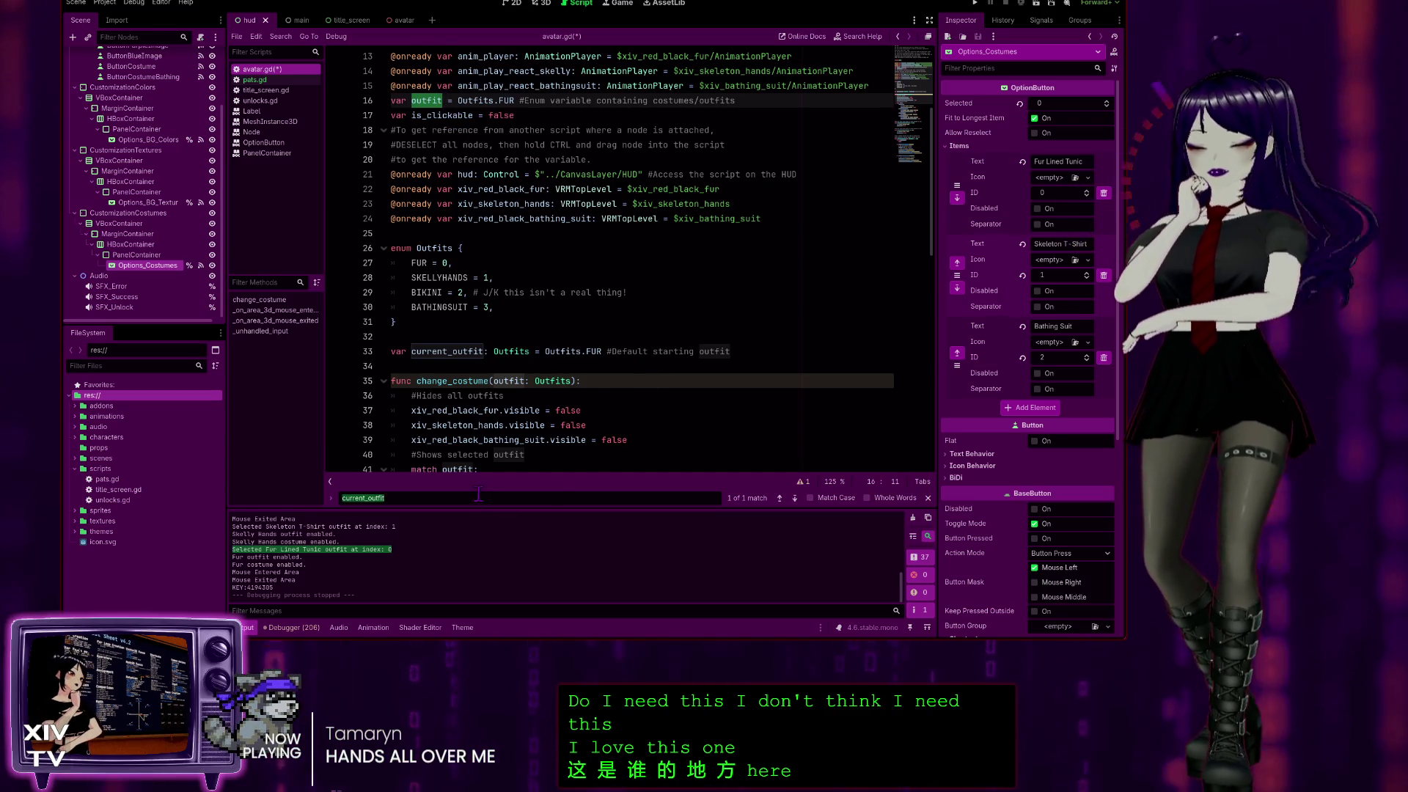
{"action": "key", "text": "ctrl+f"}
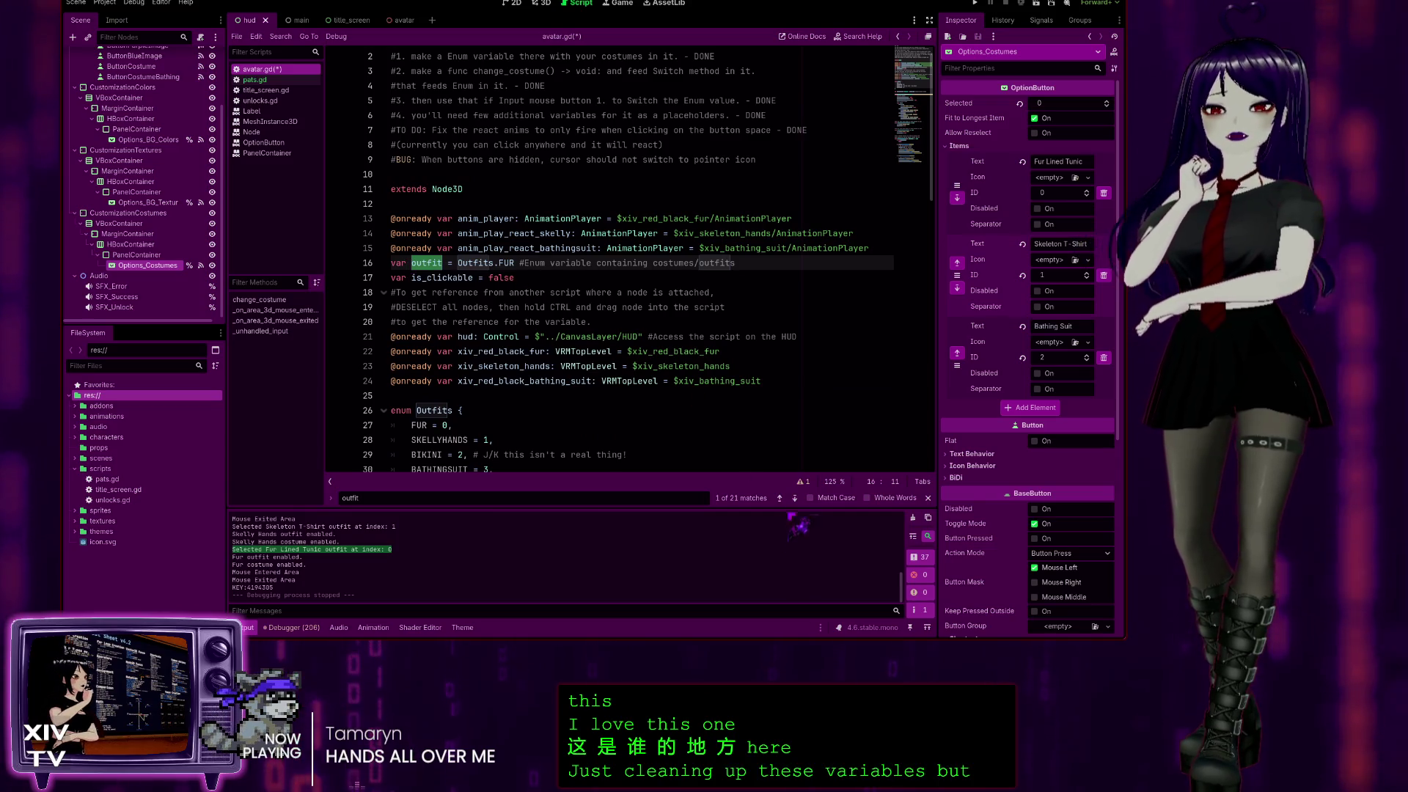
{"action": "left_click", "coordinate": [794, 498]}
{"action": "left_click", "coordinate": [794, 498]}
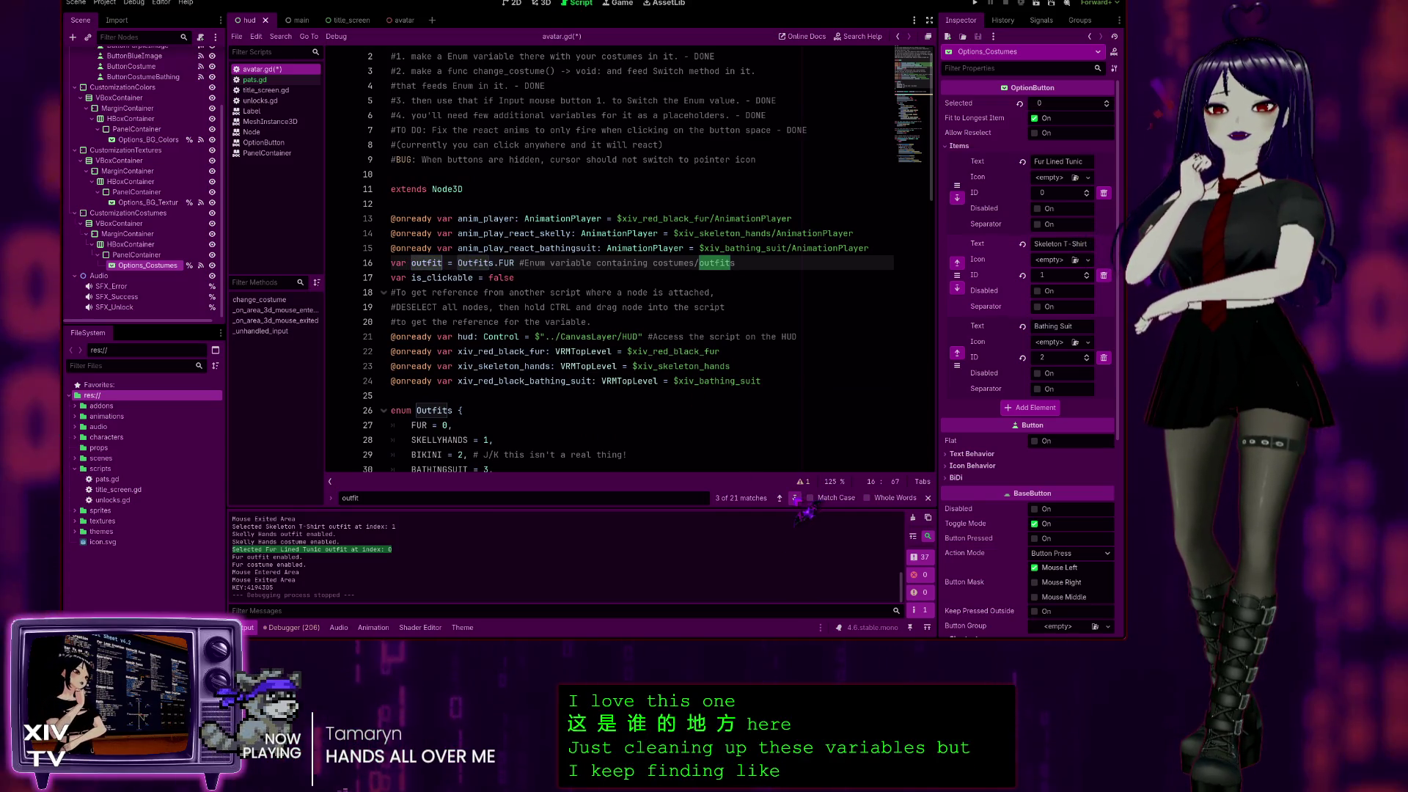
{"action": "left_click", "coordinate": [794, 498]}
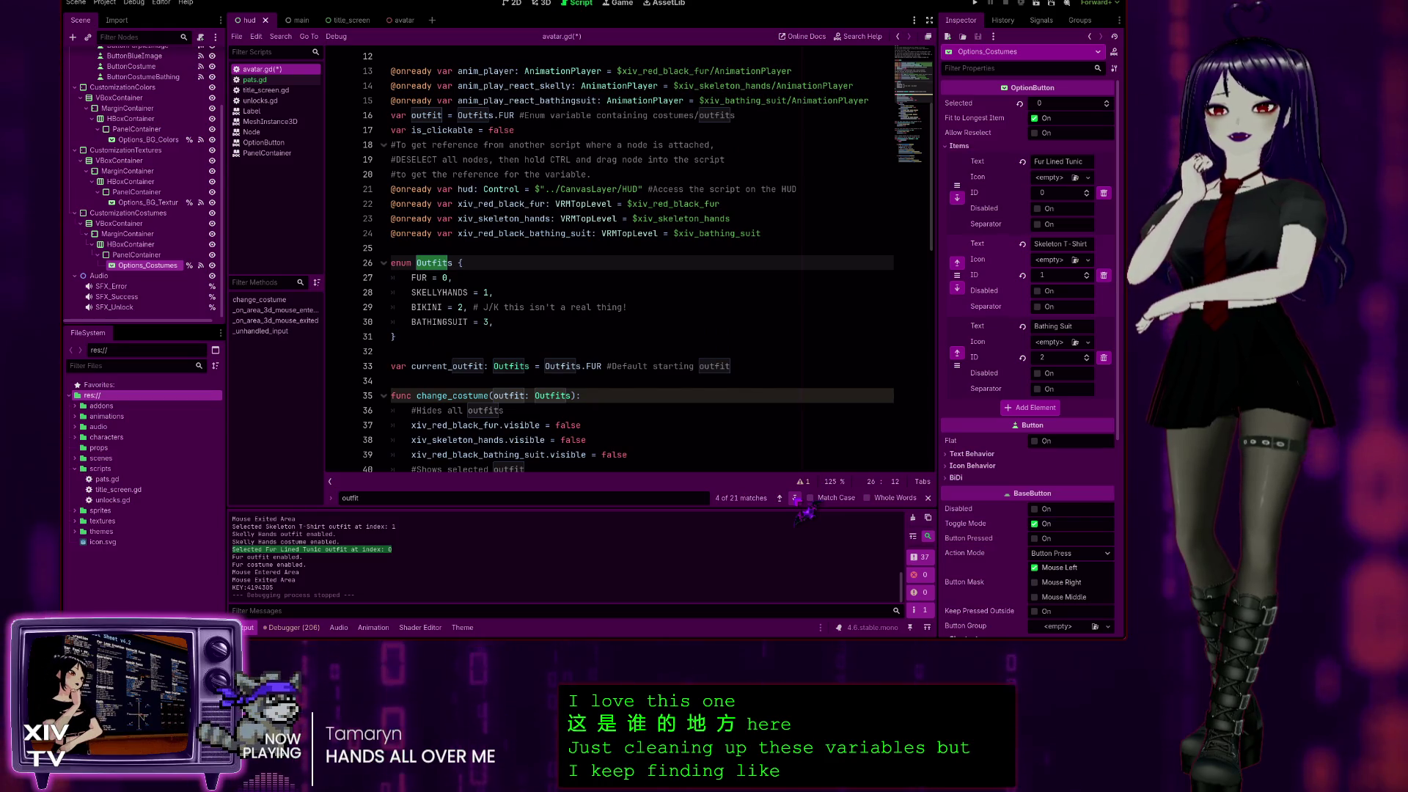
{"action": "left_click", "coordinate": [794, 497]}
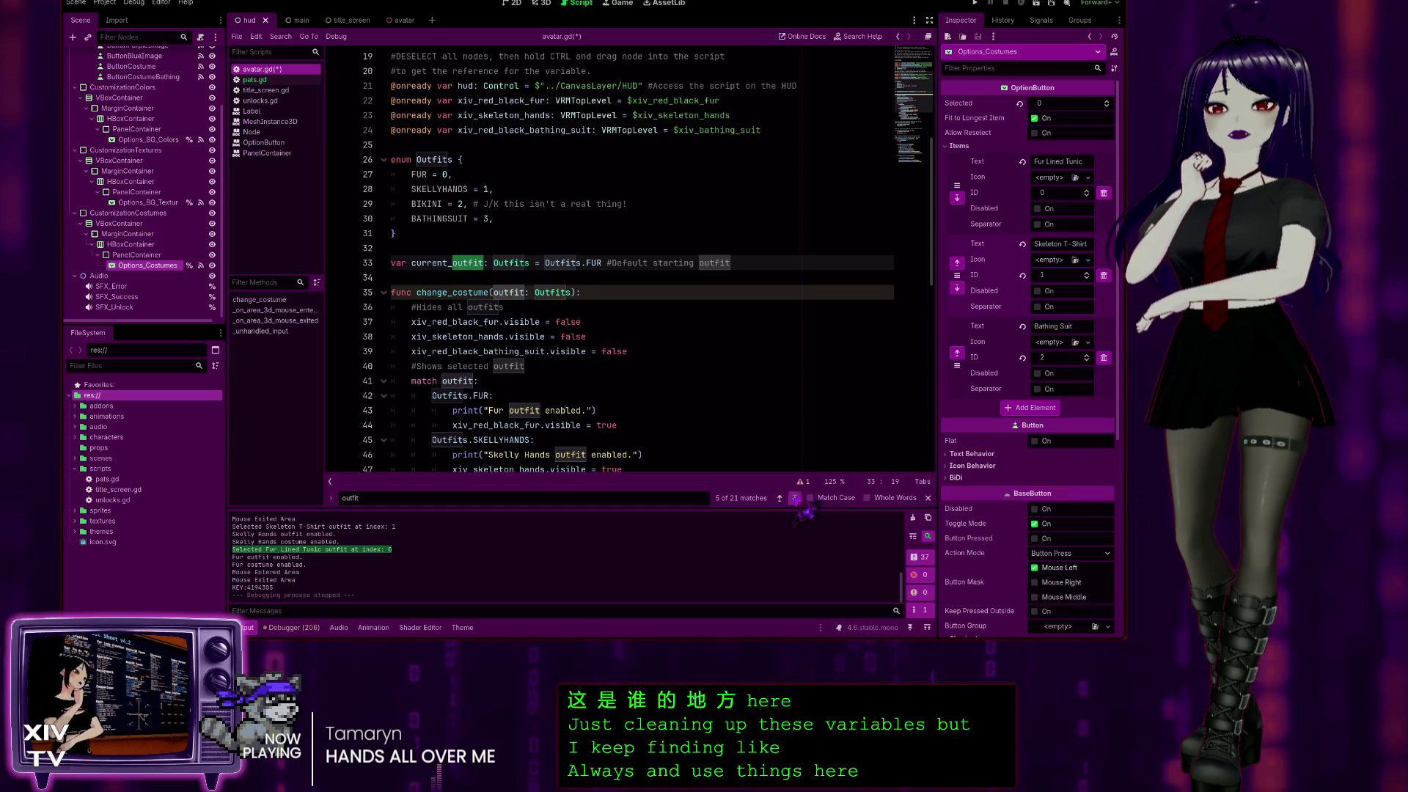
{"action": "left_click_drag", "start_coordinate": [752, 262], "coordinate": [392, 264]}
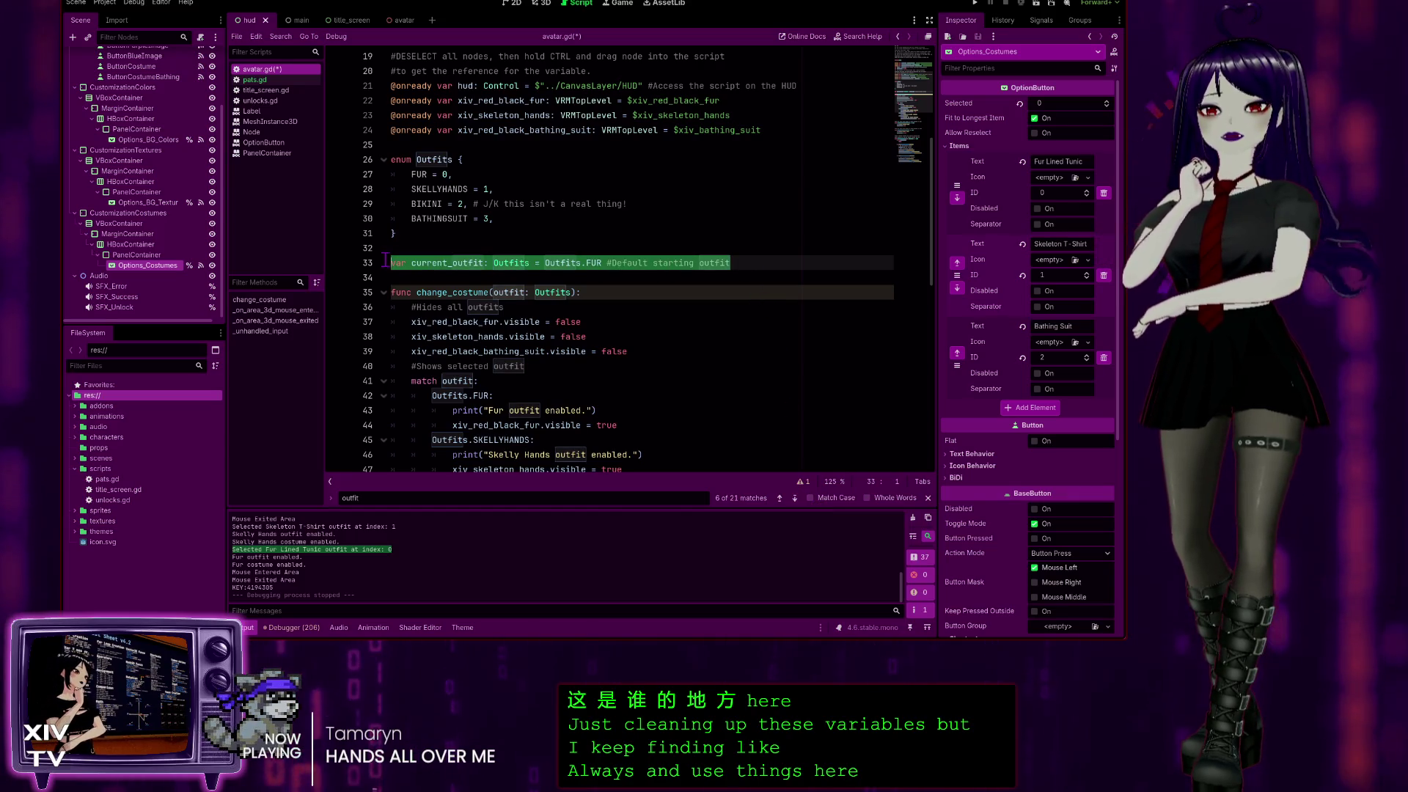
{"action": "key", "text": "ctrl+k"}
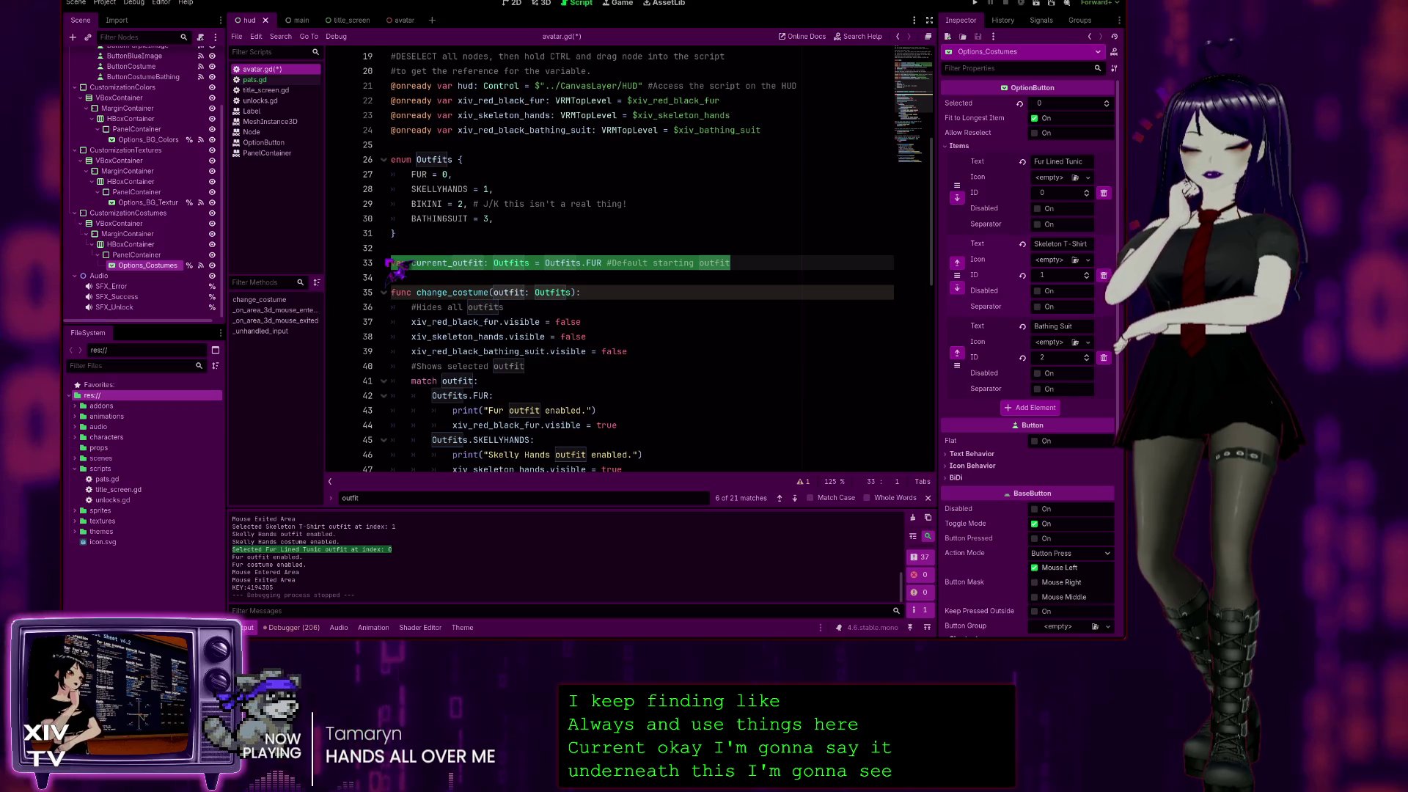
{"action": "left_click", "coordinate": [976, 3]}
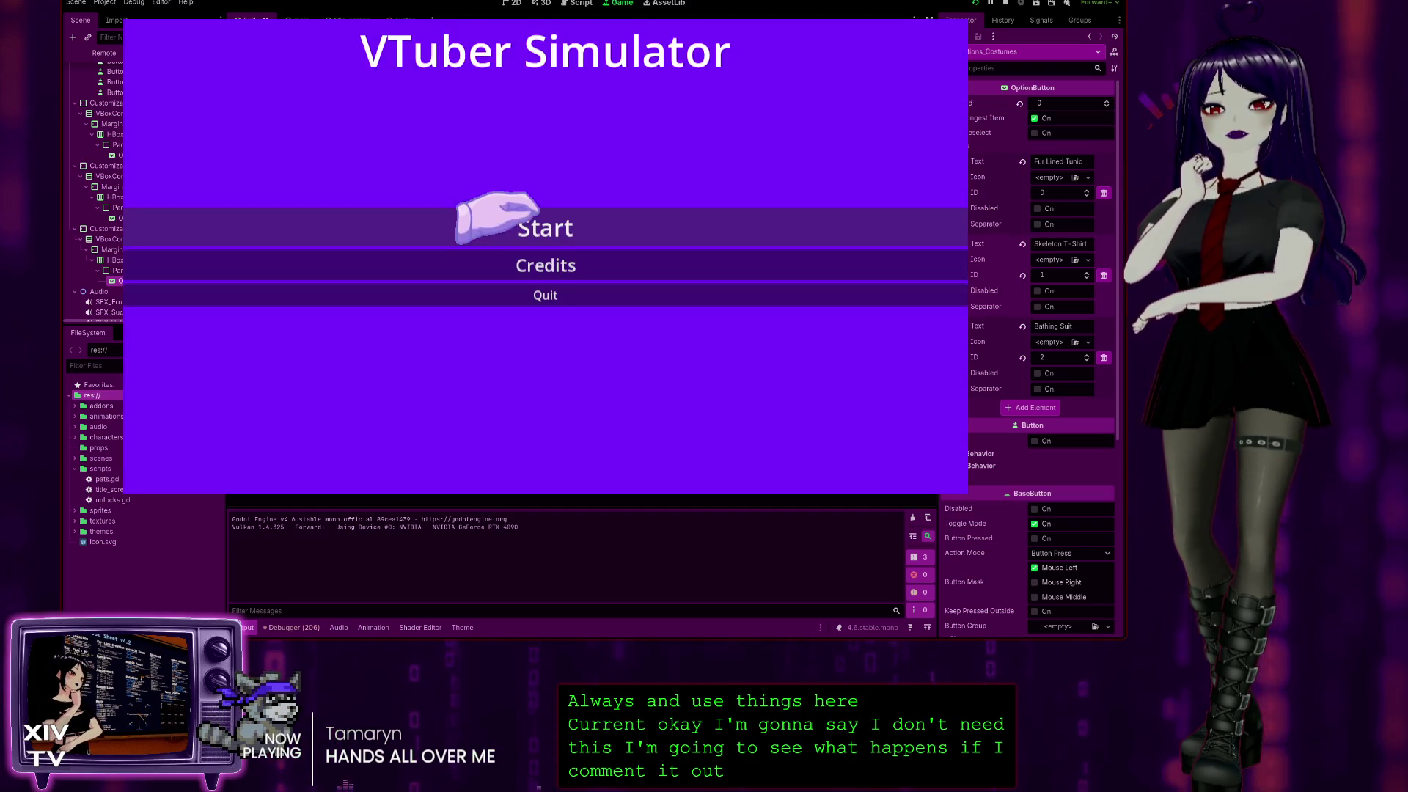
Start the game and pat the character's head four times to earn head pats.
{"action": "left_click", "coordinate": [500, 220]}
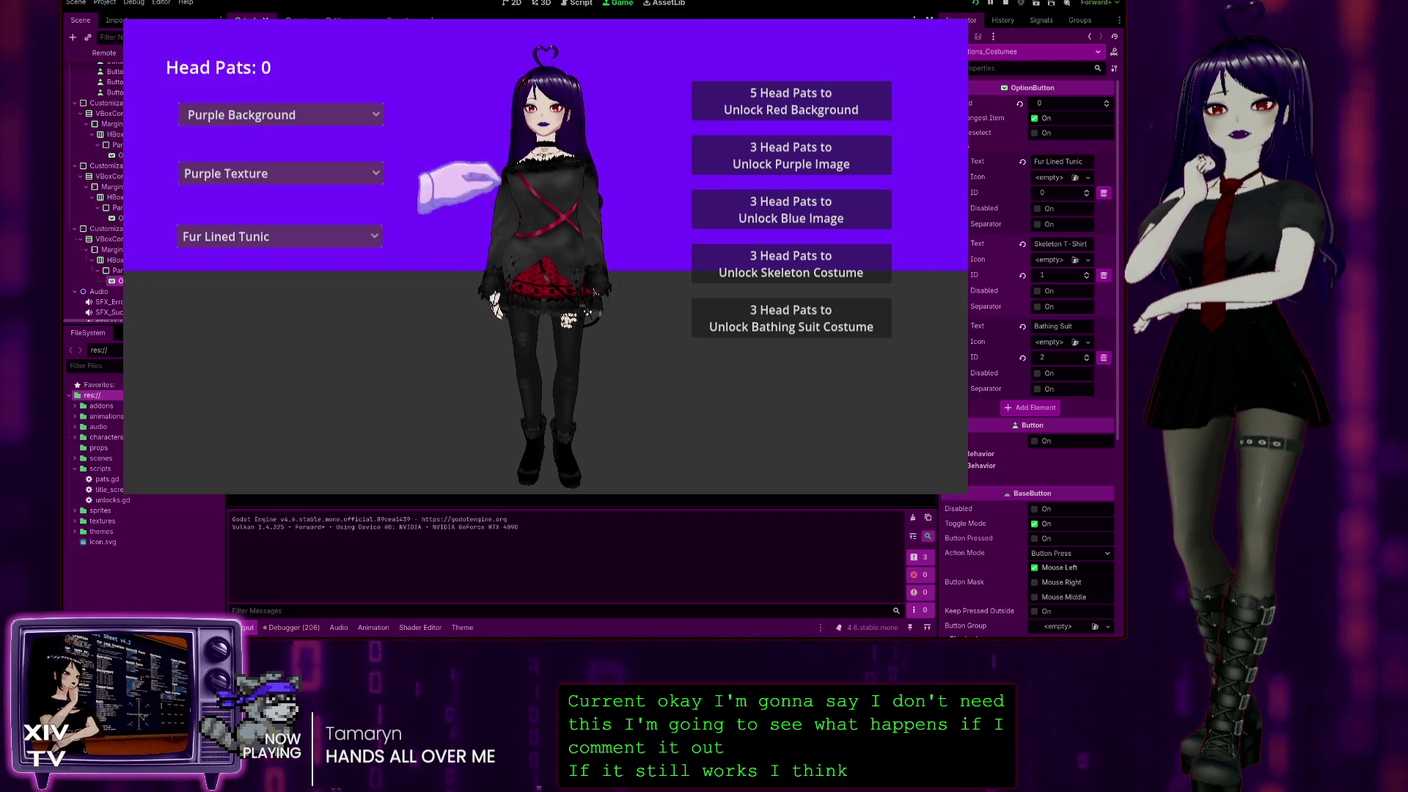
{"action": "left_click", "coordinate": [513, 88]}
{"action": "left_click", "coordinate": [514, 88]}
{"action": "left_click", "coordinate": [513, 88]}
{"action": "left_click", "coordinate": [513, 88]}
{"action": "left_click", "coordinate": [513, 88]}
{"action": "left_click", "coordinate": [514, 88]}
{"action": "left_click", "coordinate": [513, 88]}
{"action": "left_click", "coordinate": [513, 88]}
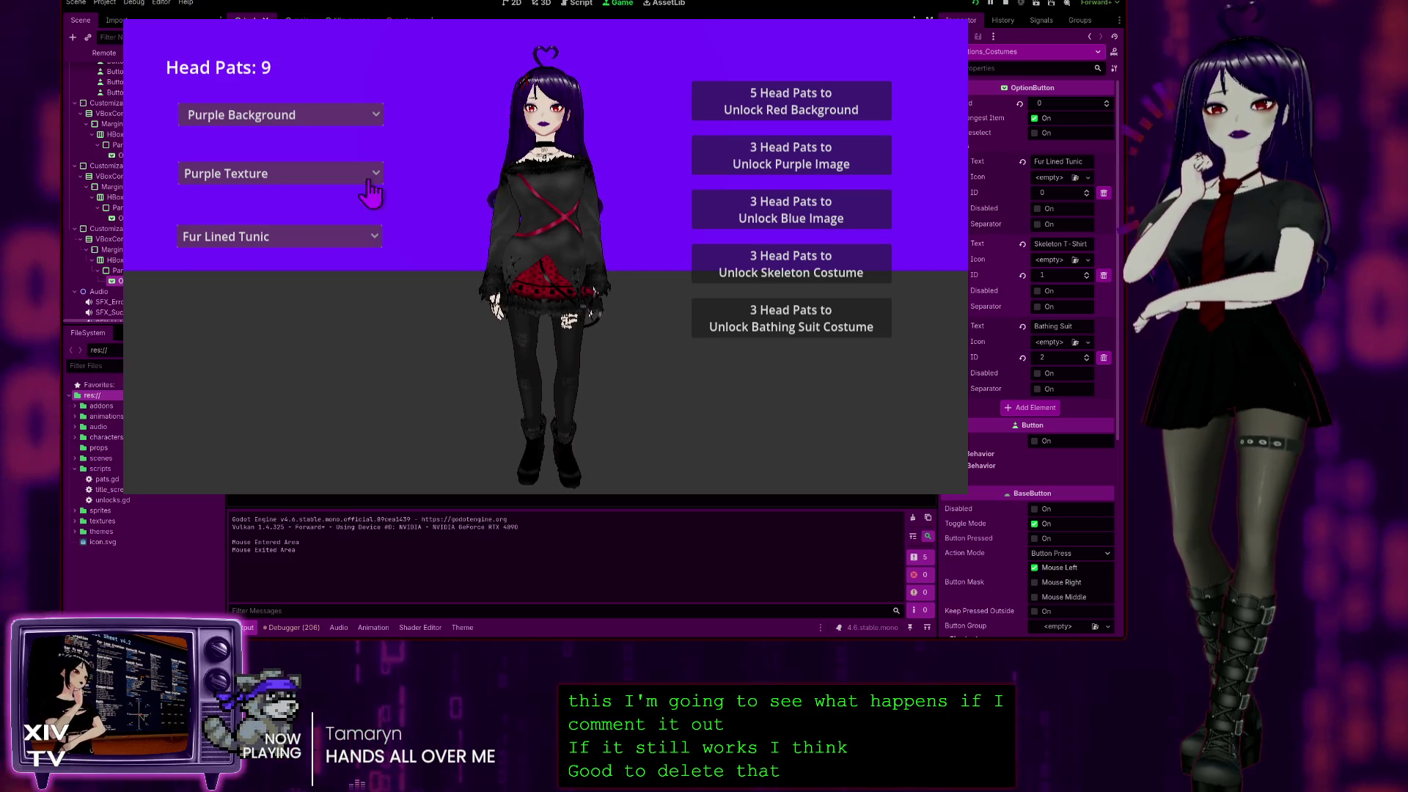
Unlock and wear the Bathing Suit, switch back to Fur Lined Tunic, then stop the game.
{"action": "left_click", "coordinate": [242, 236]}
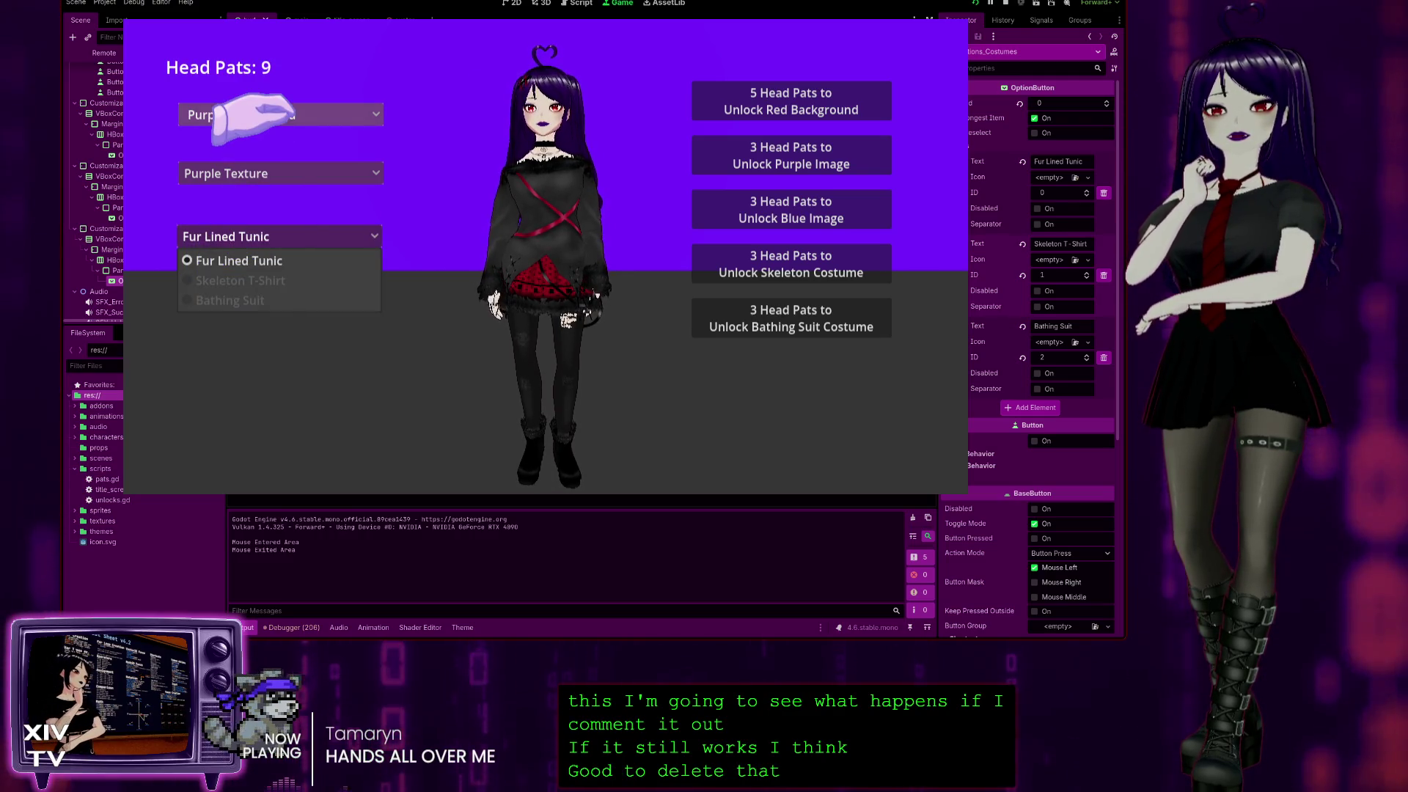
{"action": "left_click", "coordinate": [272, 234]}
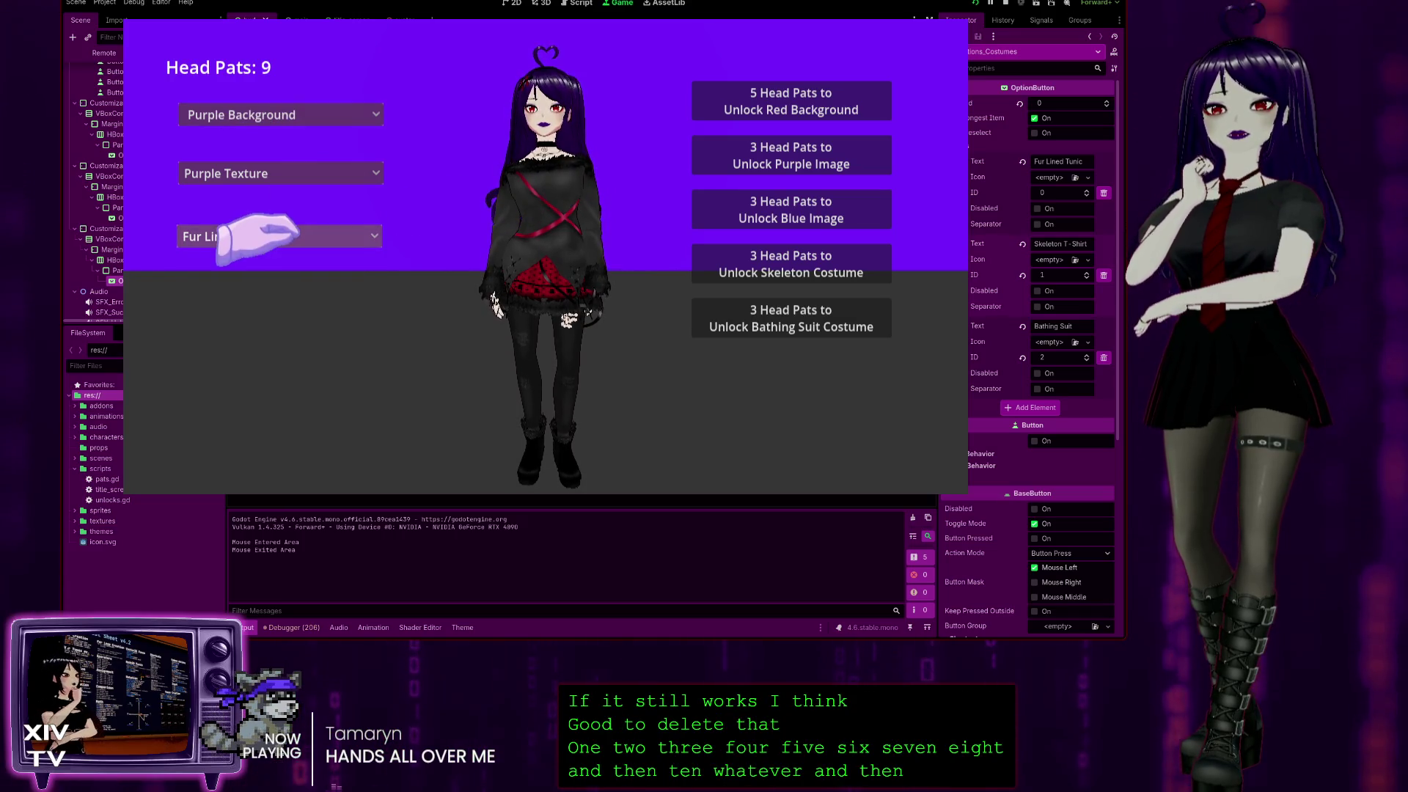
{"action": "left_click", "coordinate": [273, 233]}
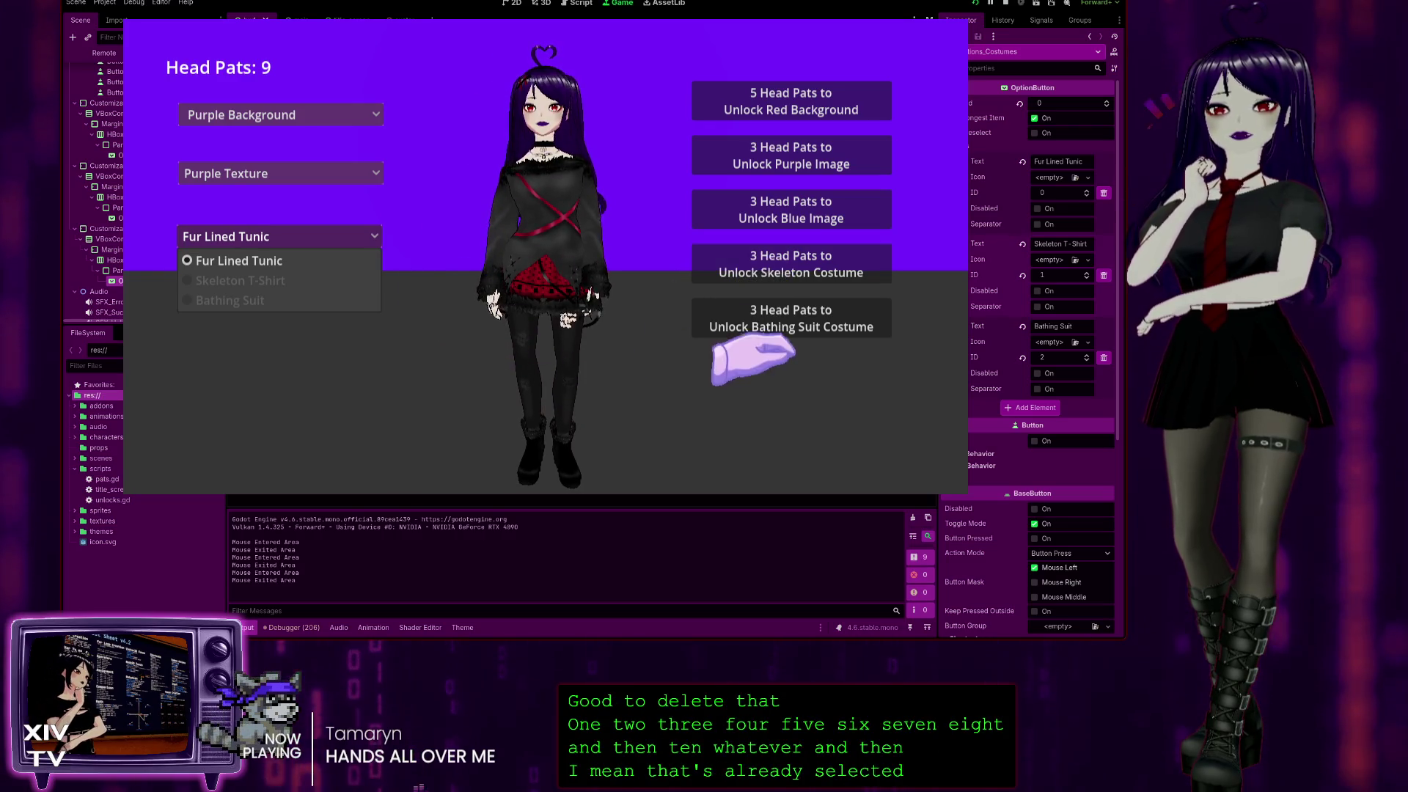
{"action": "left_click", "coordinate": [791, 322]}
{"action": "left_click", "coordinate": [791, 322]}
{"action": "left_click", "coordinate": [282, 236]}
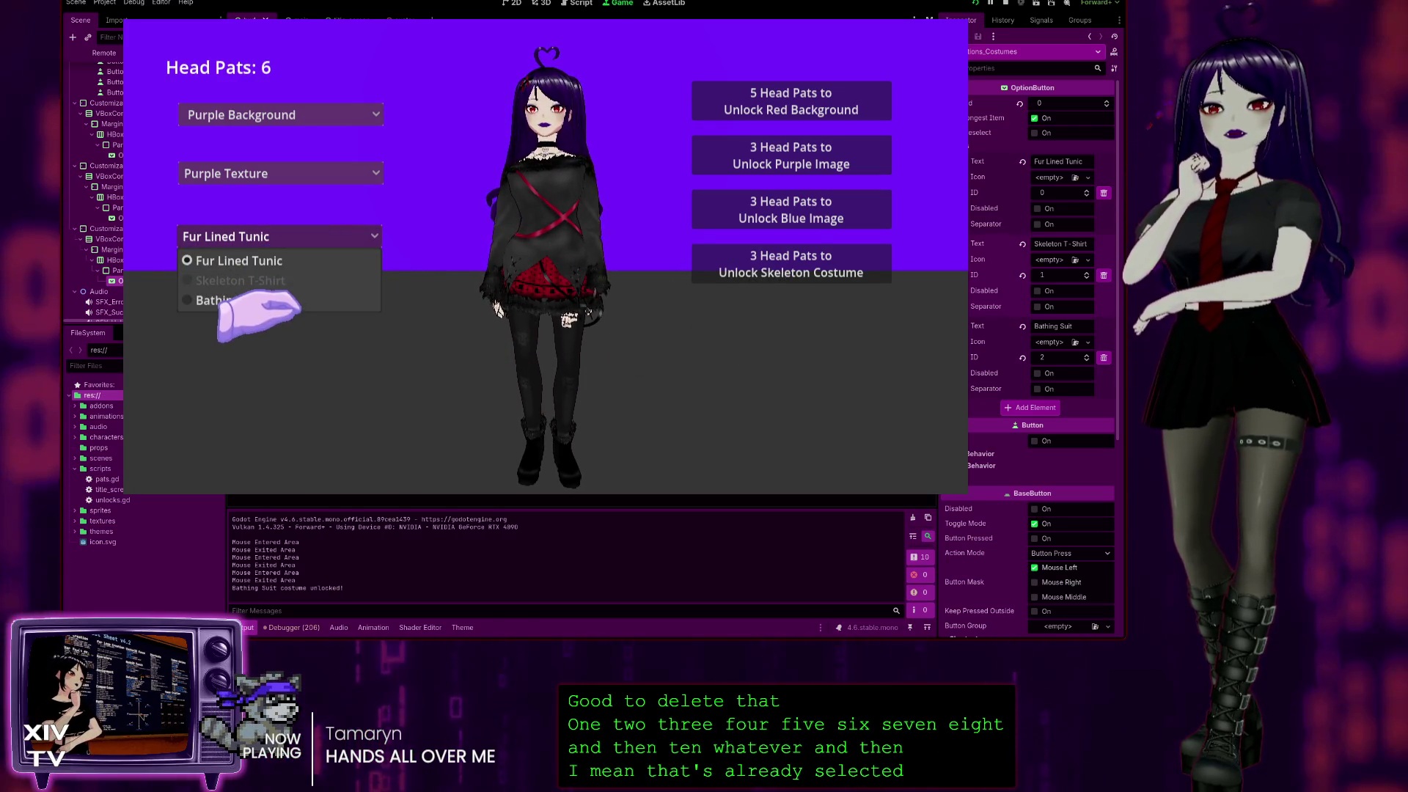
{"action": "left_click", "coordinate": [250, 300]}
{"action": "left_click", "coordinate": [271, 236]}
{"action": "left_click", "coordinate": [274, 261]}
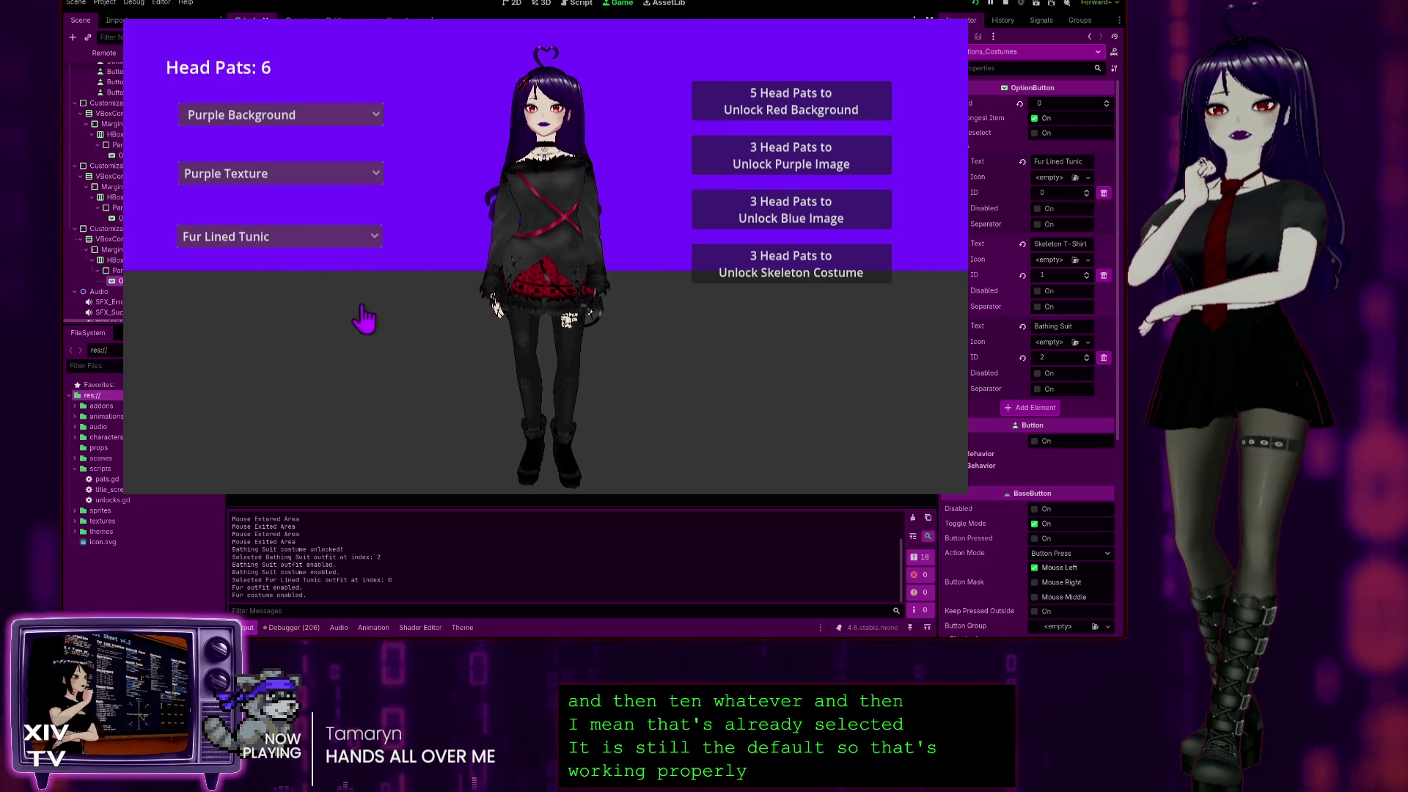
{"action": "key", "text": "Escape"}
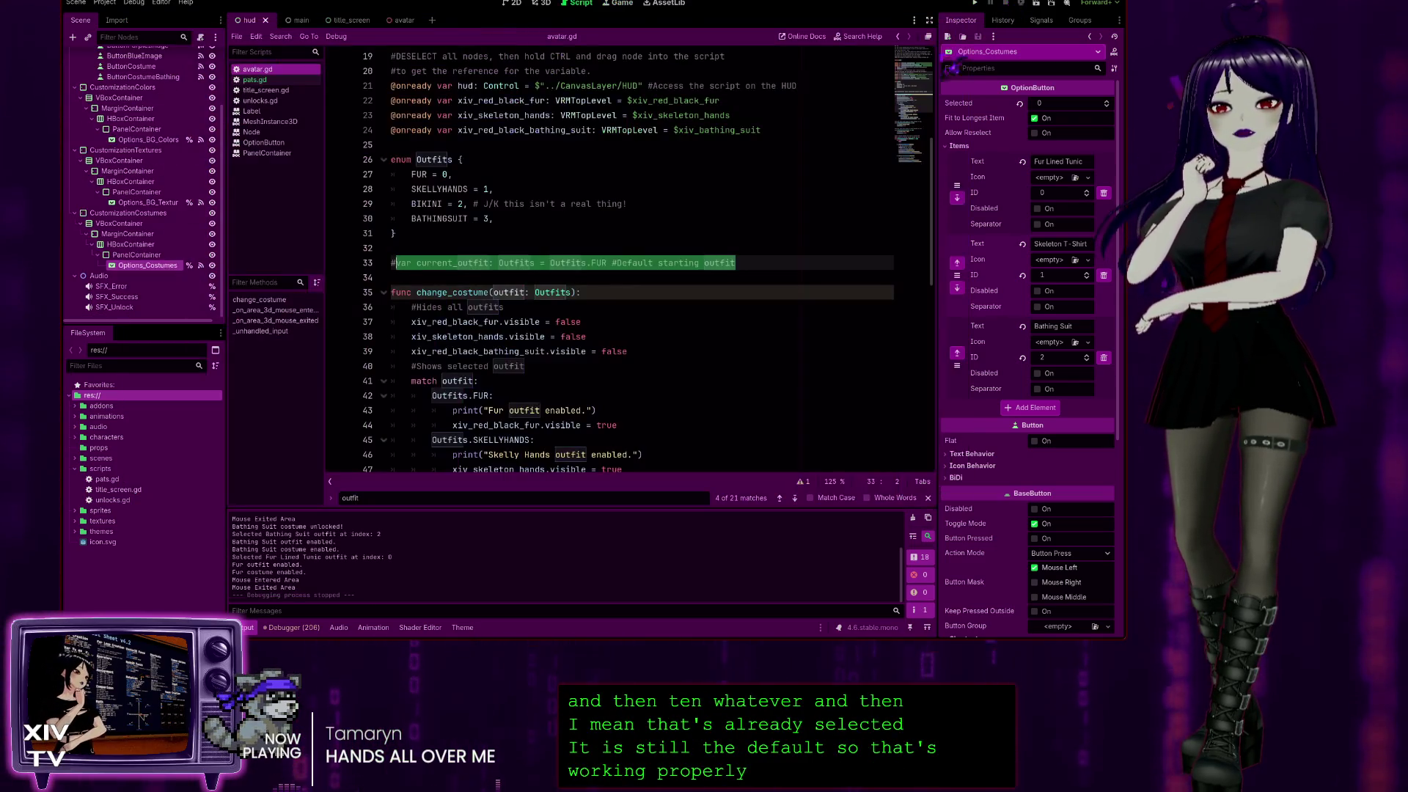
Delete the commented current_outfit line, then check the outfit parameter used by change_costume.
{"action": "key", "text": "shift+Up"}
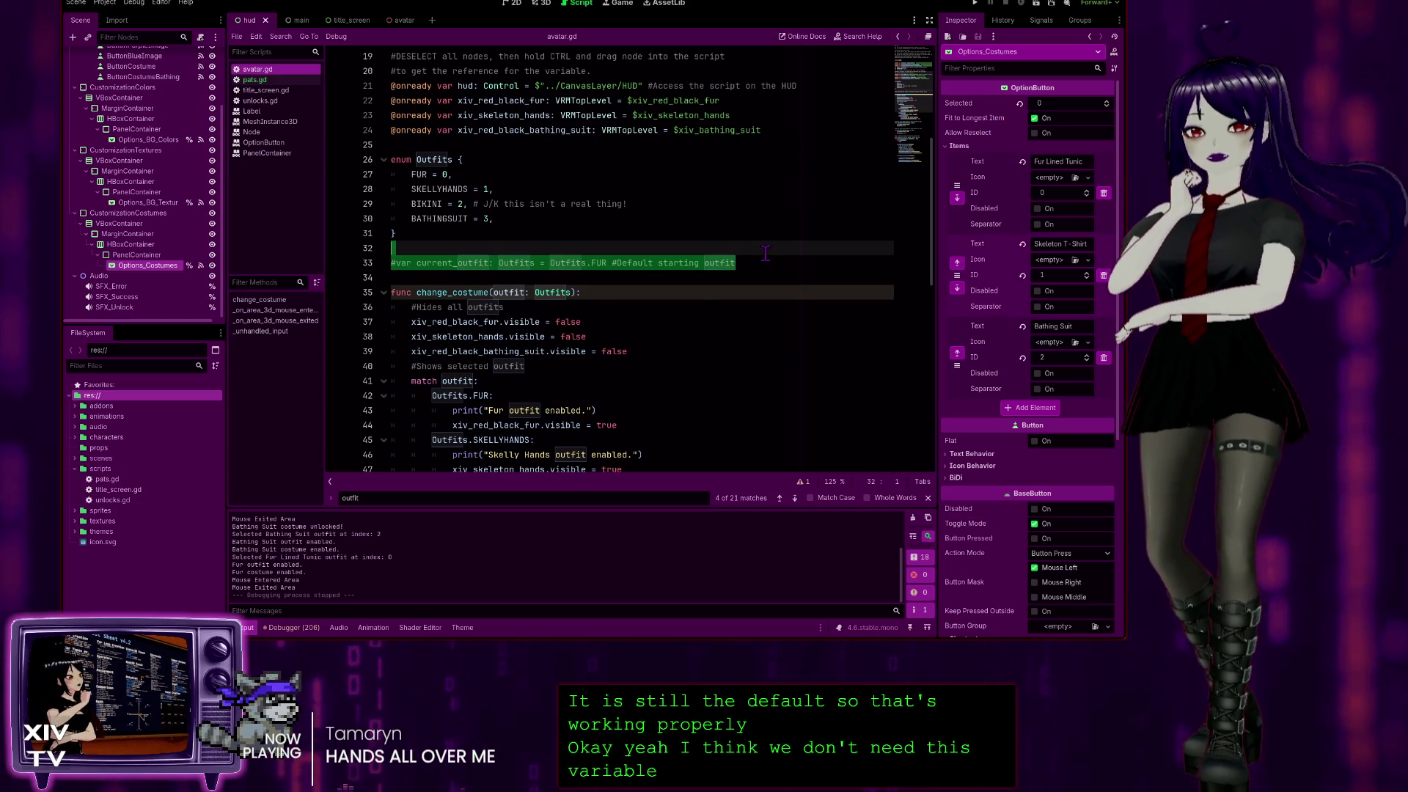
{"action": "key", "text": "BackSpace"}
{"action": "key", "text": "BackSpace"}
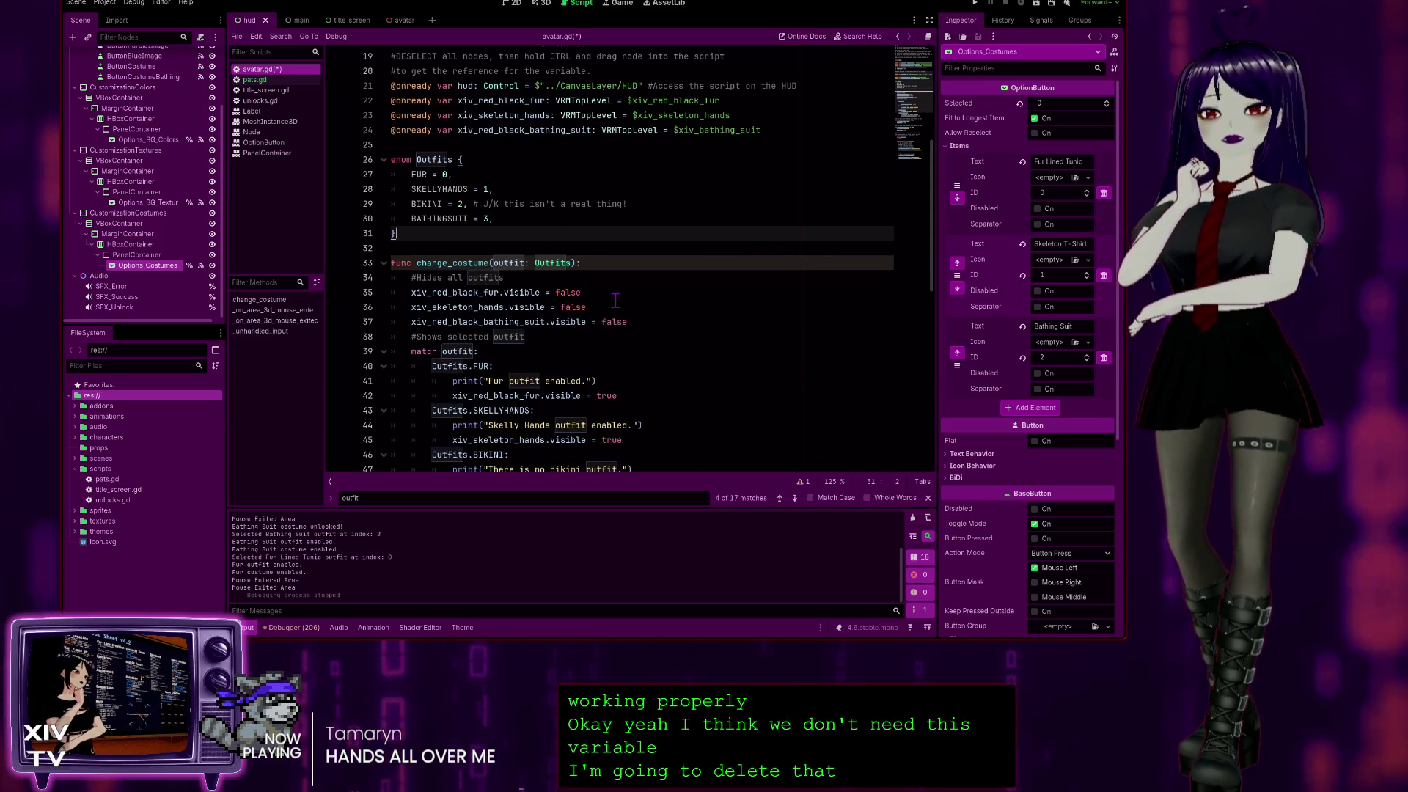
{"action": "scroll", "coordinate": [550, 229], "scroll_direction": "down", "scroll_amount": 3}
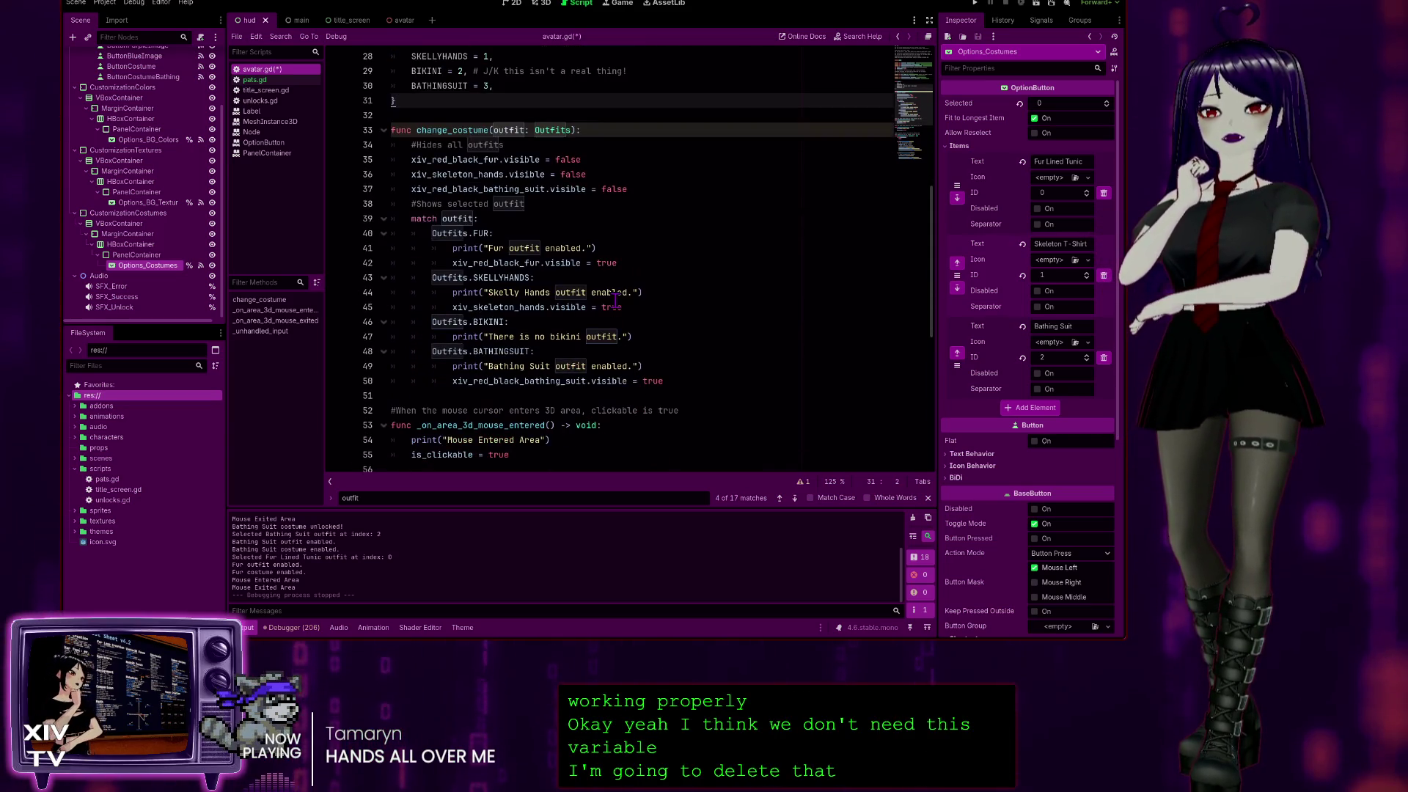
{"action": "left_click", "coordinate": [452, 219]}
{"action": "scroll", "coordinate": [503, 251], "scroll_direction": "up", "scroll_amount": 3}
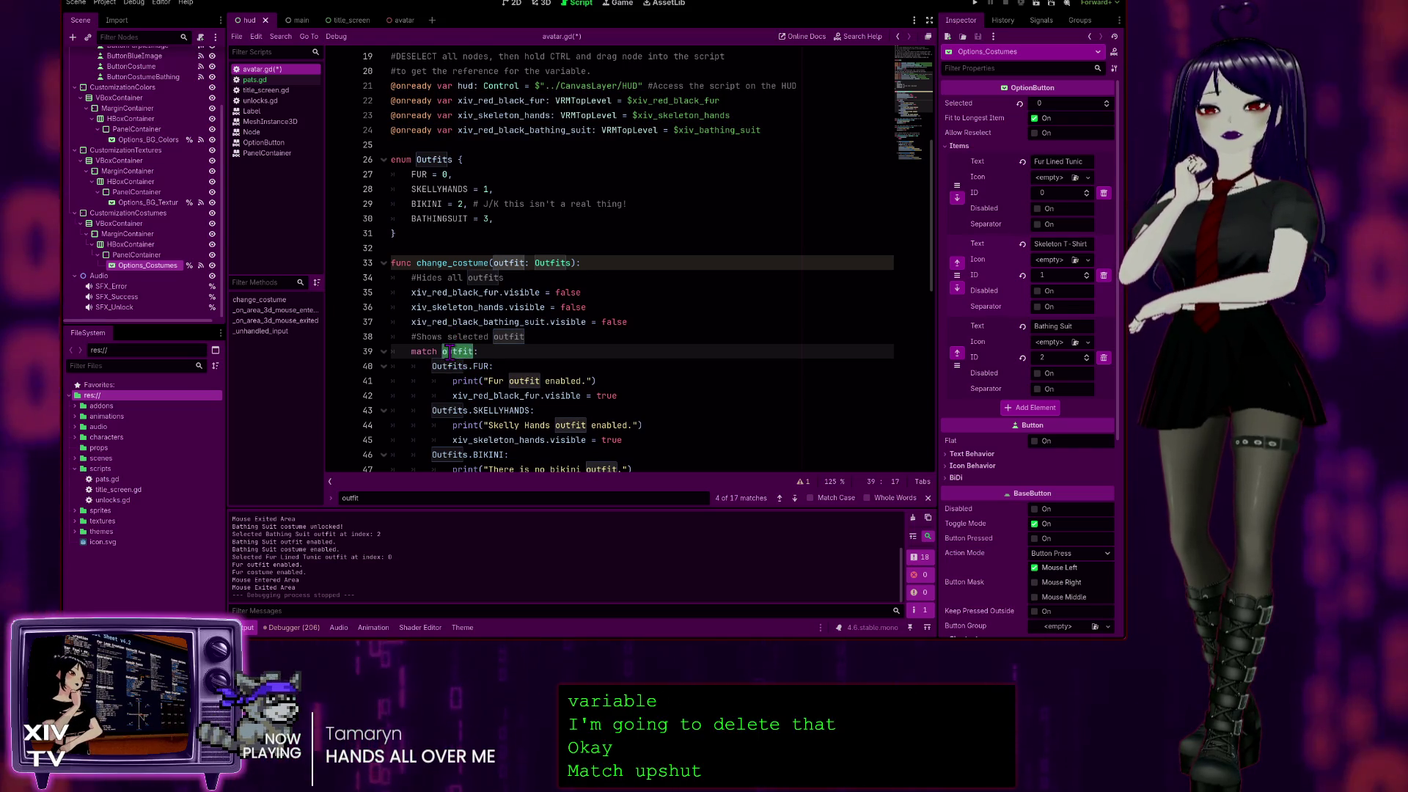
{"action": "scroll", "coordinate": [446, 175], "scroll_direction": "up", "scroll_amount": 3}
{"action": "left_click", "coordinate": [431, 145]}
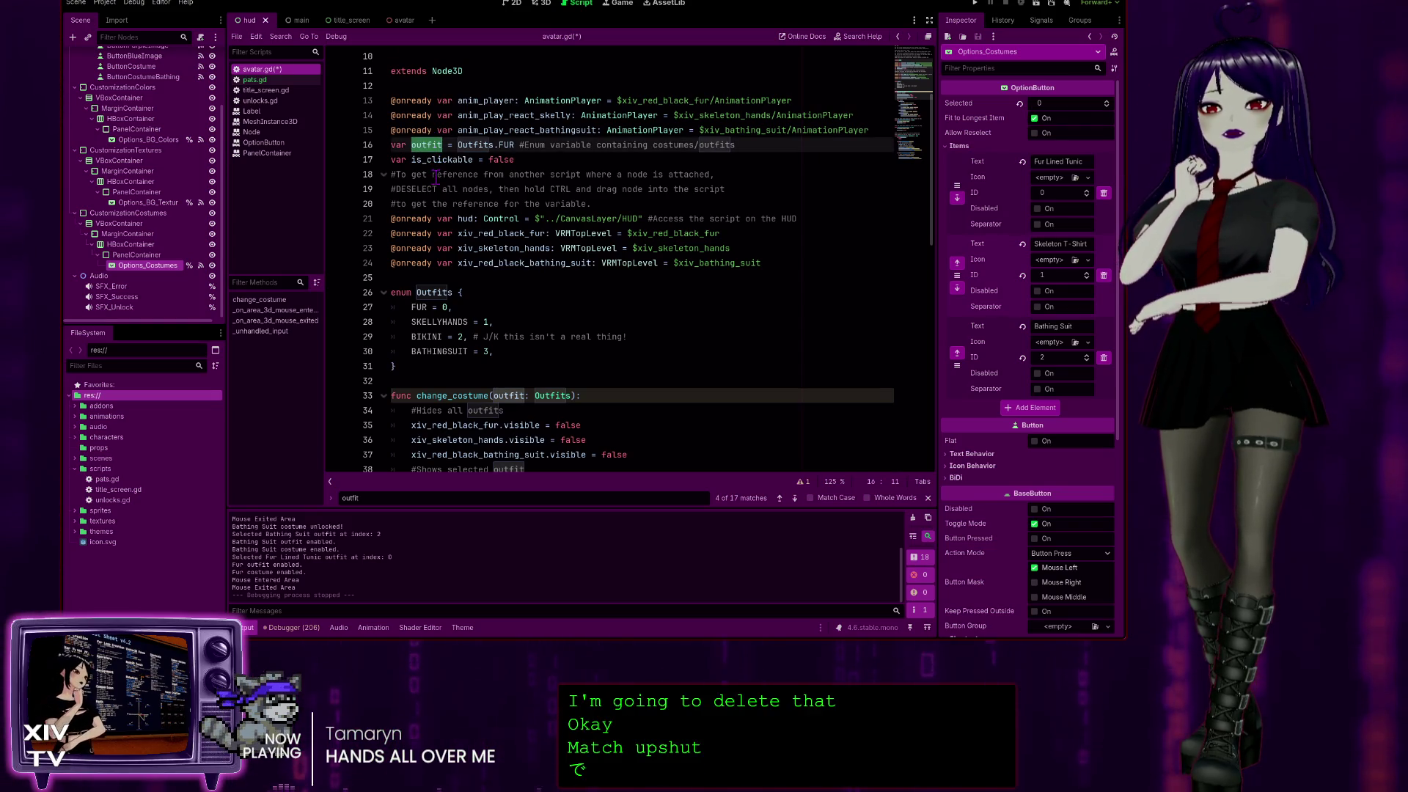
{"action": "scroll", "coordinate": [443, 377], "scroll_direction": "down", "scroll_amount": 1}
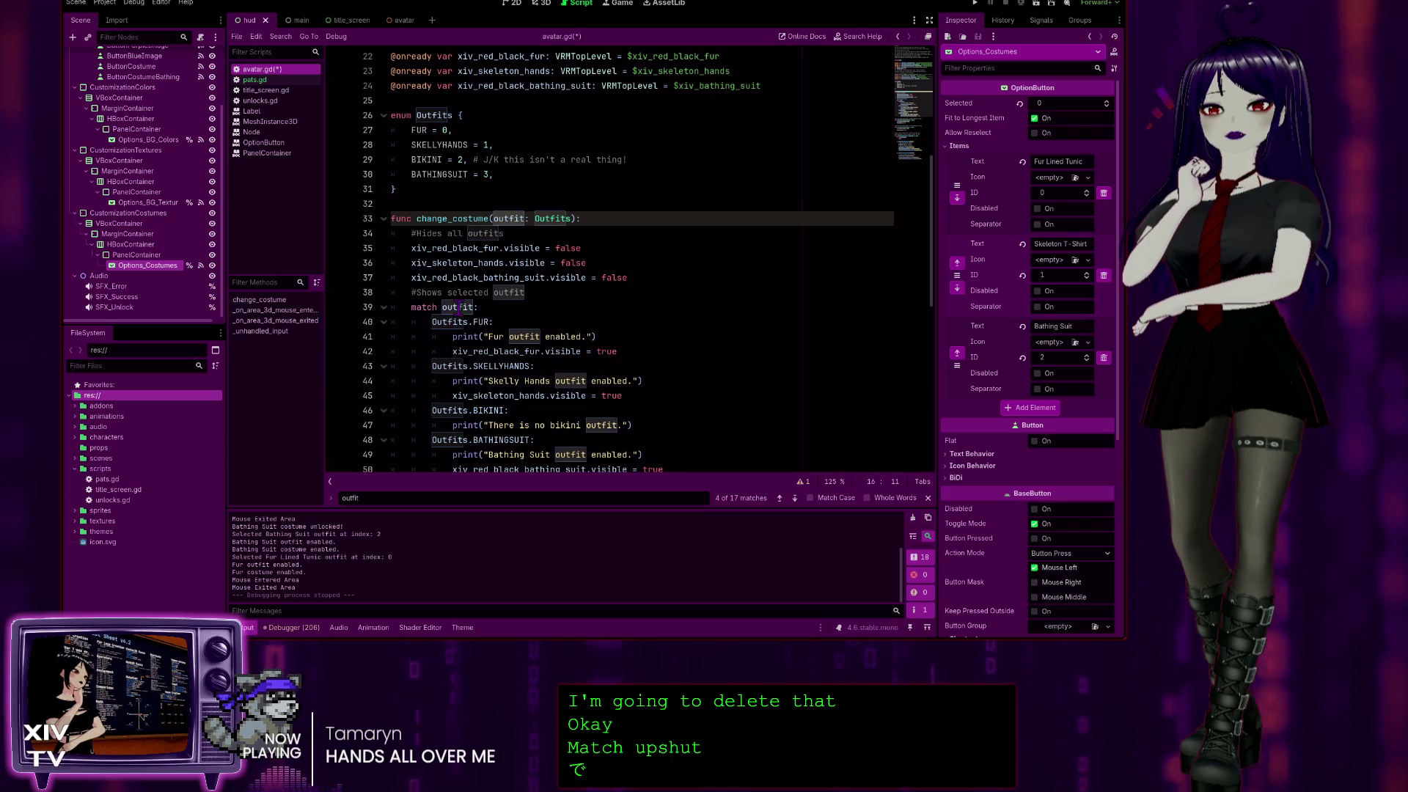
{"action": "double_click", "coordinate": [510, 219]}
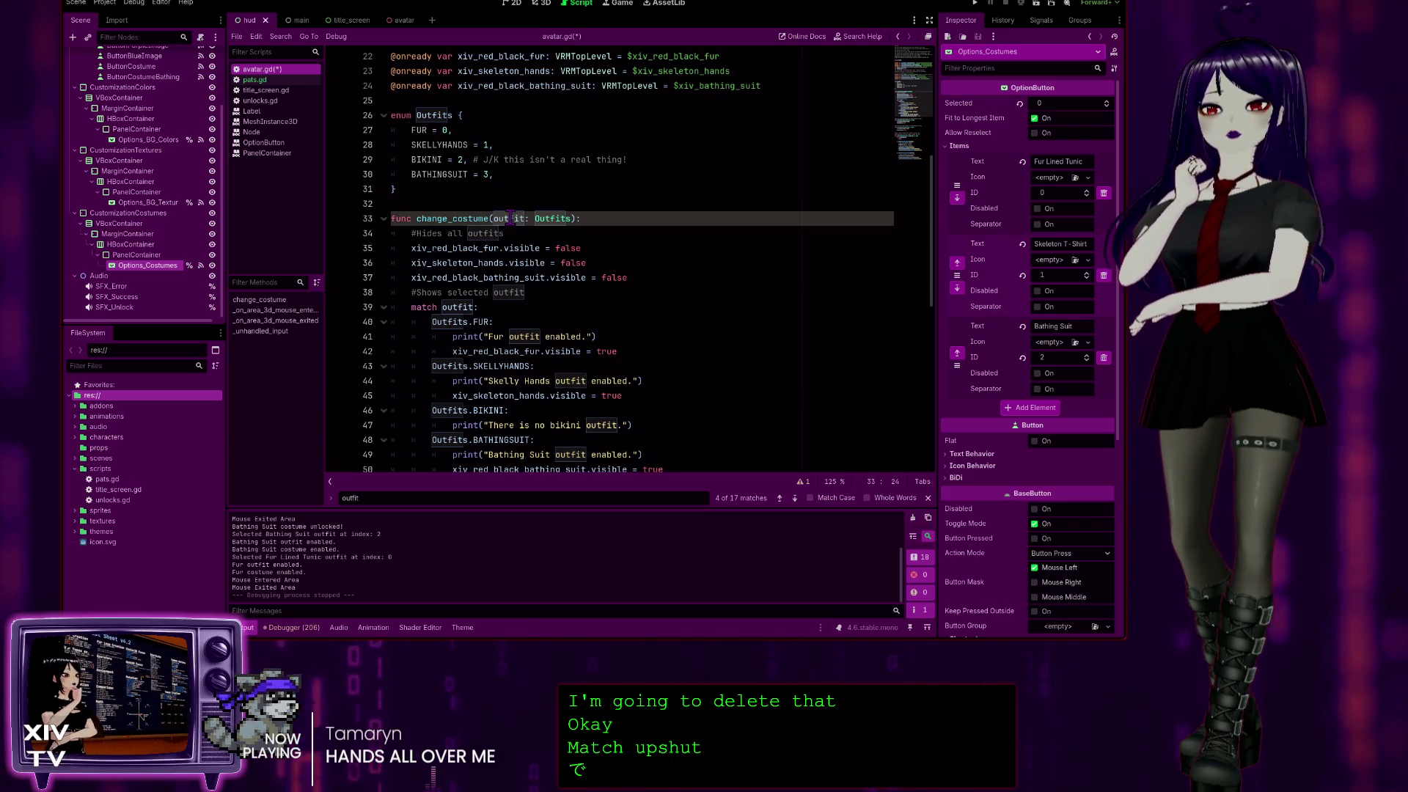
{"action": "scroll", "coordinate": [521, 242], "scroll_direction": "up", "scroll_amount": 3}
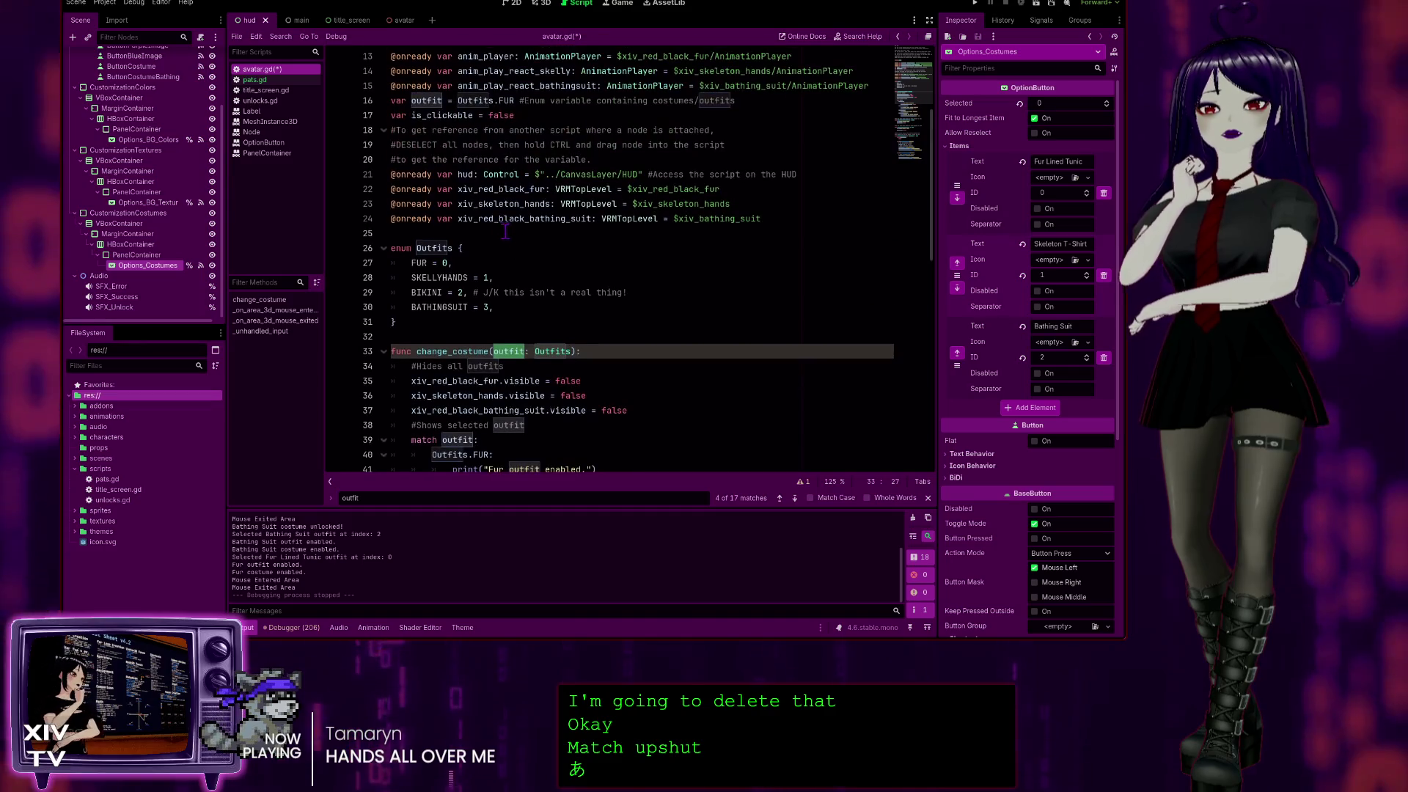
{"action": "scroll", "coordinate": [437, 268], "scroll_direction": "up", "scroll_amount": 3}
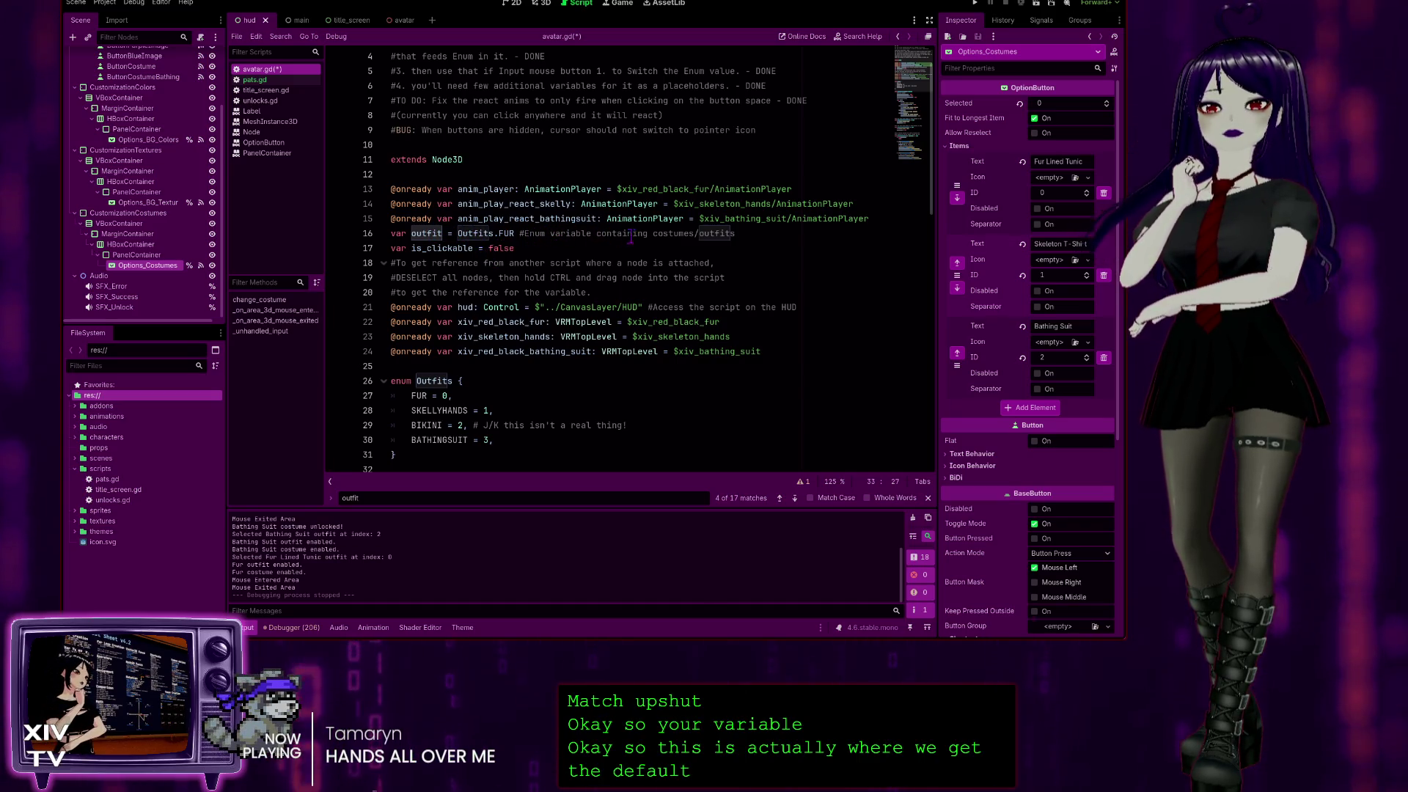
{"action": "scroll", "coordinate": [615, 249], "scroll_direction": "down", "scroll_amount": 1}
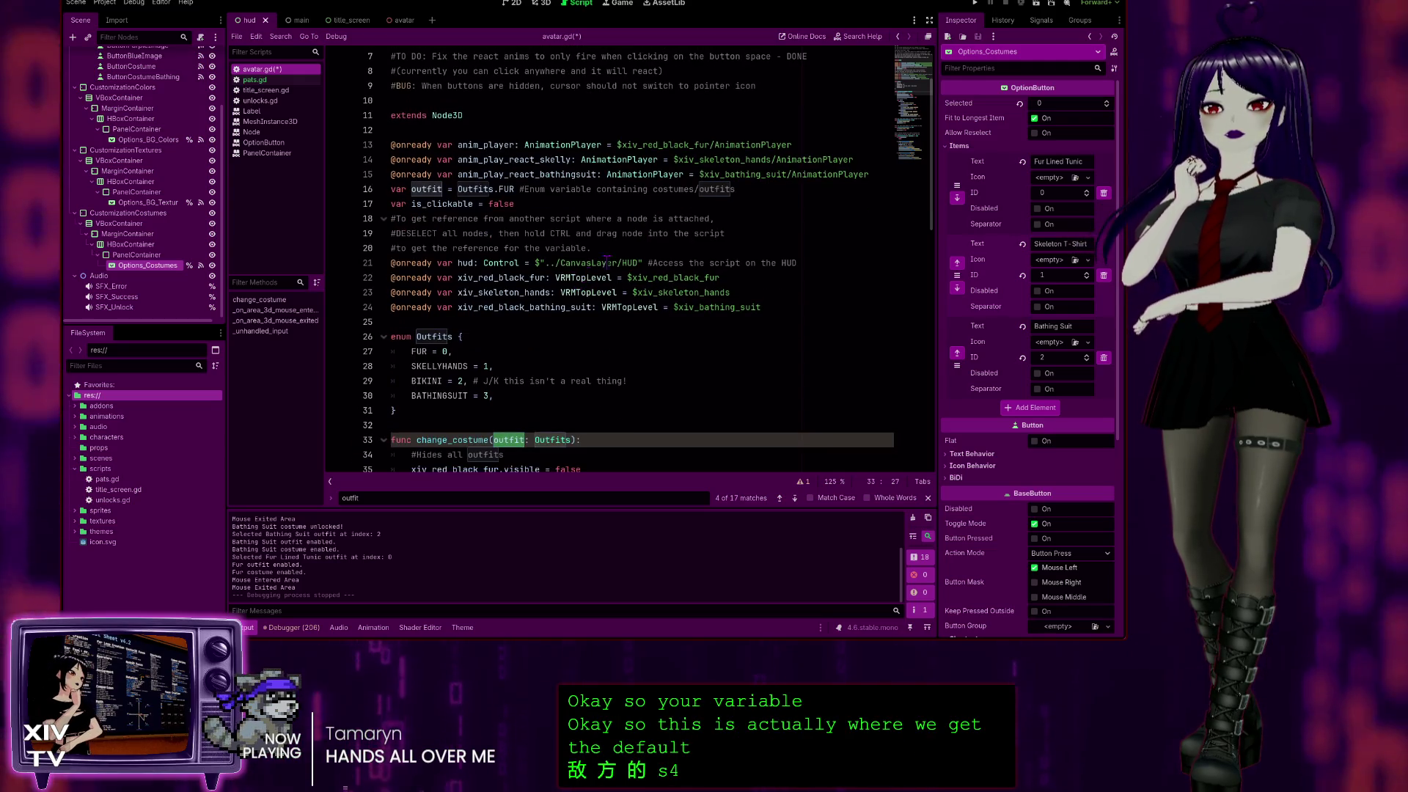
{"action": "scroll", "coordinate": [607, 260], "scroll_direction": "down", "scroll_amount": 3}
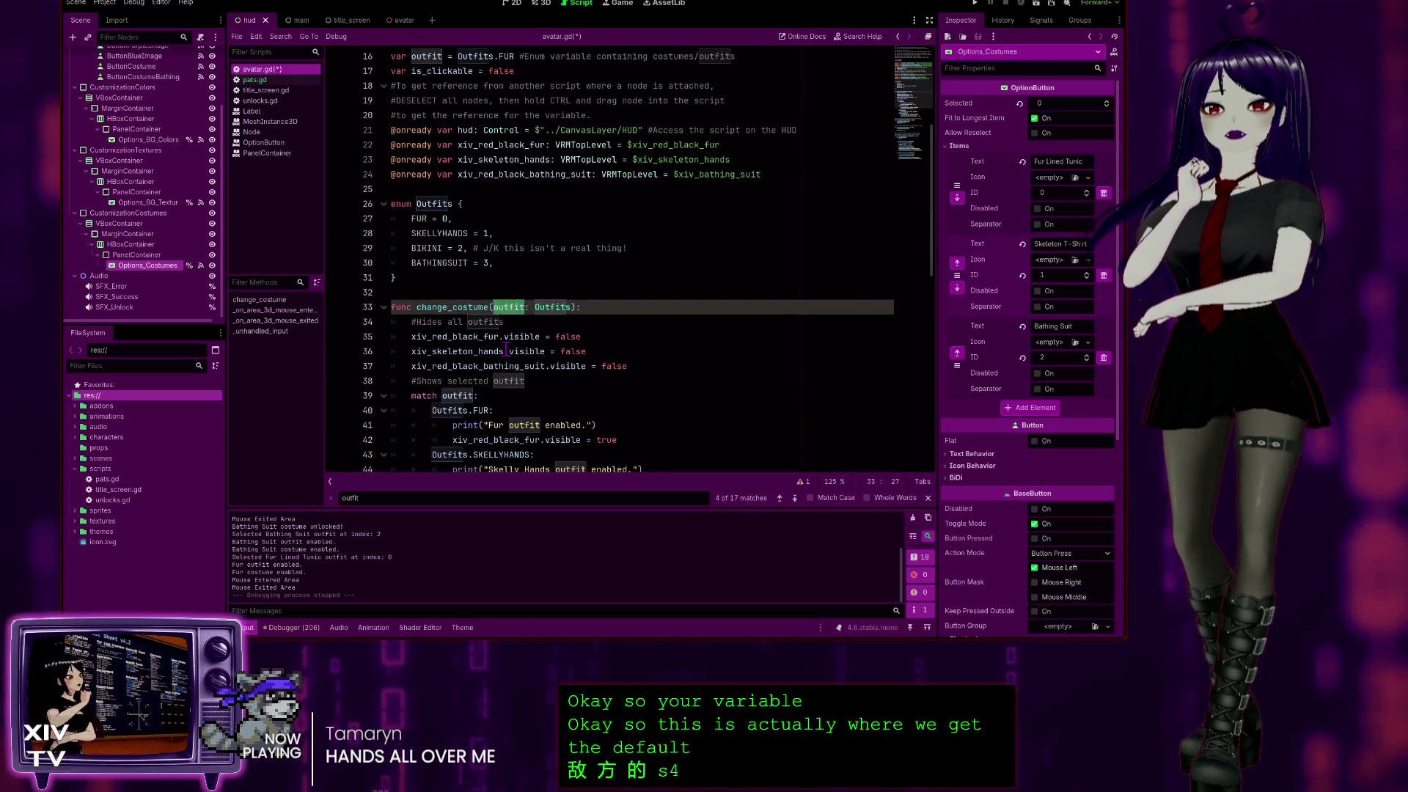
{"action": "scroll", "coordinate": [522, 304], "scroll_direction": "up", "scroll_amount": 2}
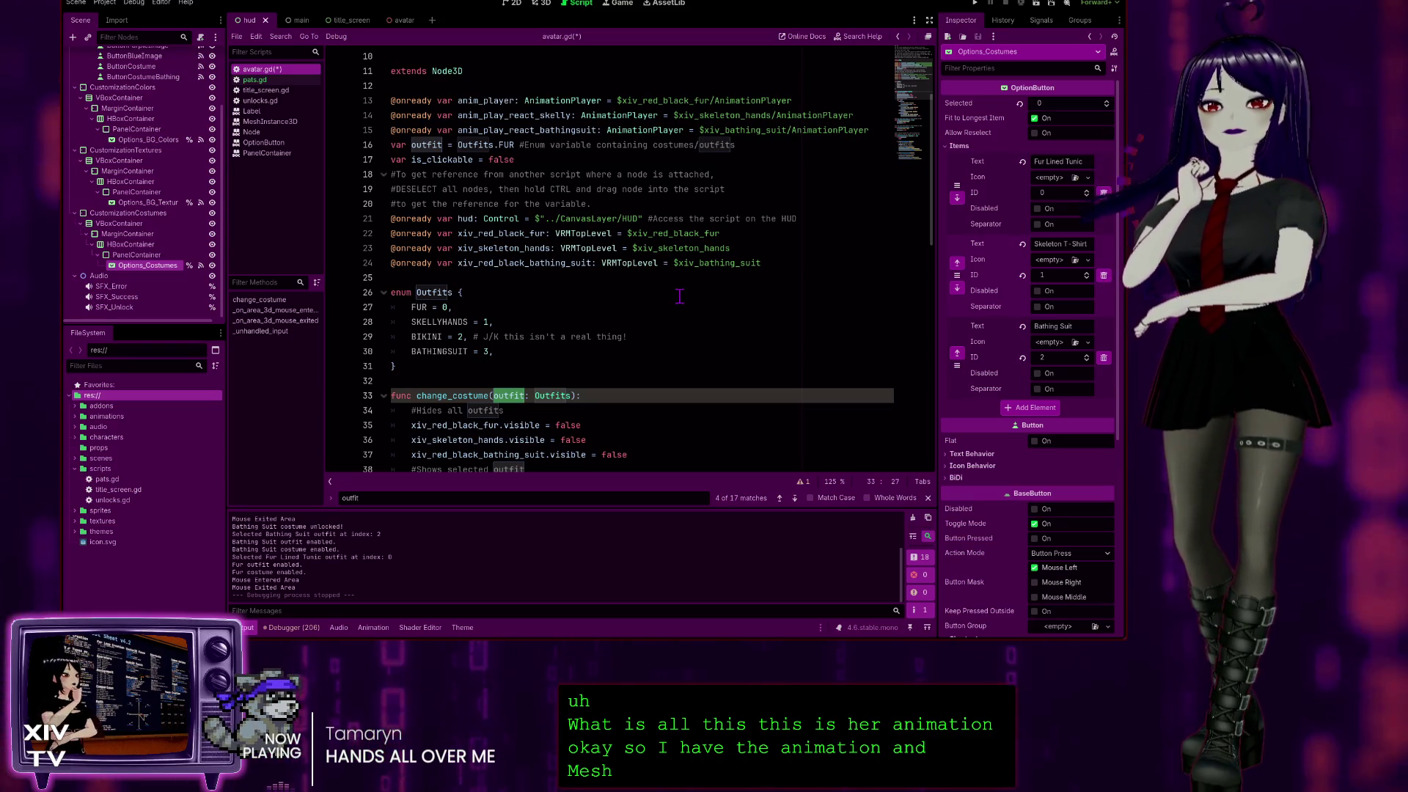
{"action": "scroll", "coordinate": [601, 373], "scroll_direction": "down", "scroll_amount": 1}
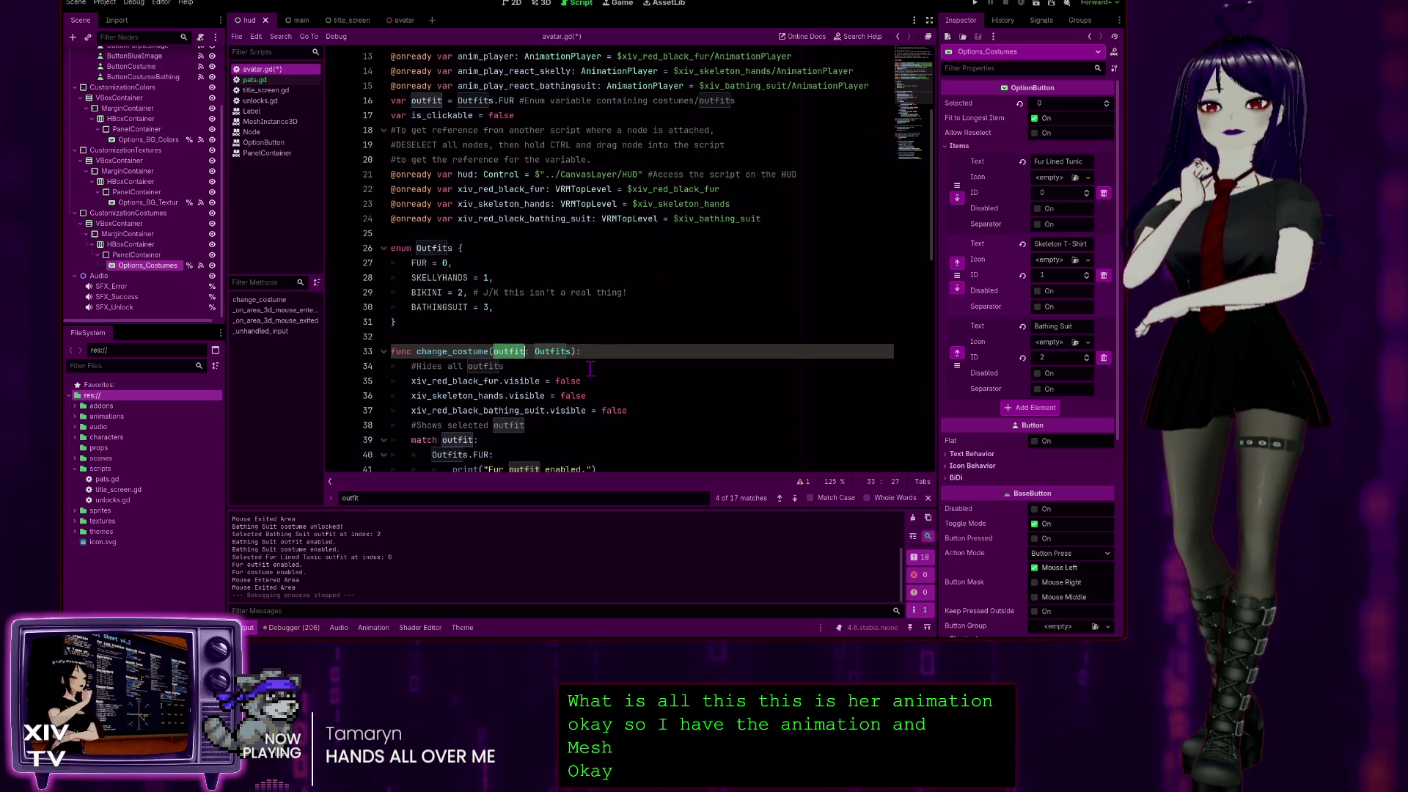
{"action": "left_click", "coordinate": [494, 259]}
{"action": "scroll", "coordinate": [567, 228], "scroll_direction": "down", "scroll_amount": 2}
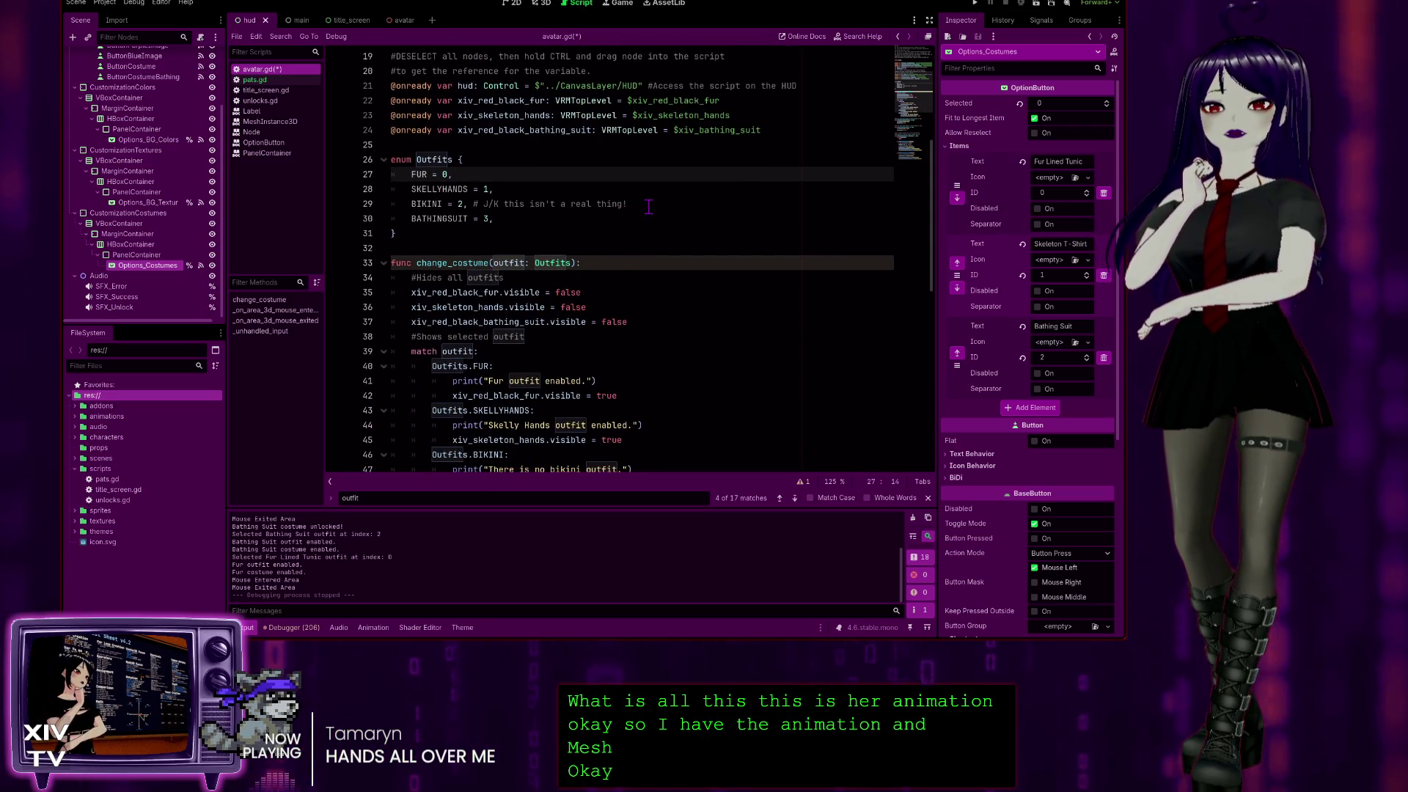
{"action": "left_click", "coordinate": [648, 206]}
{"action": "scroll", "coordinate": [634, 269], "scroll_direction": "down", "scroll_amount": 3}
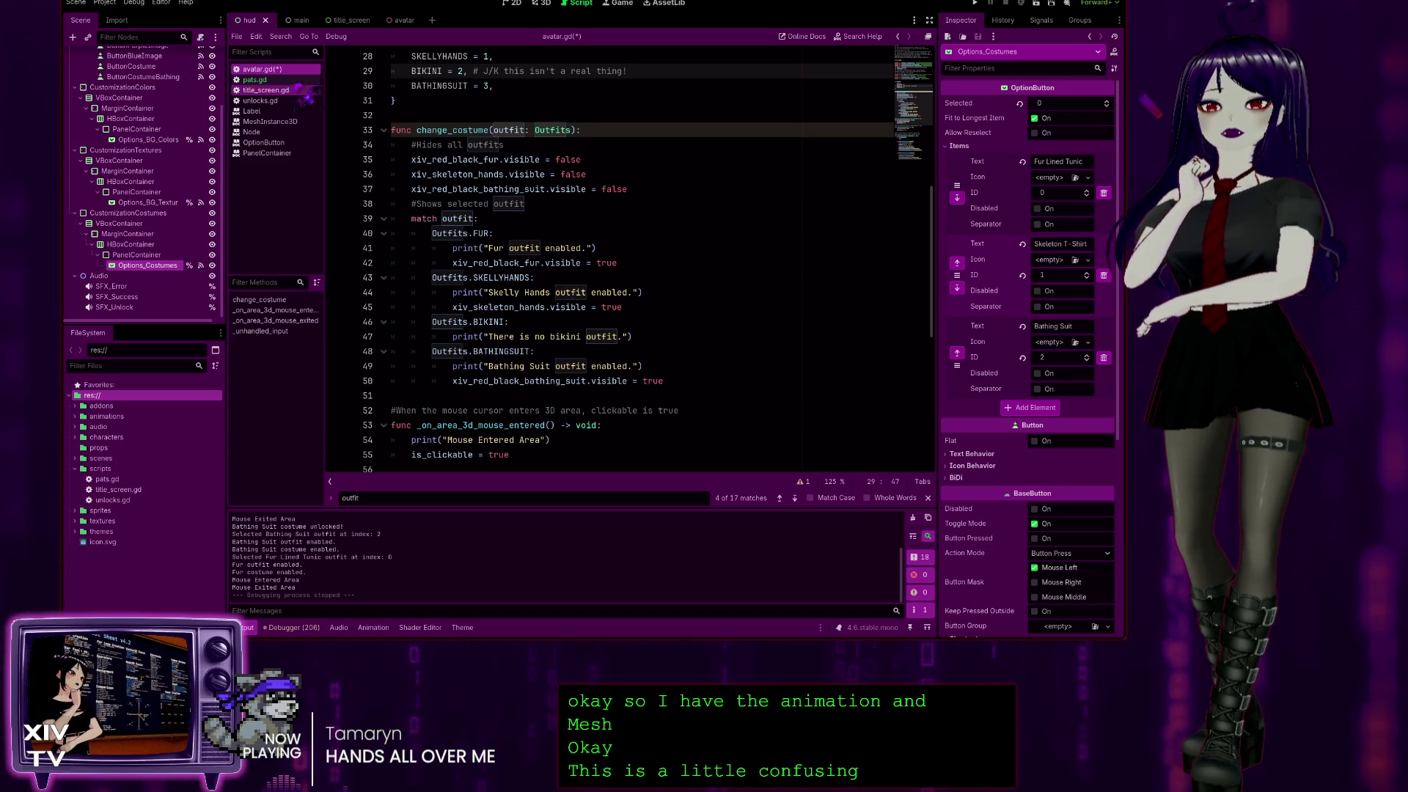
{"action": "left_click", "coordinate": [257, 80]}
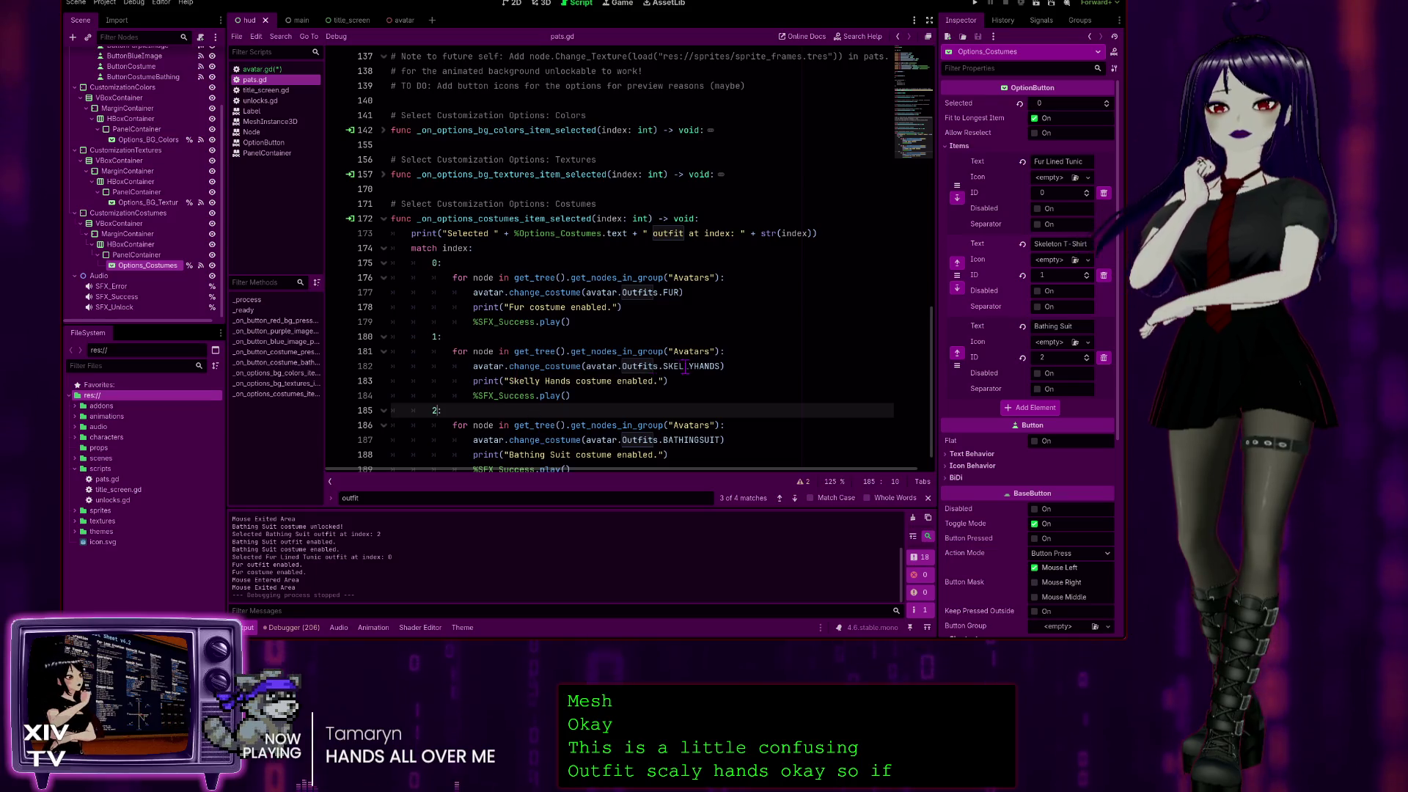
Save the edits to avatar.gd.
{"action": "scroll", "coordinate": [685, 334], "scroll_direction": "down", "scroll_amount": 1}
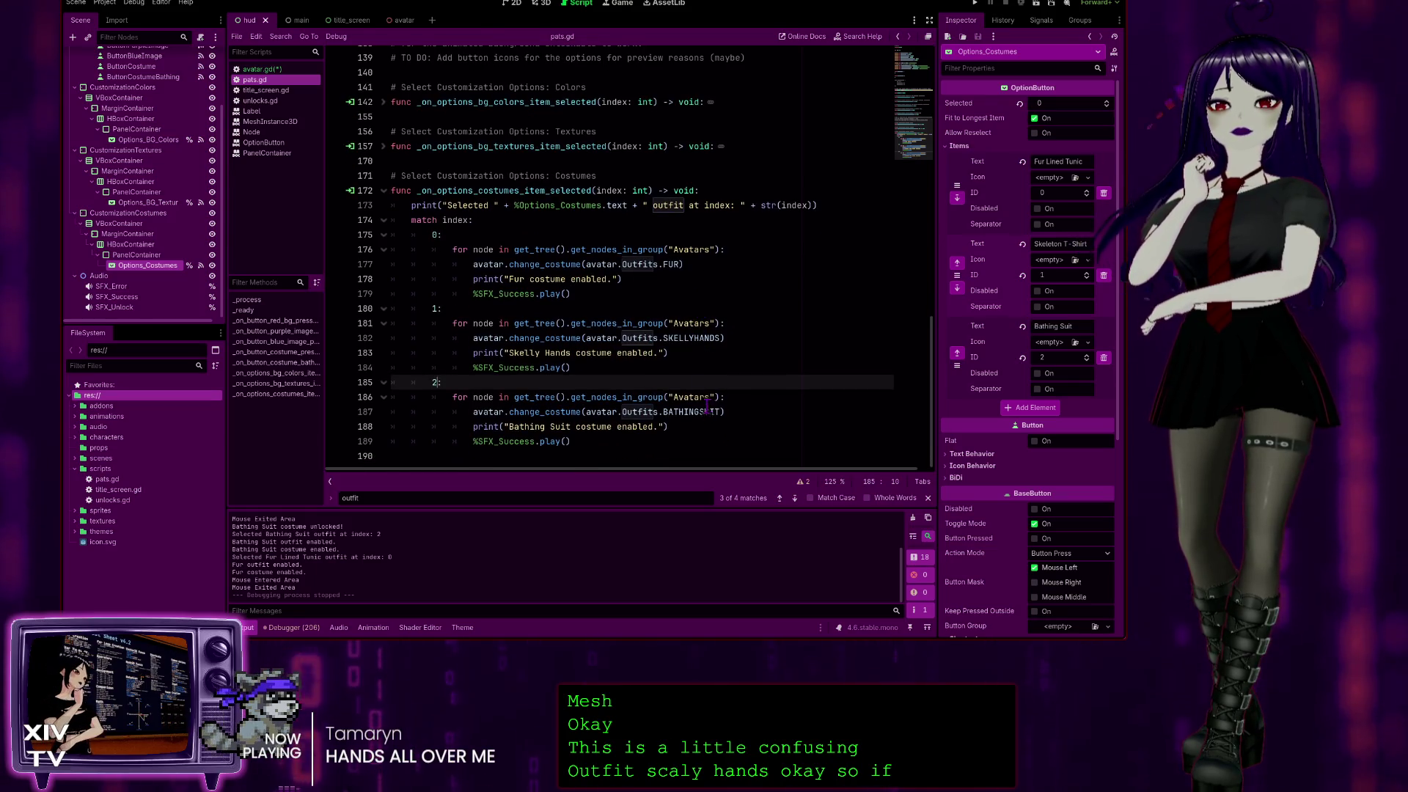
{"action": "scroll", "coordinate": [707, 408], "scroll_direction": "up", "scroll_amount": 1}
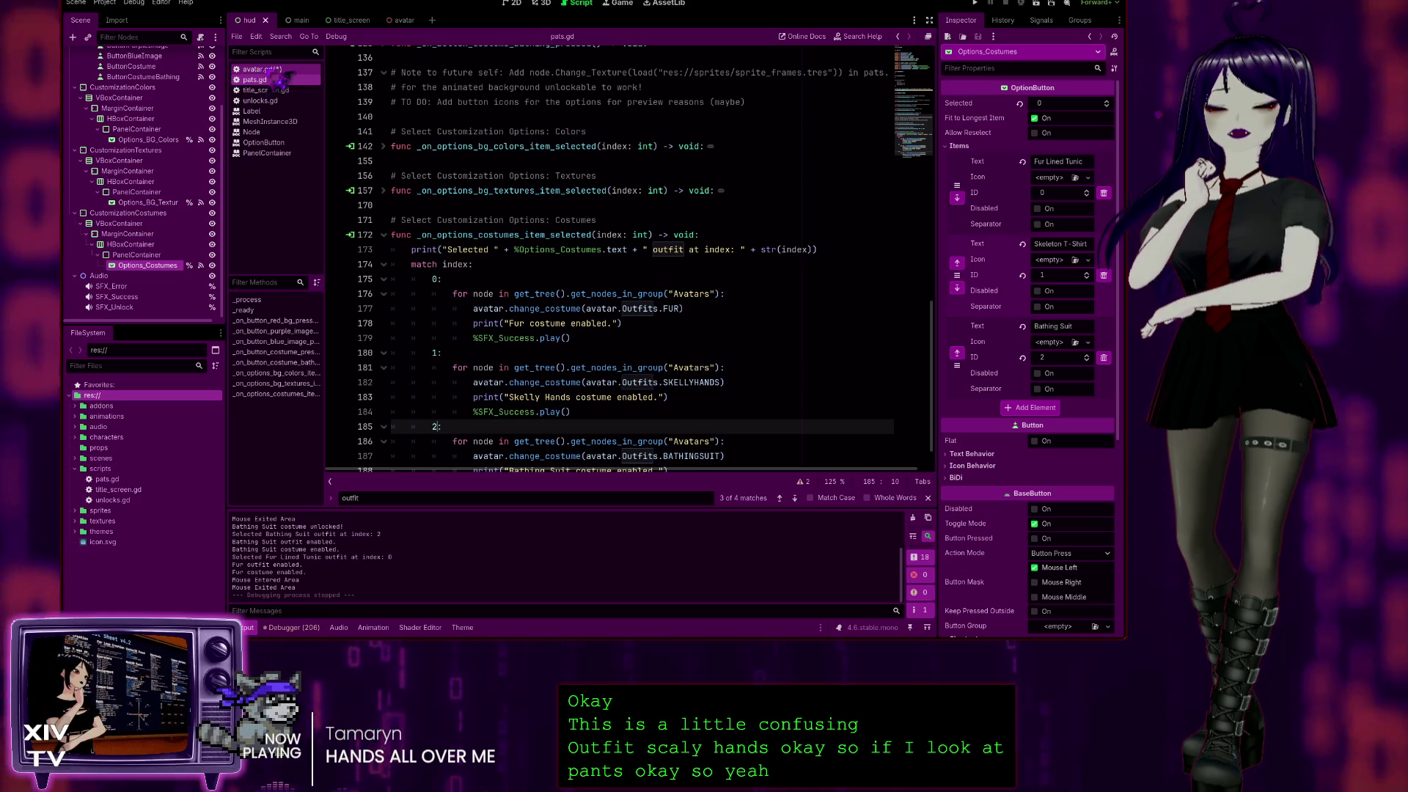
{"action": "left_click", "coordinate": [277, 70]}
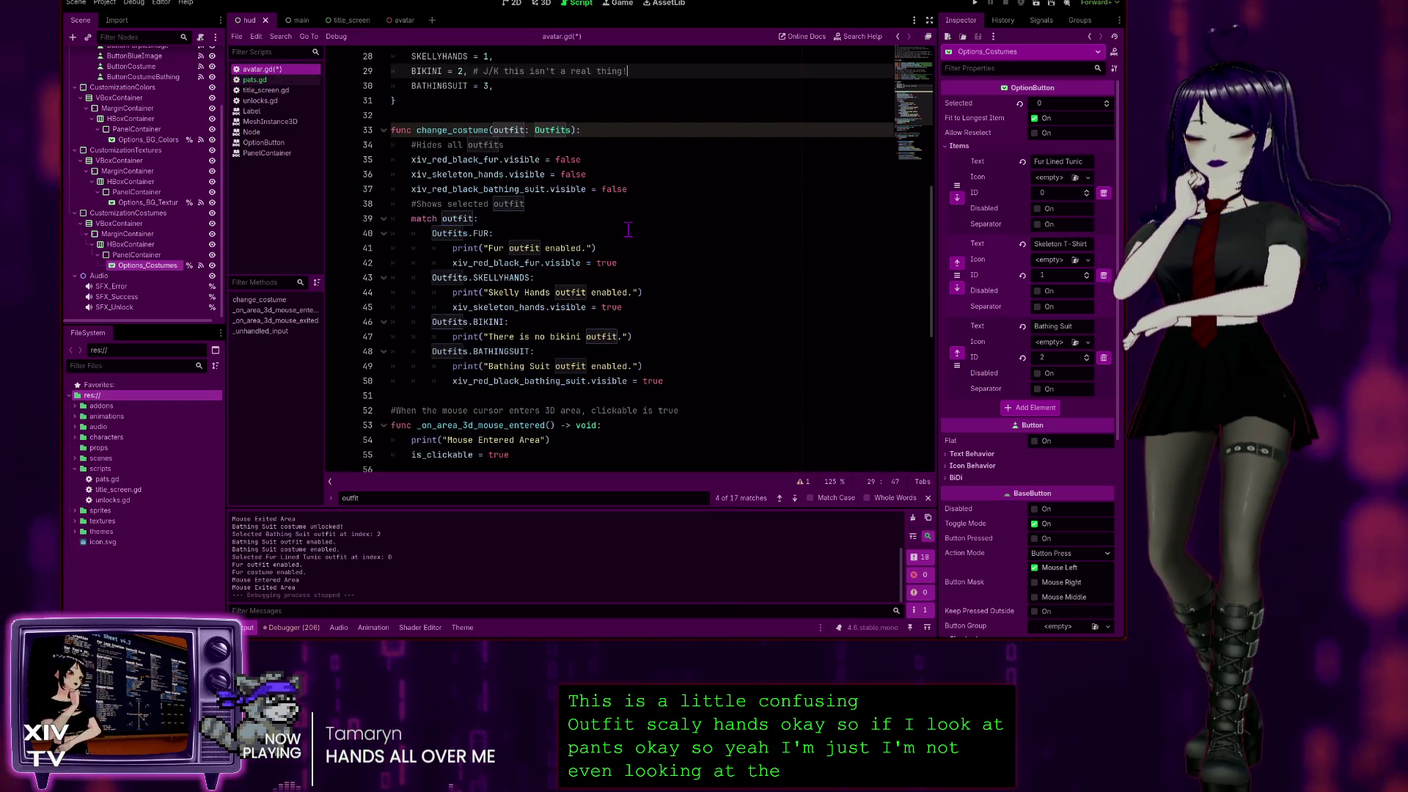
{"action": "key", "text": "ctrl+s"}
Compare the FUR entry in the Outfits enum with the Outfits.FUR match case.
{"action": "scroll", "coordinate": [463, 179], "scroll_direction": "up", "scroll_amount": 3}
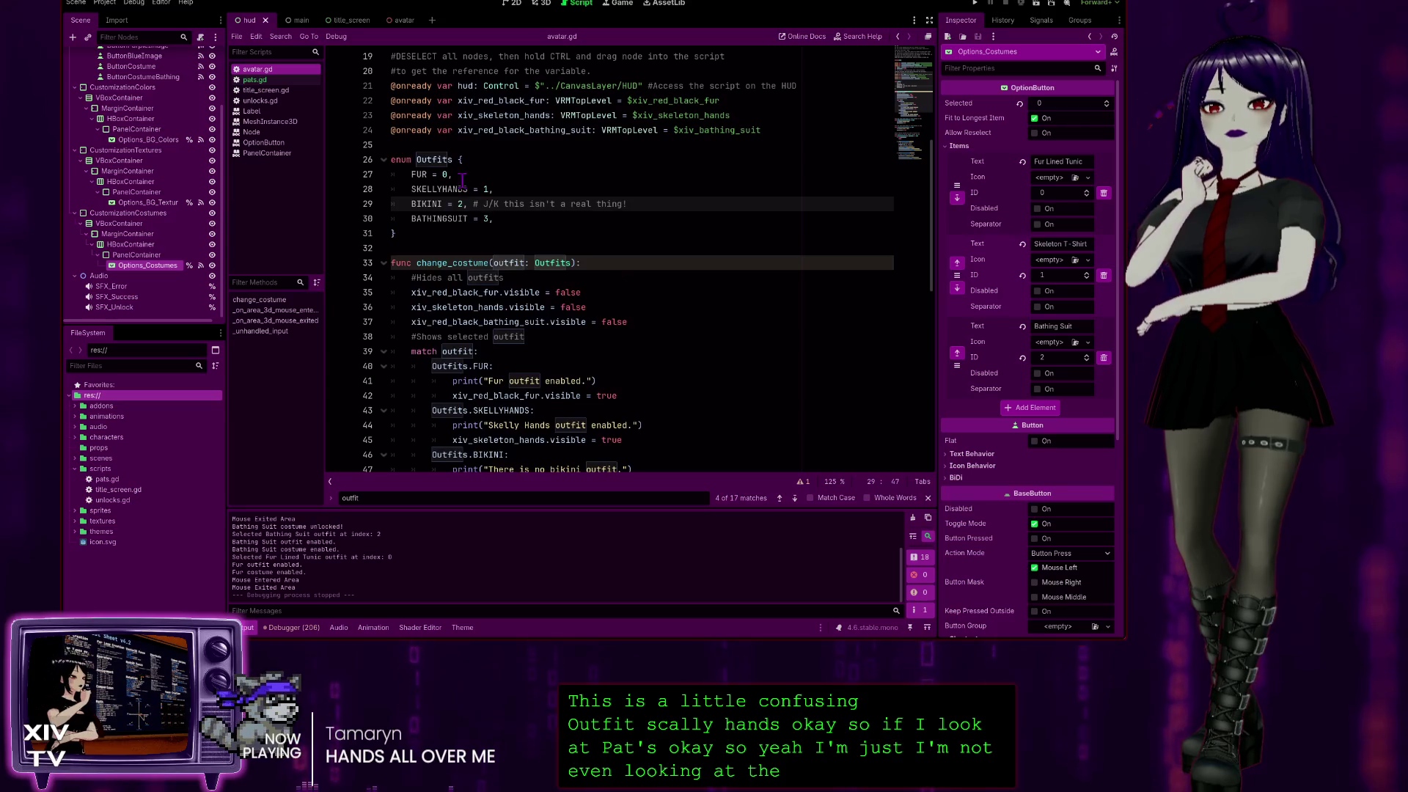
{"action": "left_click", "coordinate": [424, 234]}
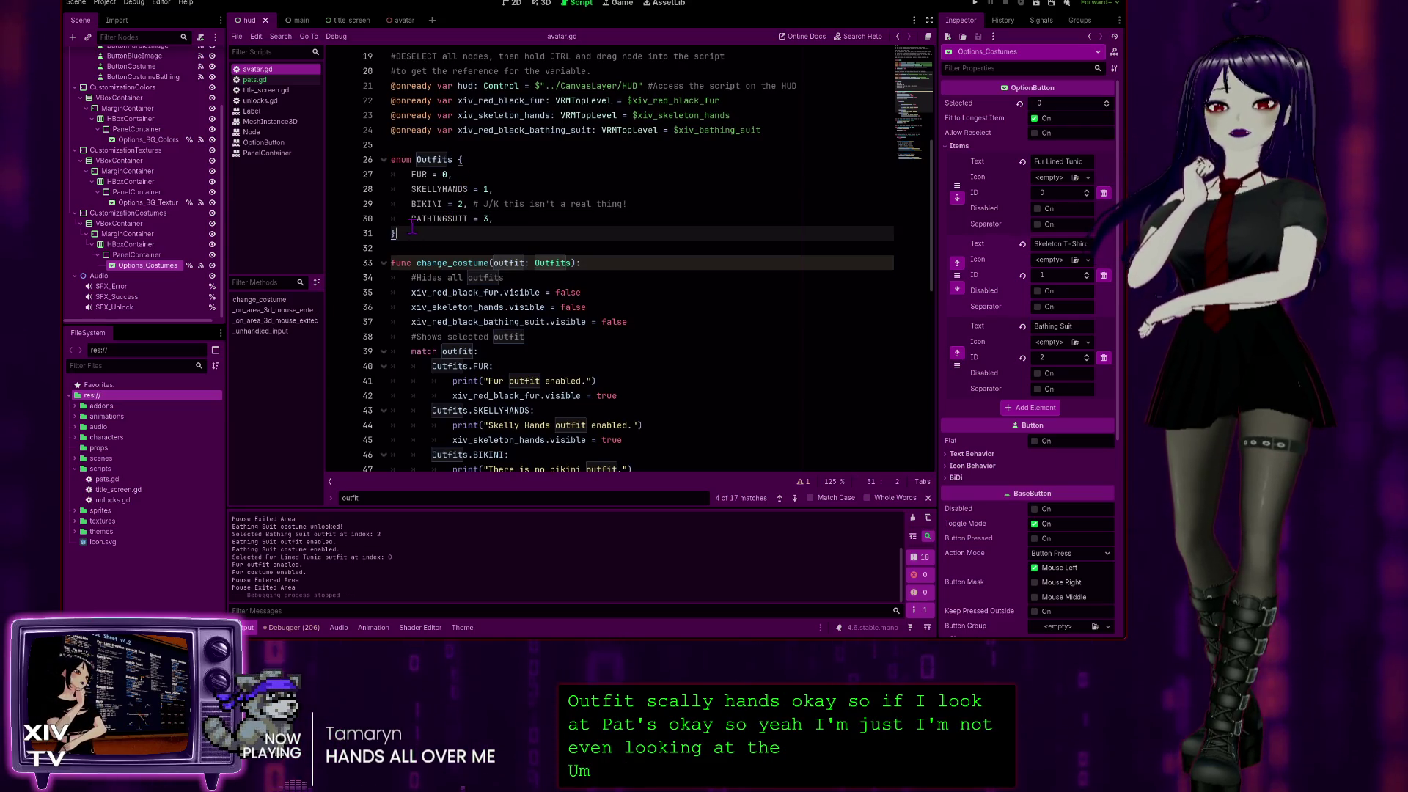
{"action": "scroll", "coordinate": [446, 204], "scroll_direction": "down", "scroll_amount": 1}
{"action": "scroll", "coordinate": [517, 189], "scroll_direction": "down", "scroll_amount": 1}
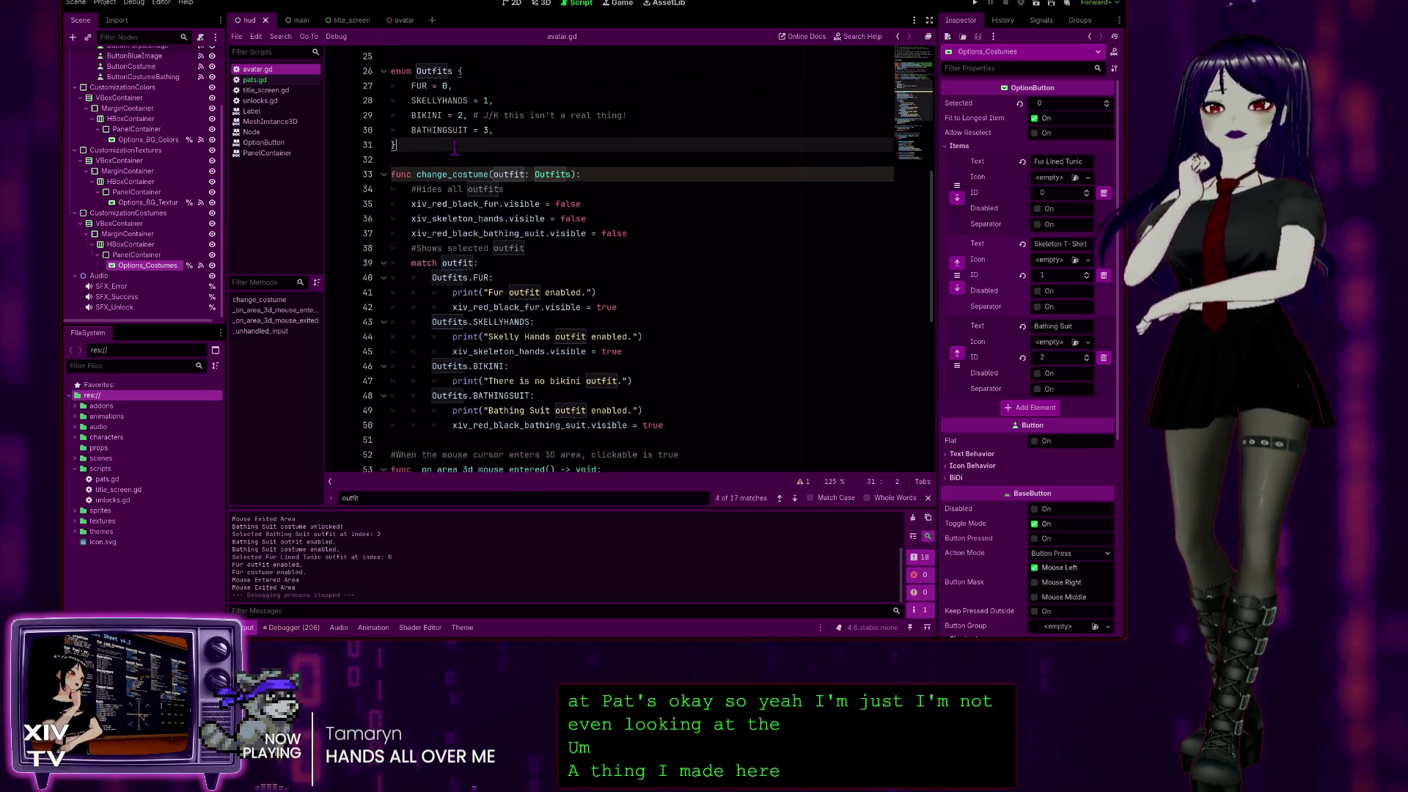
{"action": "double_click", "coordinate": [470, 277]}
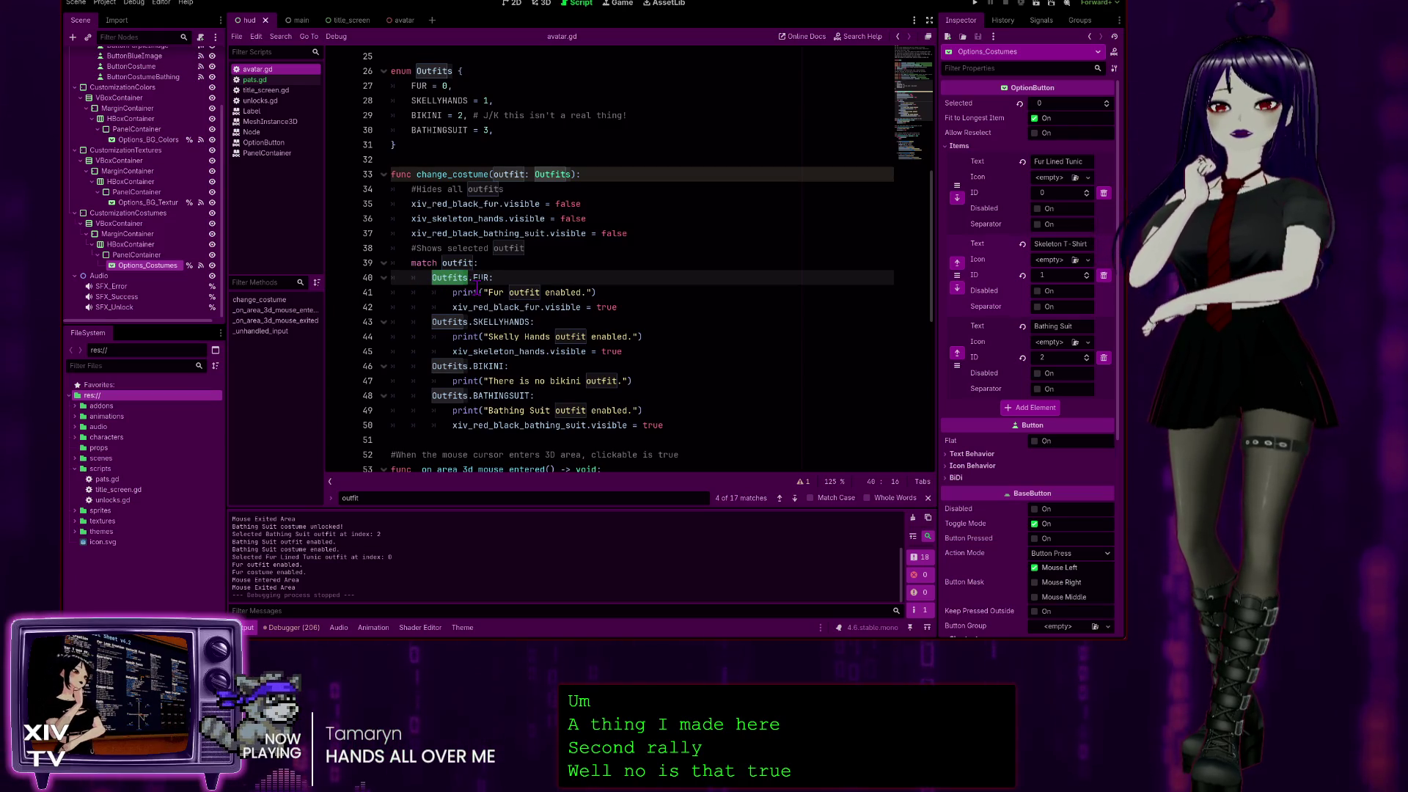
{"action": "left_click", "coordinate": [507, 277]}
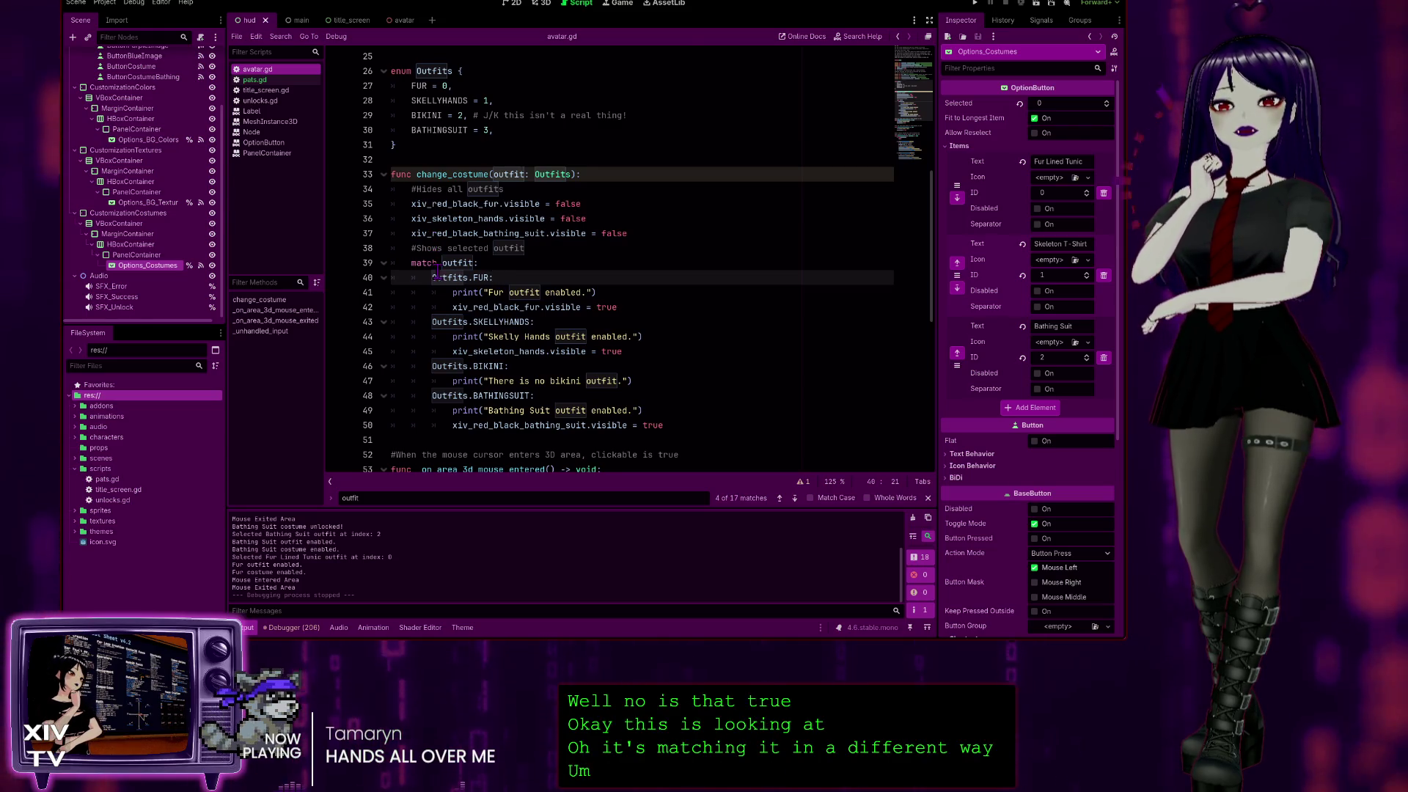
{"action": "scroll", "coordinate": [437, 271], "scroll_direction": "up", "scroll_amount": 3}
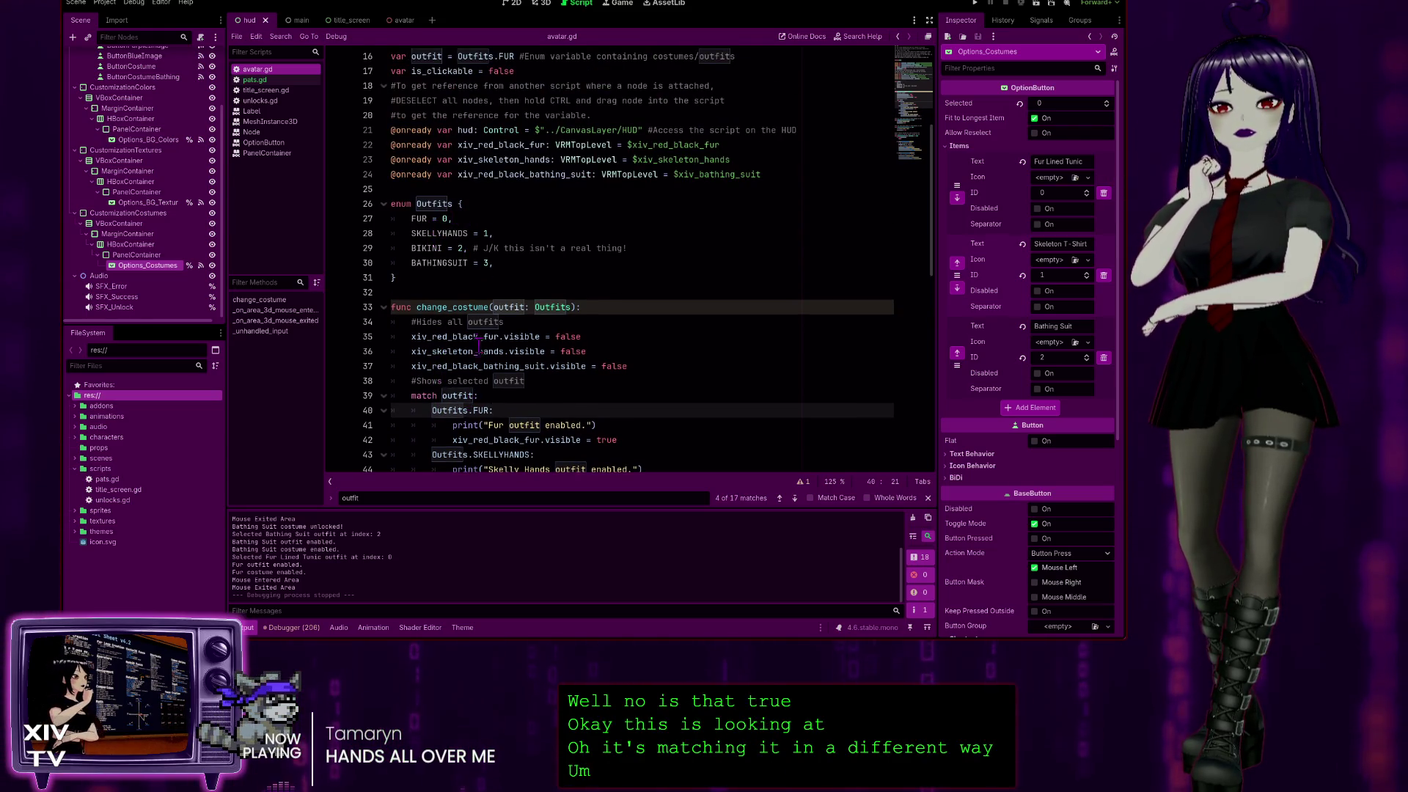
{"action": "double_click", "coordinate": [412, 219]}
{"action": "scroll", "coordinate": [563, 332], "scroll_direction": "down", "scroll_amount": 2}
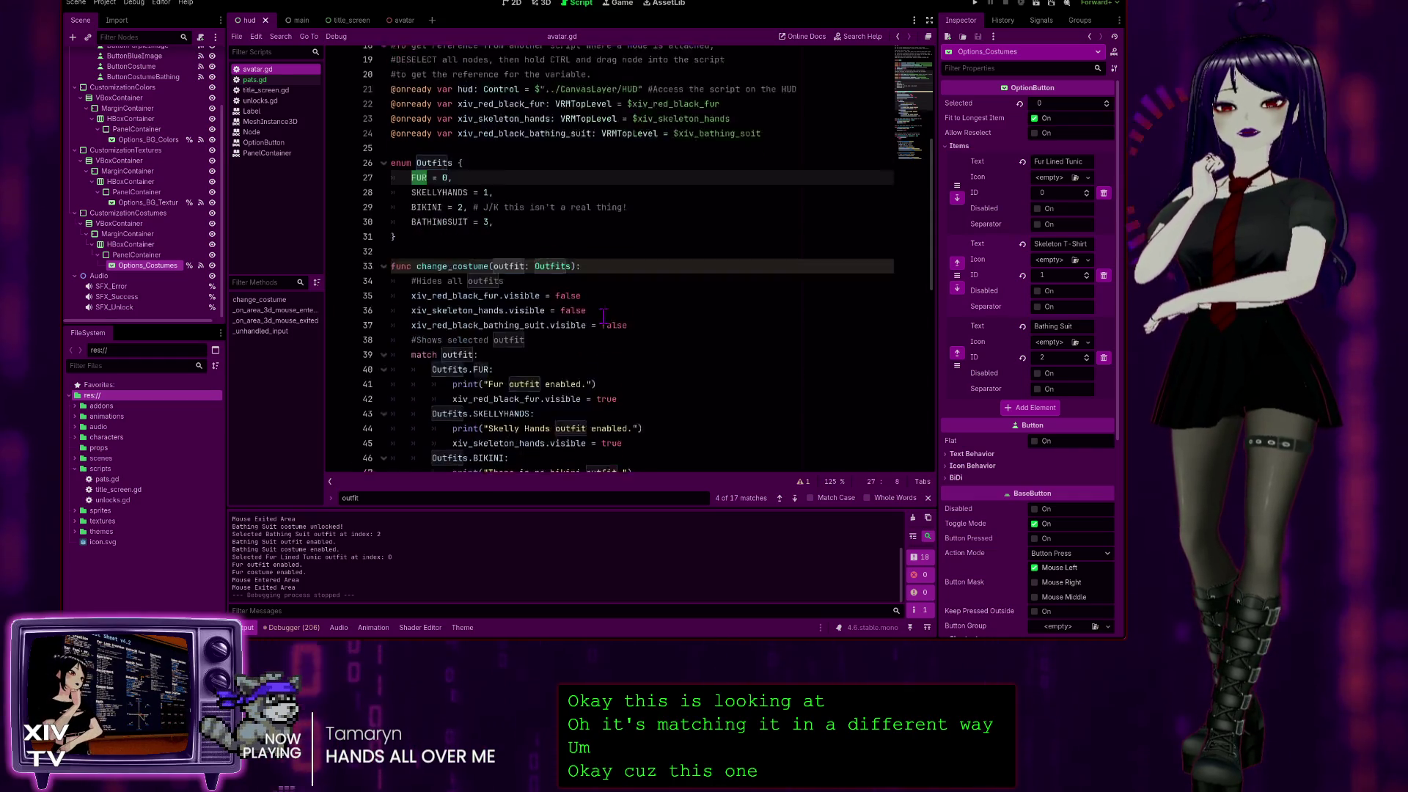
{"action": "scroll", "coordinate": [563, 332], "scroll_direction": "down", "scroll_amount": 1}
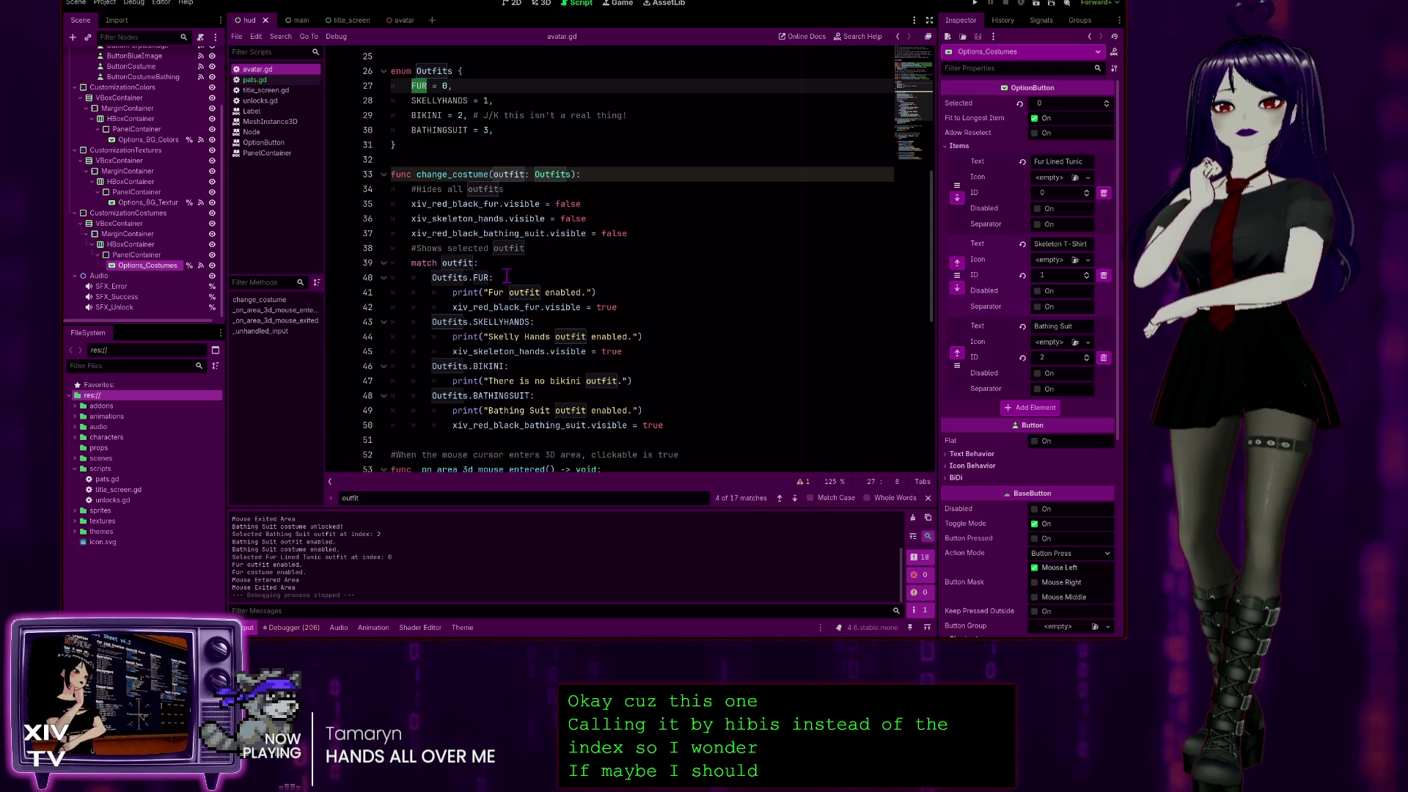
{"action": "scroll", "coordinate": [499, 288], "scroll_direction": "up", "scroll_amount": 1}
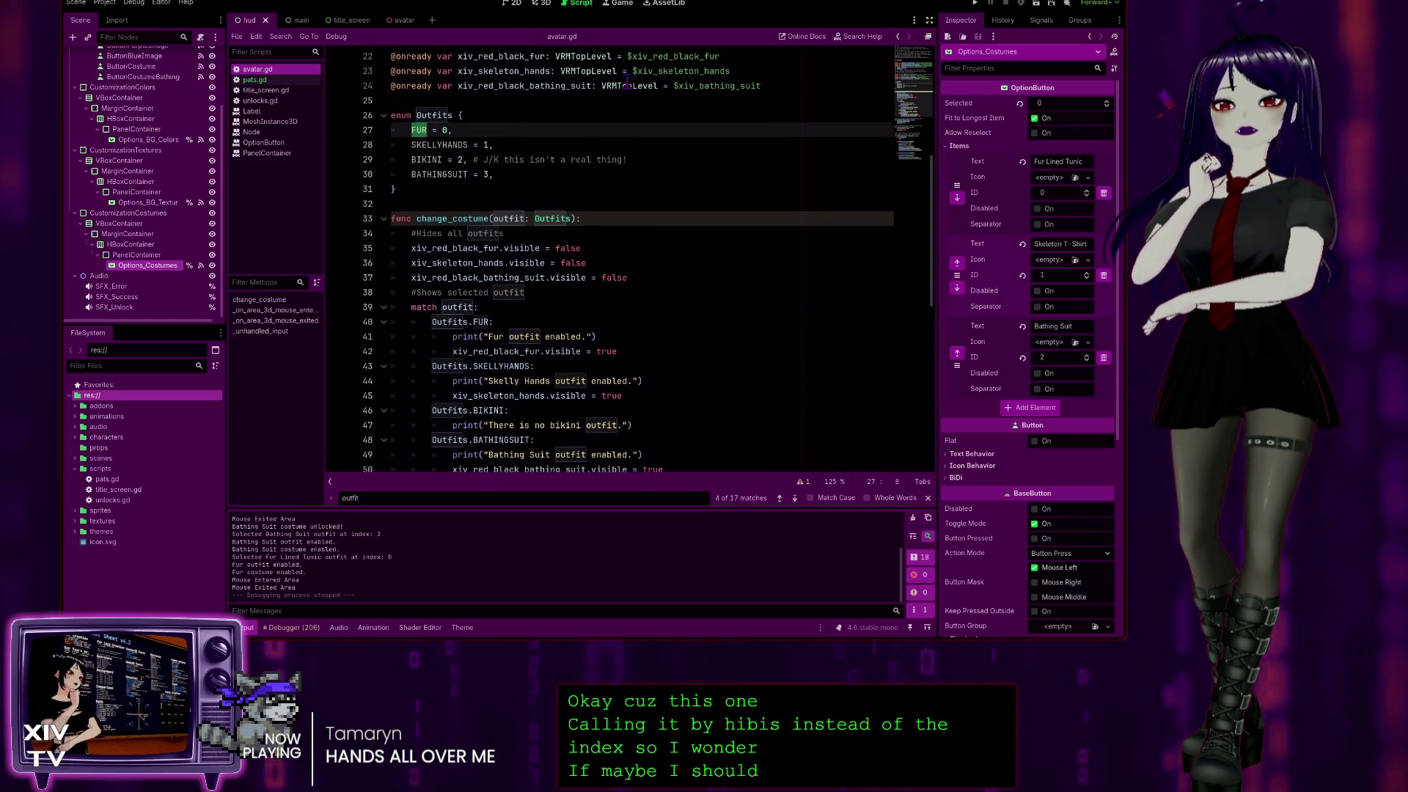
{"action": "left_click", "coordinate": [264, 79]}
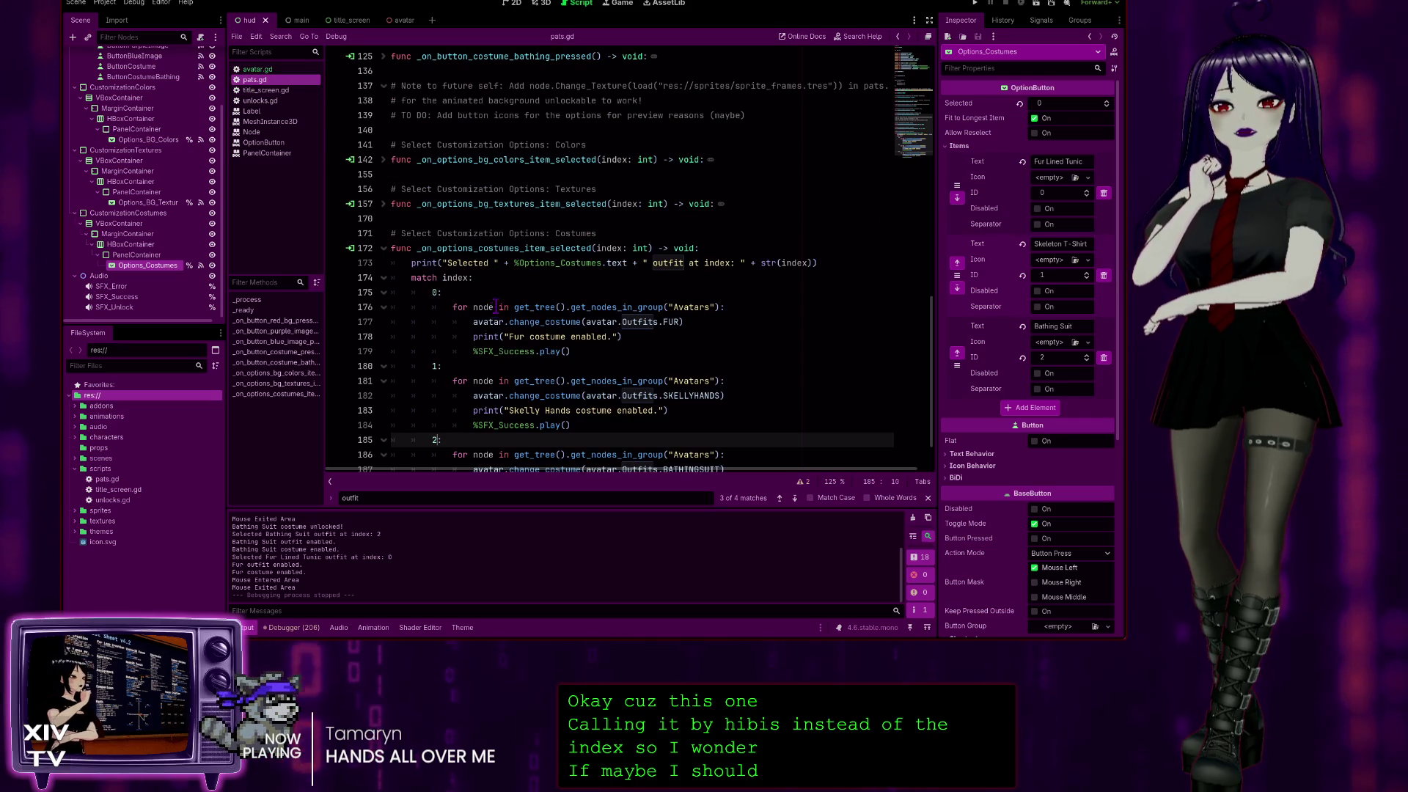
{"action": "scroll", "coordinate": [481, 323], "scroll_direction": "up", "scroll_amount": 8}
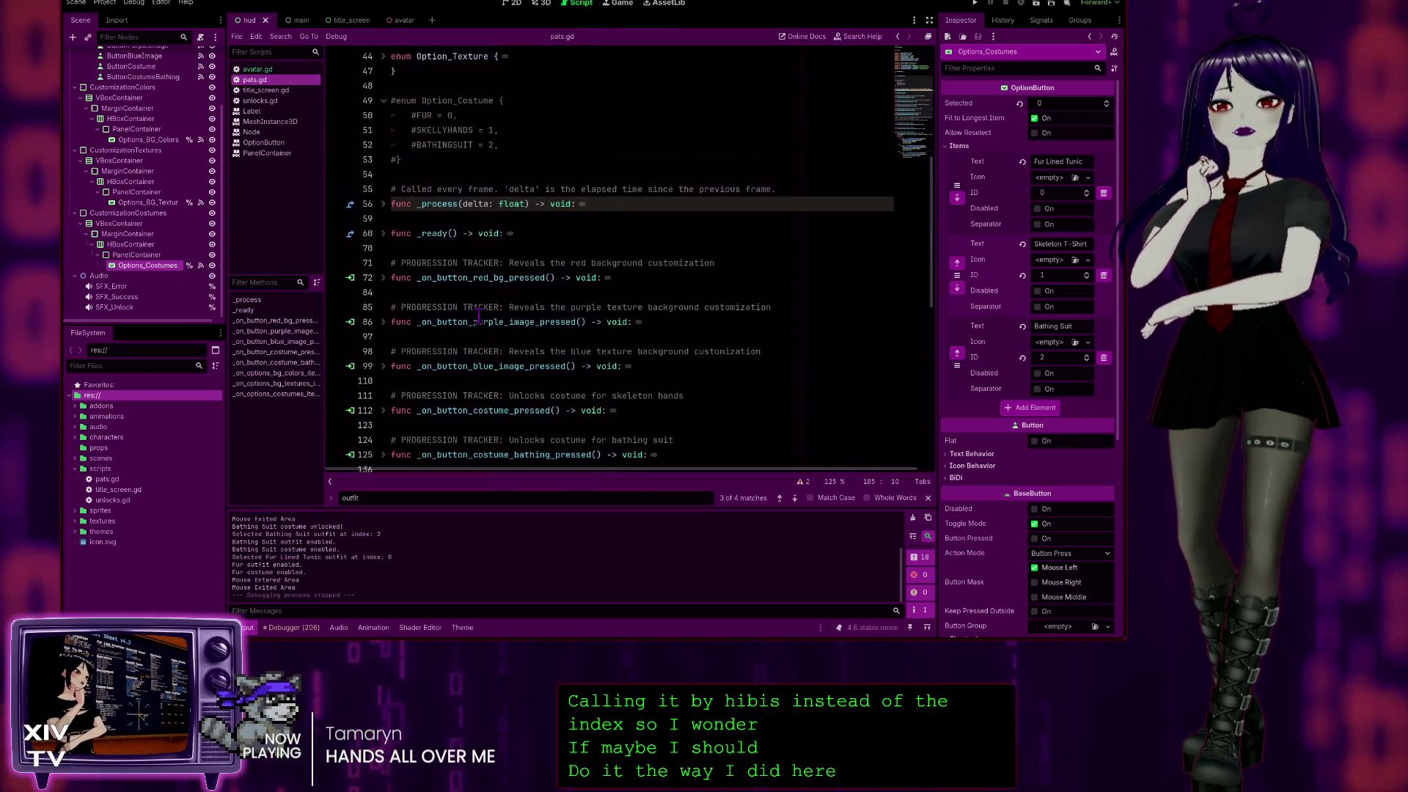
{"action": "scroll", "coordinate": [436, 343], "scroll_direction": "down", "scroll_amount": 8}
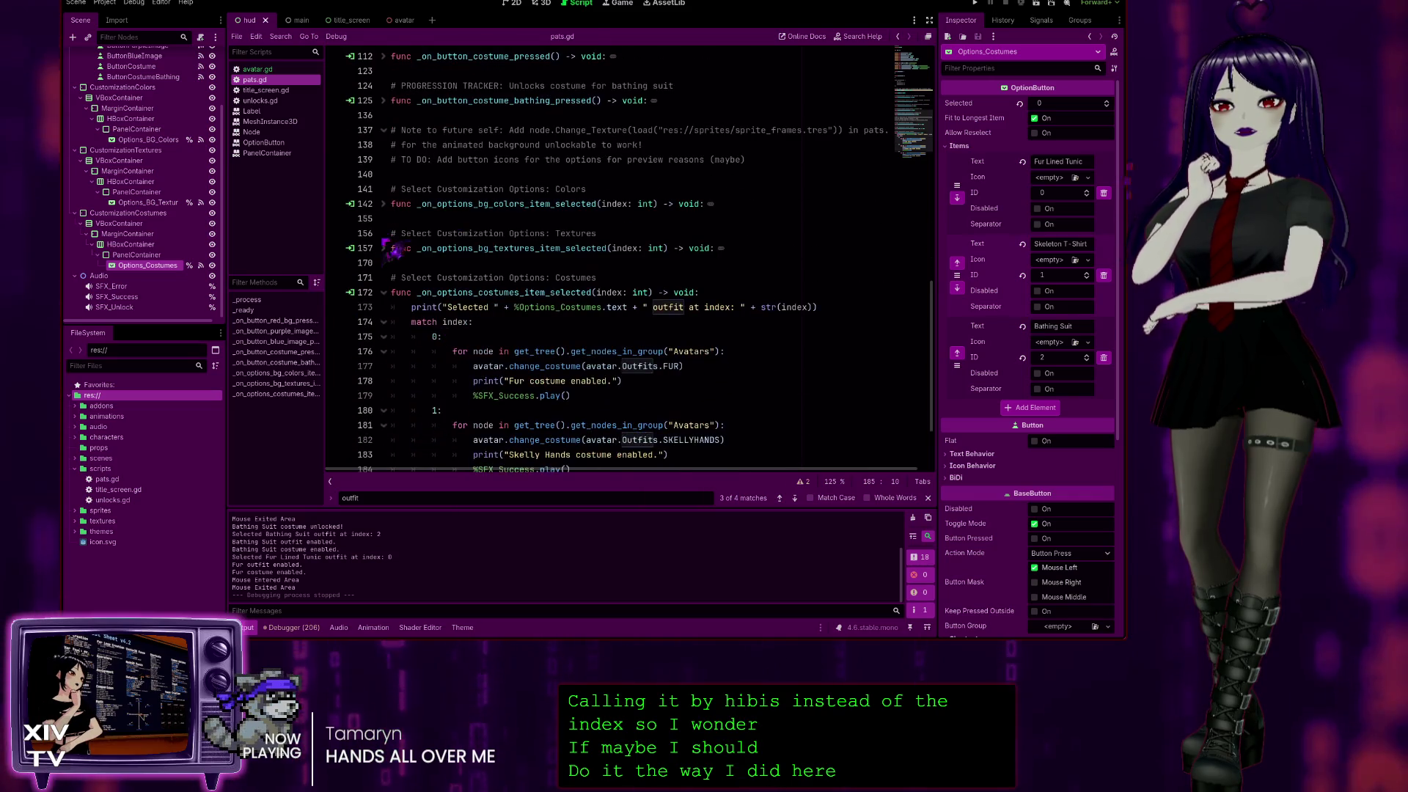
{"action": "left_click", "coordinate": [383, 250]}
{"action": "scroll", "coordinate": [518, 330], "scroll_direction": "down", "scroll_amount": 3}
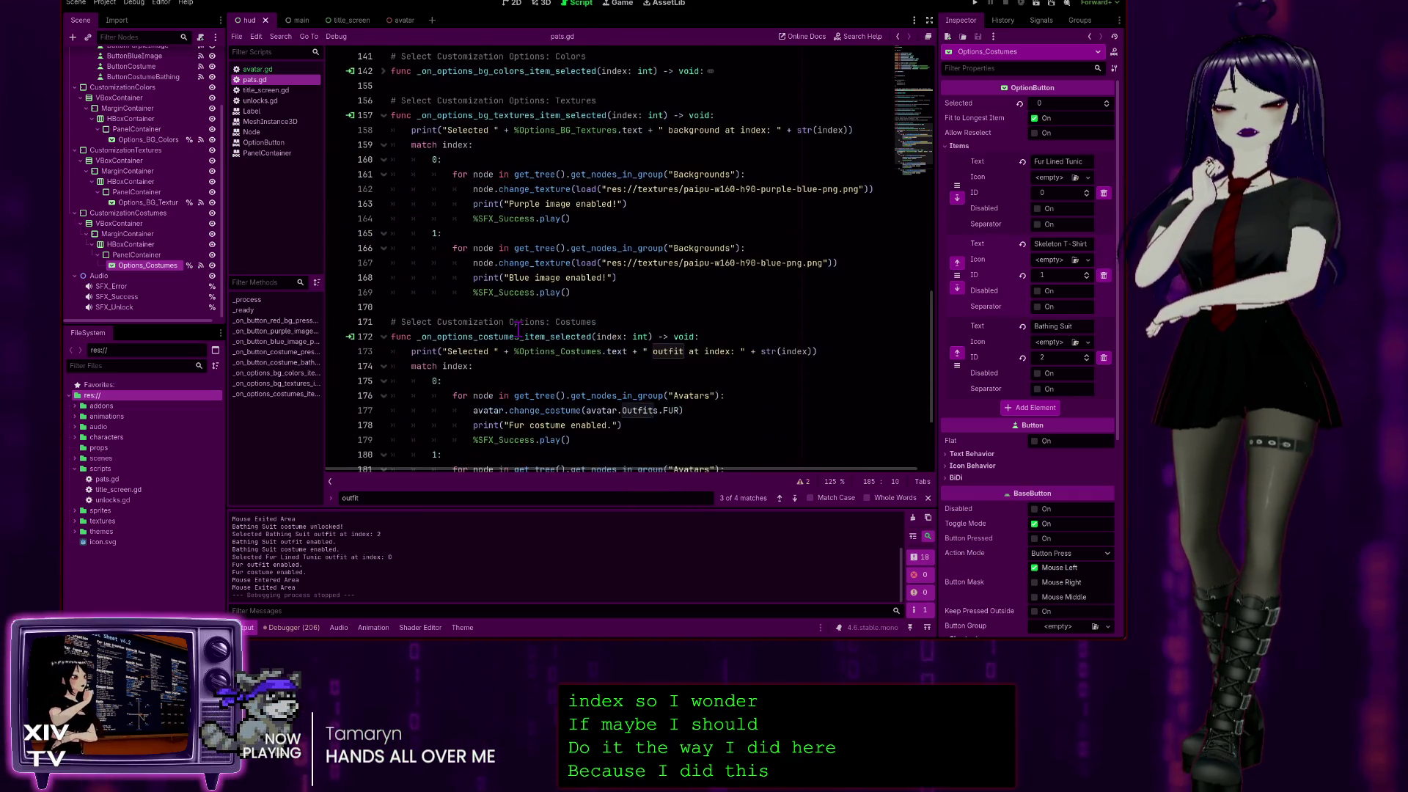
{"action": "scroll", "coordinate": [514, 316], "scroll_direction": "up", "scroll_amount": 1}
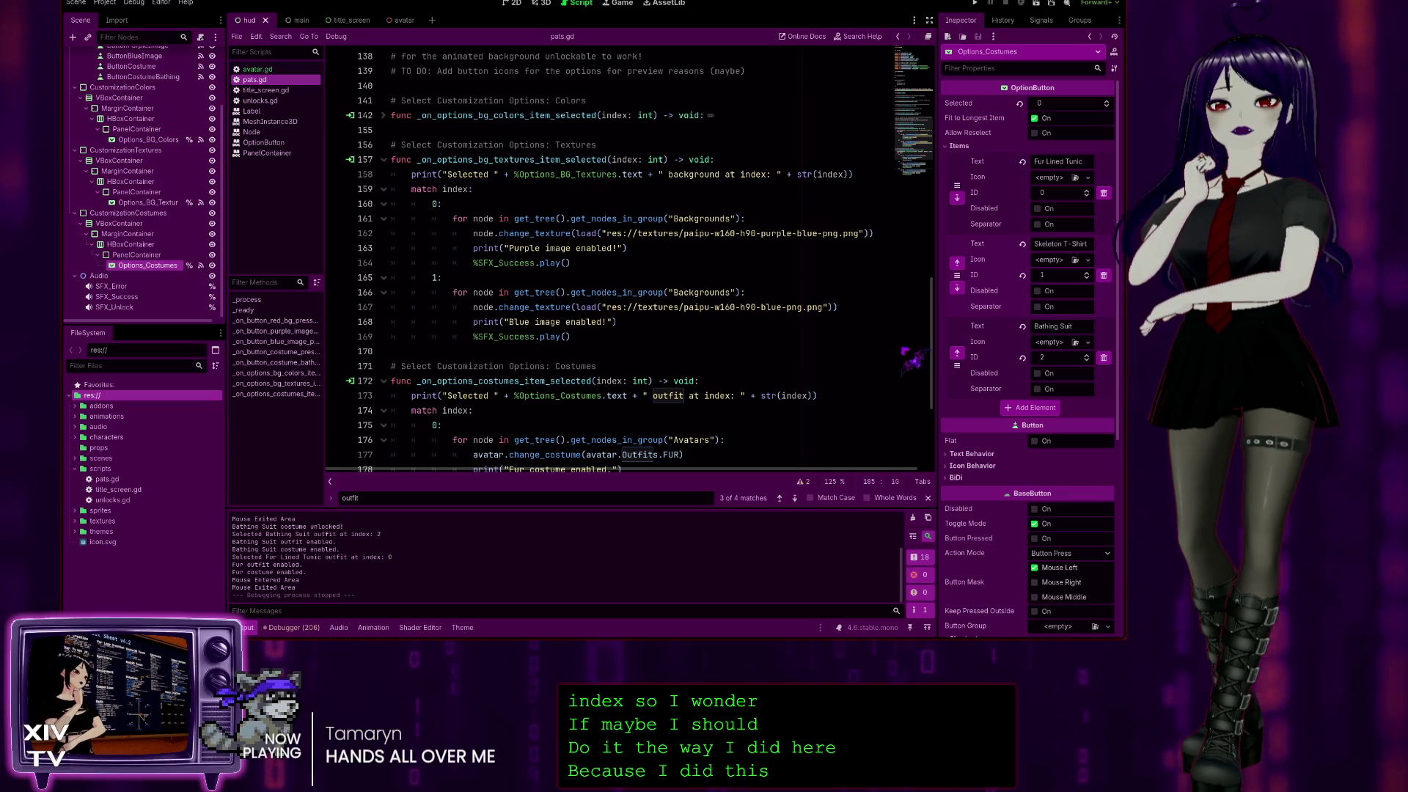
{"action": "left_click_drag", "start_coordinate": [932, 299], "coordinate": [936, 196]}
{"action": "scroll", "coordinate": [399, 180], "scroll_direction": "up", "scroll_amount": 4}
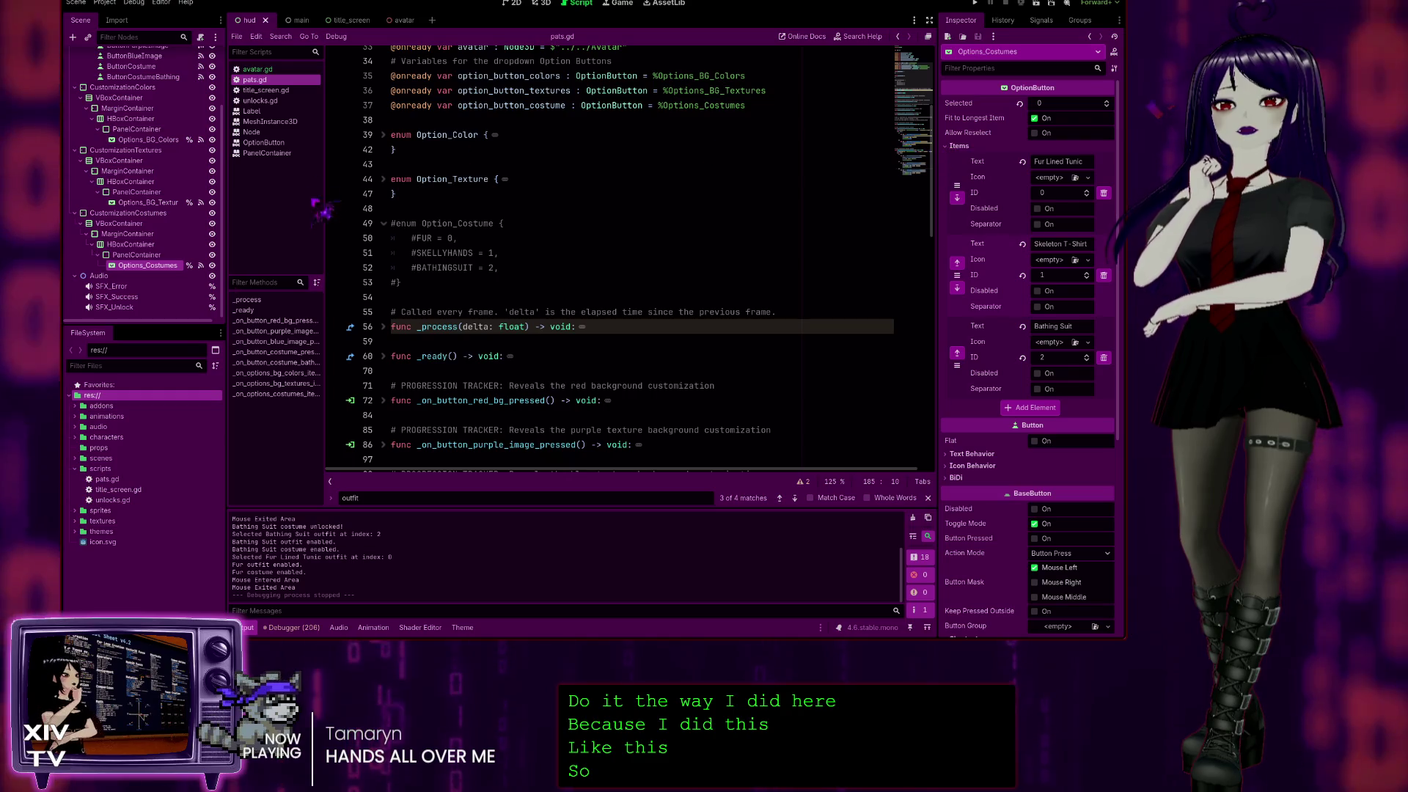
{"action": "left_click", "coordinate": [383, 179]}
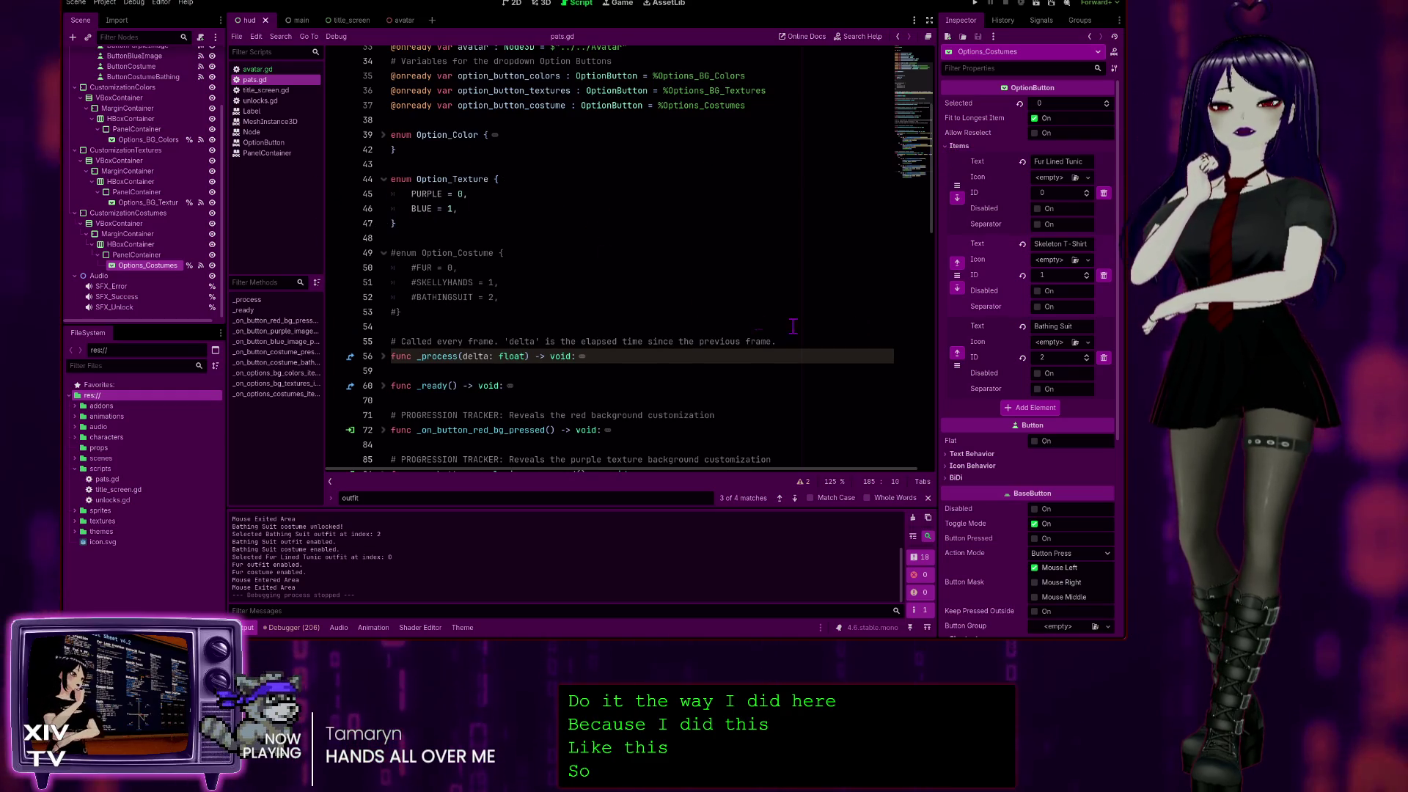
{"action": "left_click_drag", "start_coordinate": [942, 215], "coordinate": [953, 476]}
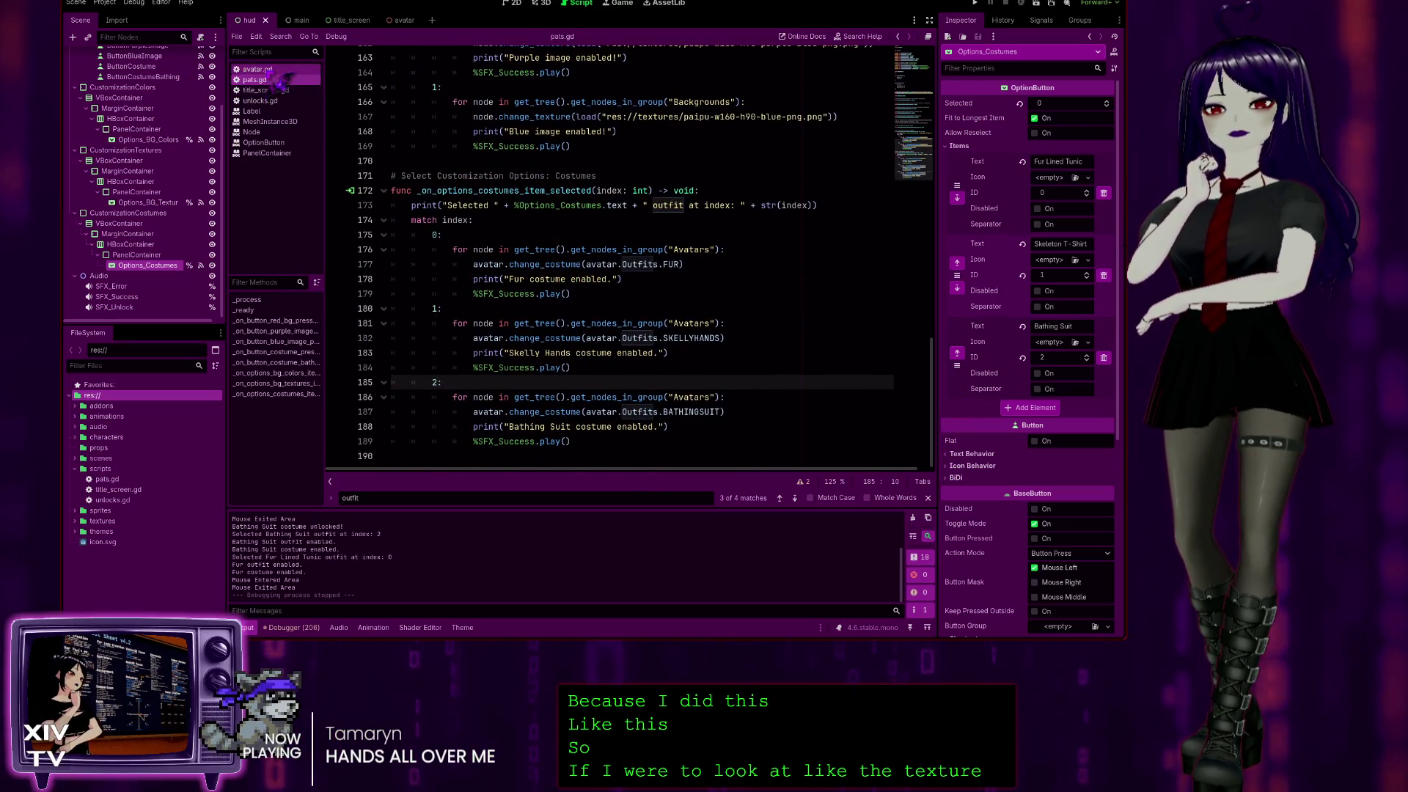
{"action": "left_click", "coordinate": [256, 69]}
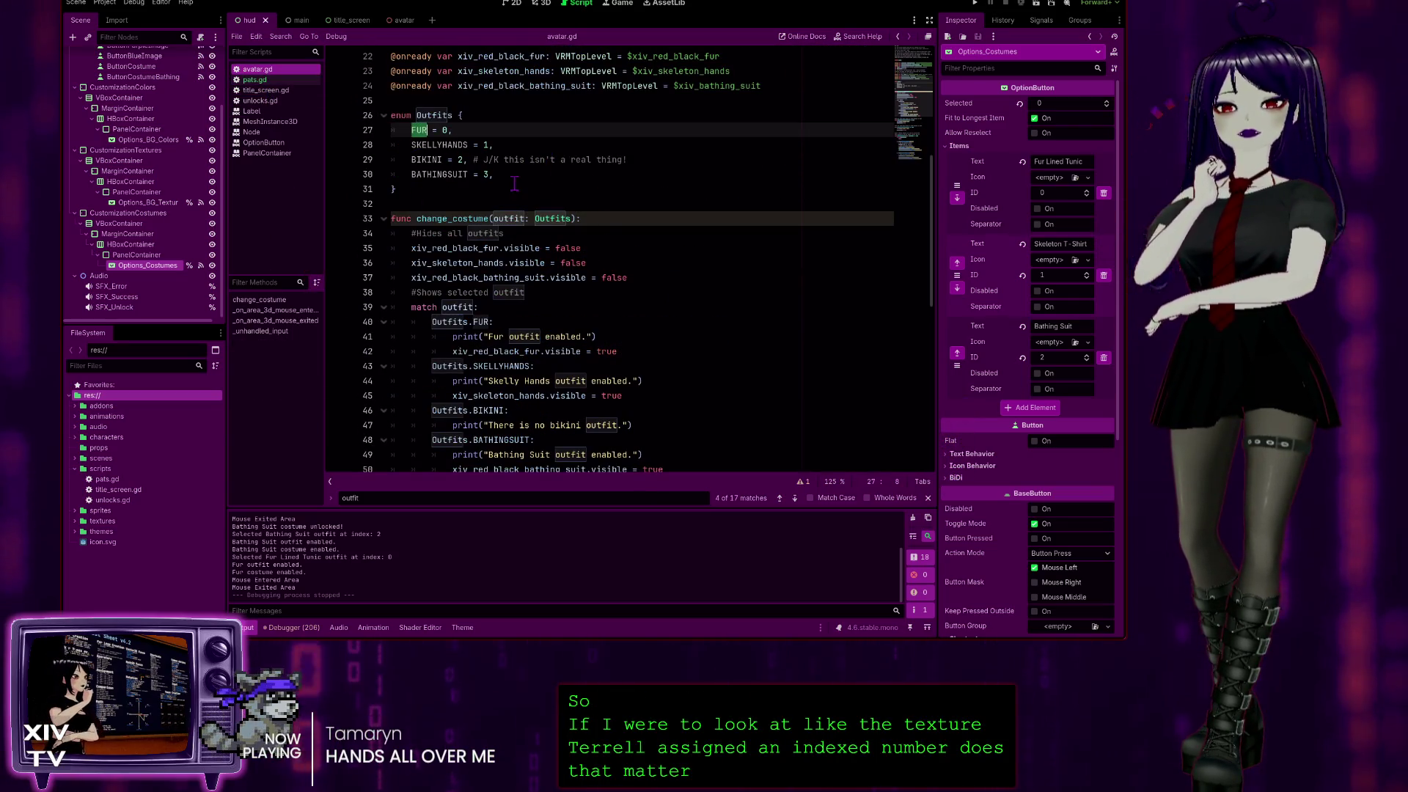
Inspect the SKELLYHANDS enum entry and the Outfits.FUR case label on line 40.
{"action": "scroll", "coordinate": [511, 249], "scroll_direction": "down", "scroll_amount": 3}
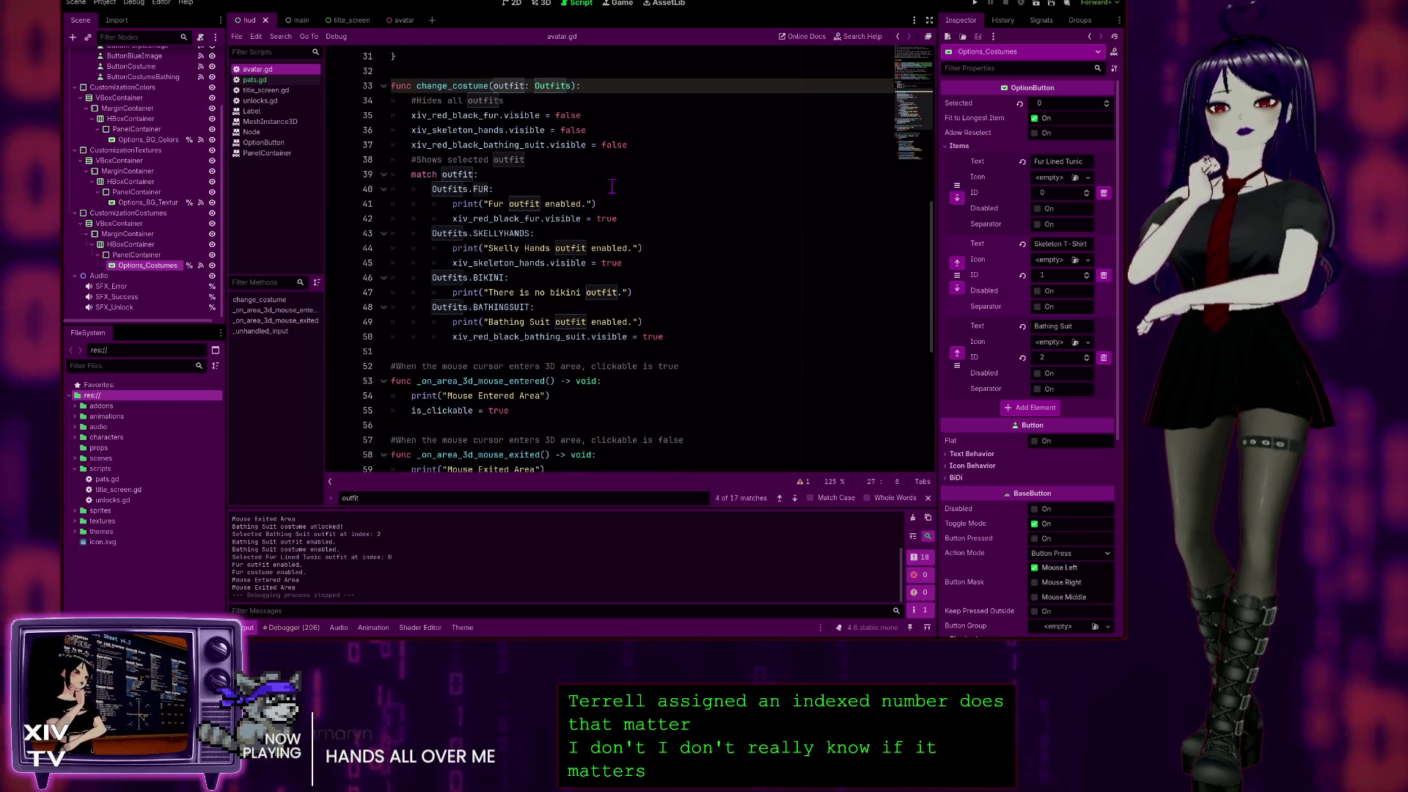
{"action": "scroll", "coordinate": [476, 204], "scroll_direction": "up", "scroll_amount": 2}
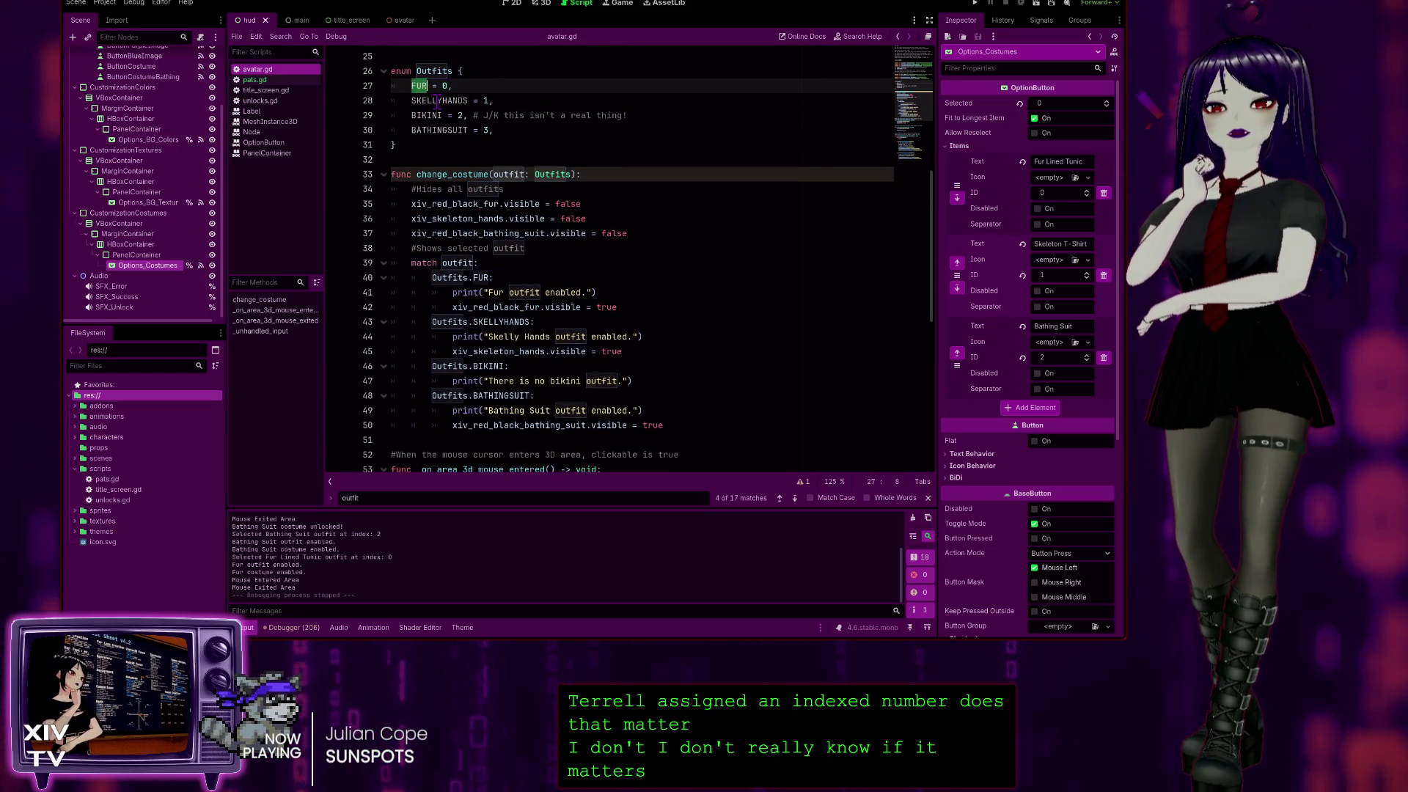
{"action": "double_click", "coordinate": [439, 100]}
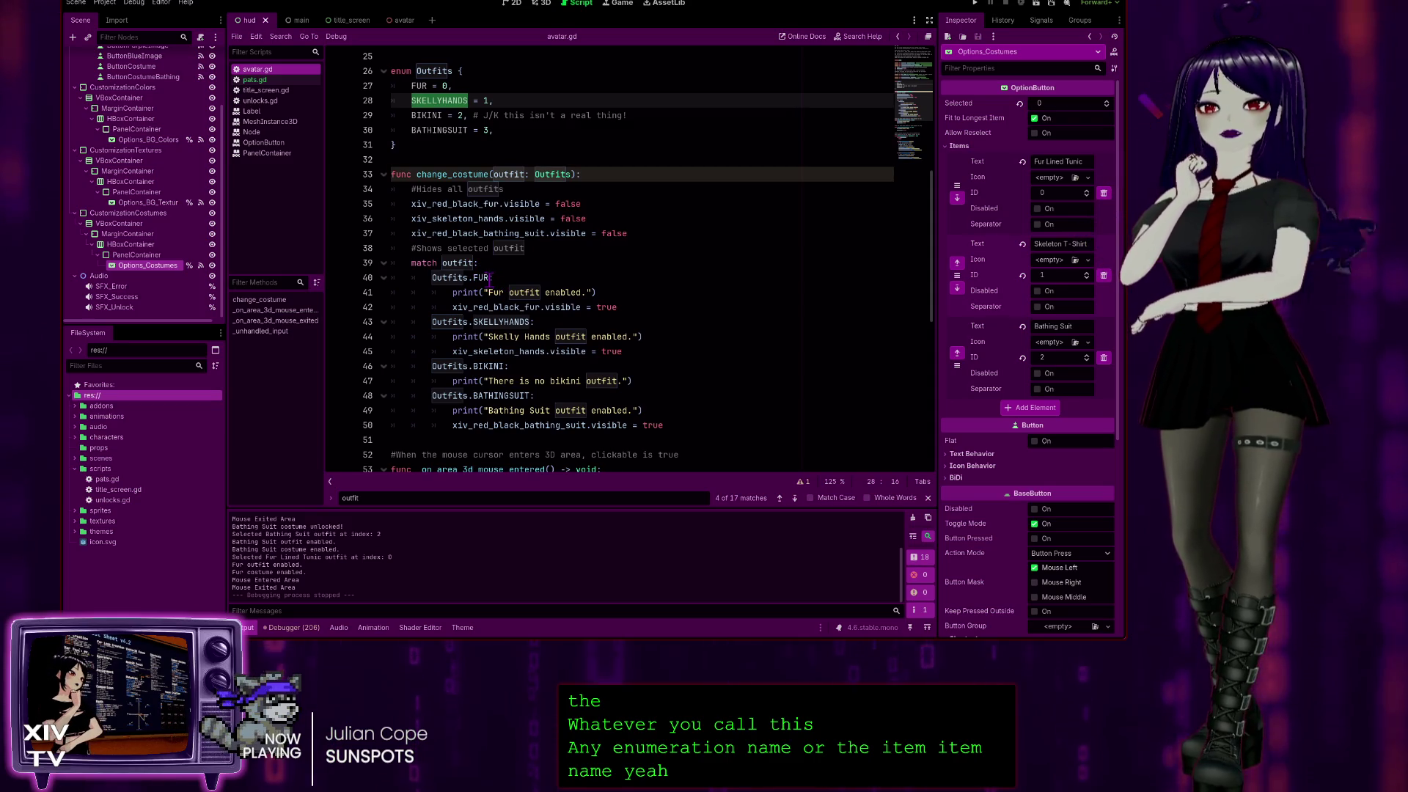
{"action": "left_click_drag", "start_coordinate": [490, 278], "coordinate": [430, 278]}
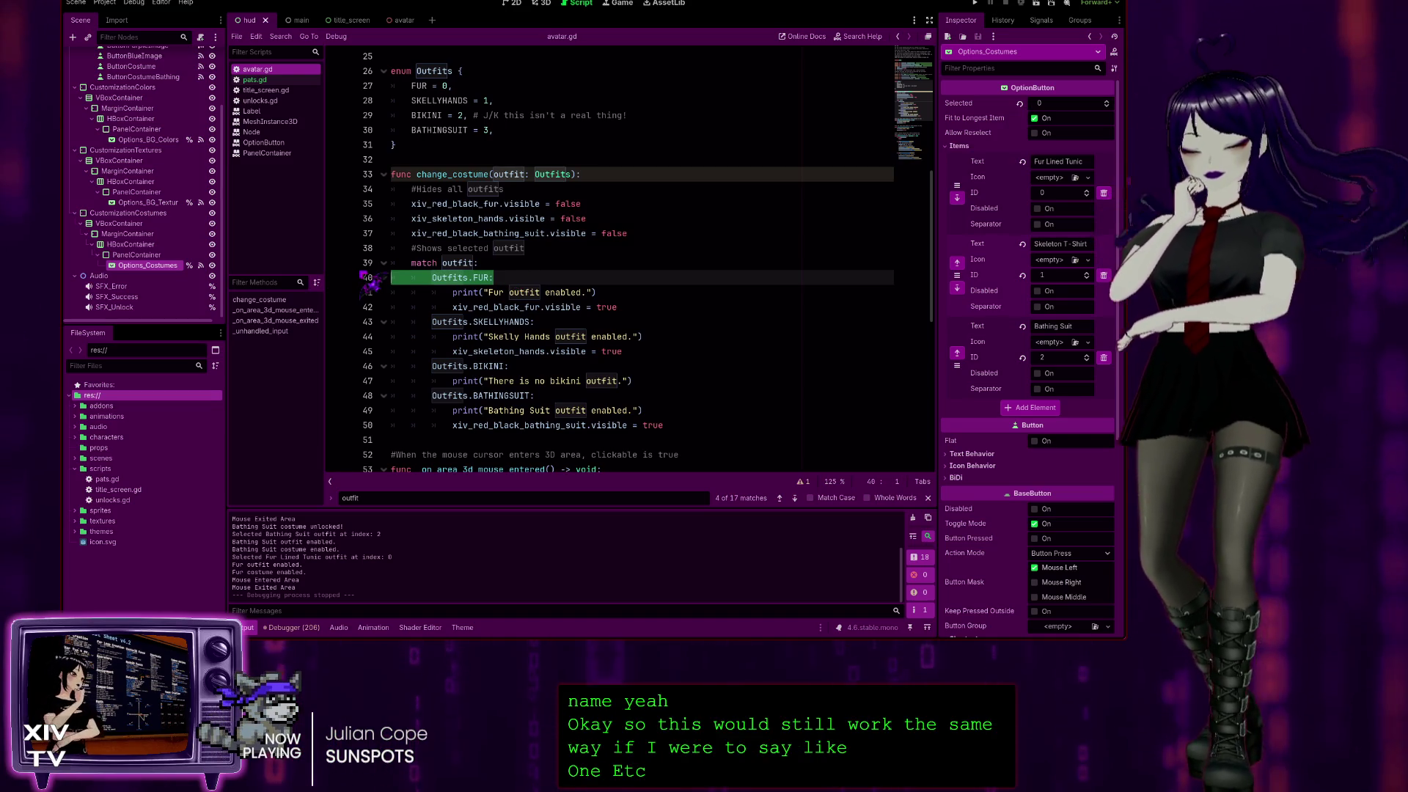
Comment out the Outfits.BATHINGSUIT case on line 48 and add a plain 3: case below it.
{"action": "triple_click", "coordinate": [548, 394]}
{"action": "key", "text": "ctrl+k"}
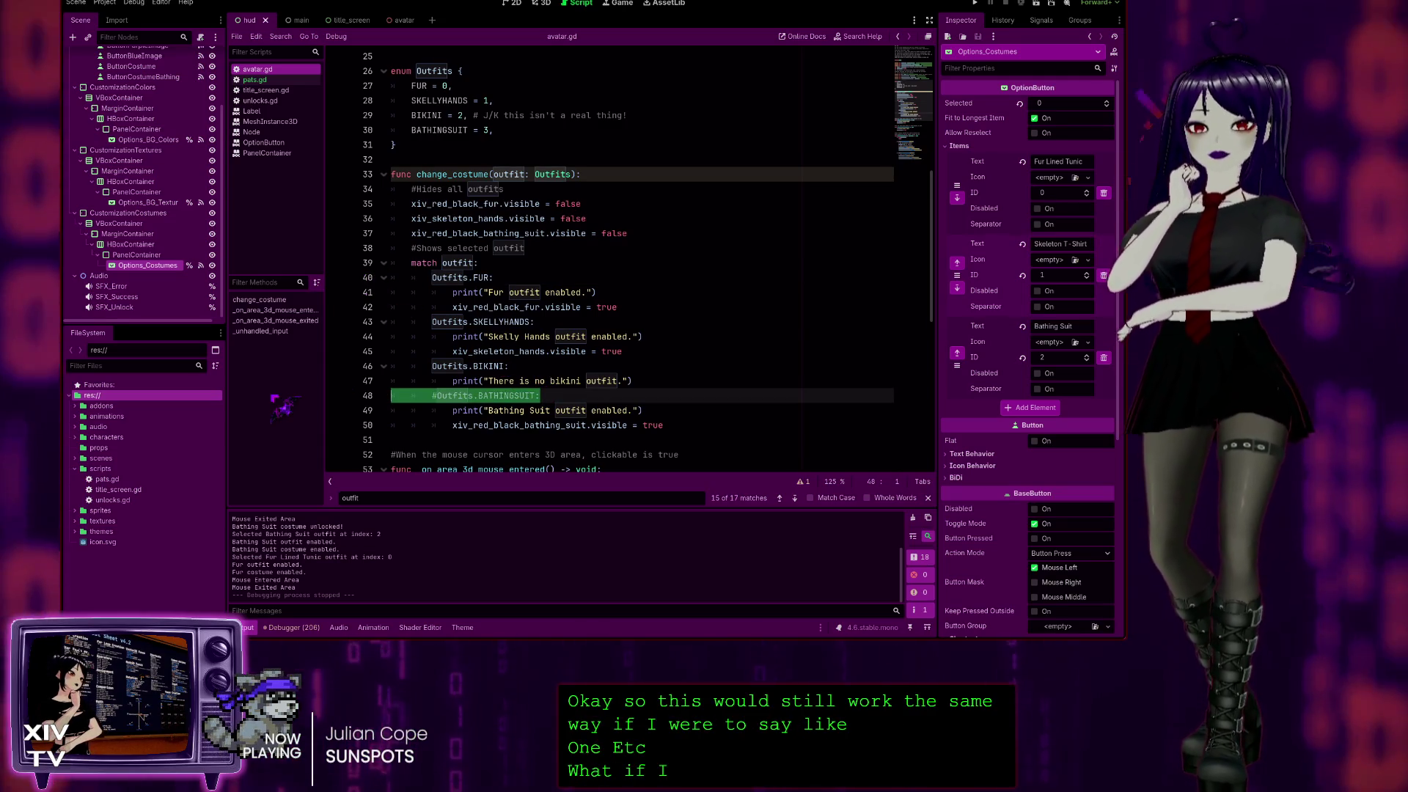
{"action": "left_click", "coordinate": [596, 395]}
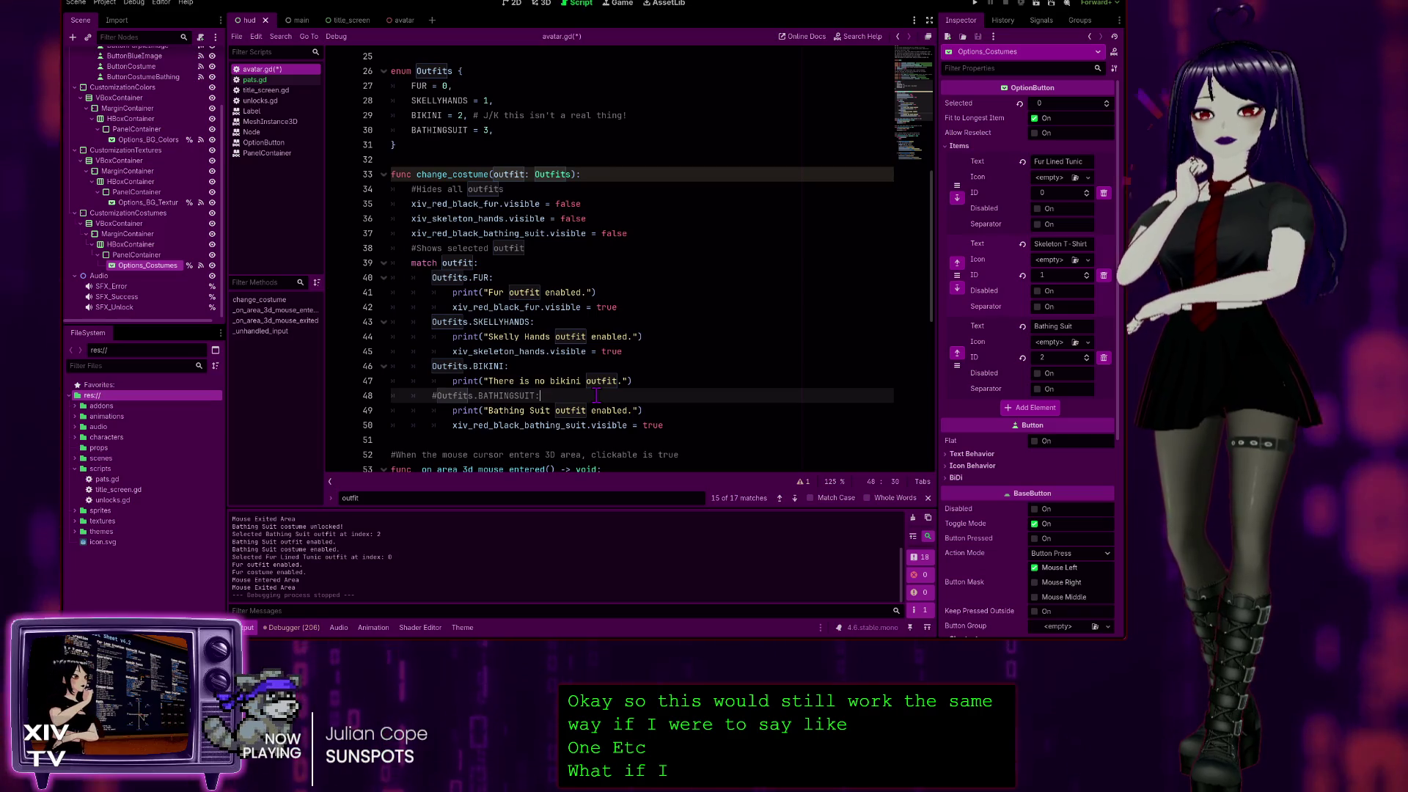
{"action": "key", "text": "Return"}
{"action": "type", "text": "3:"}
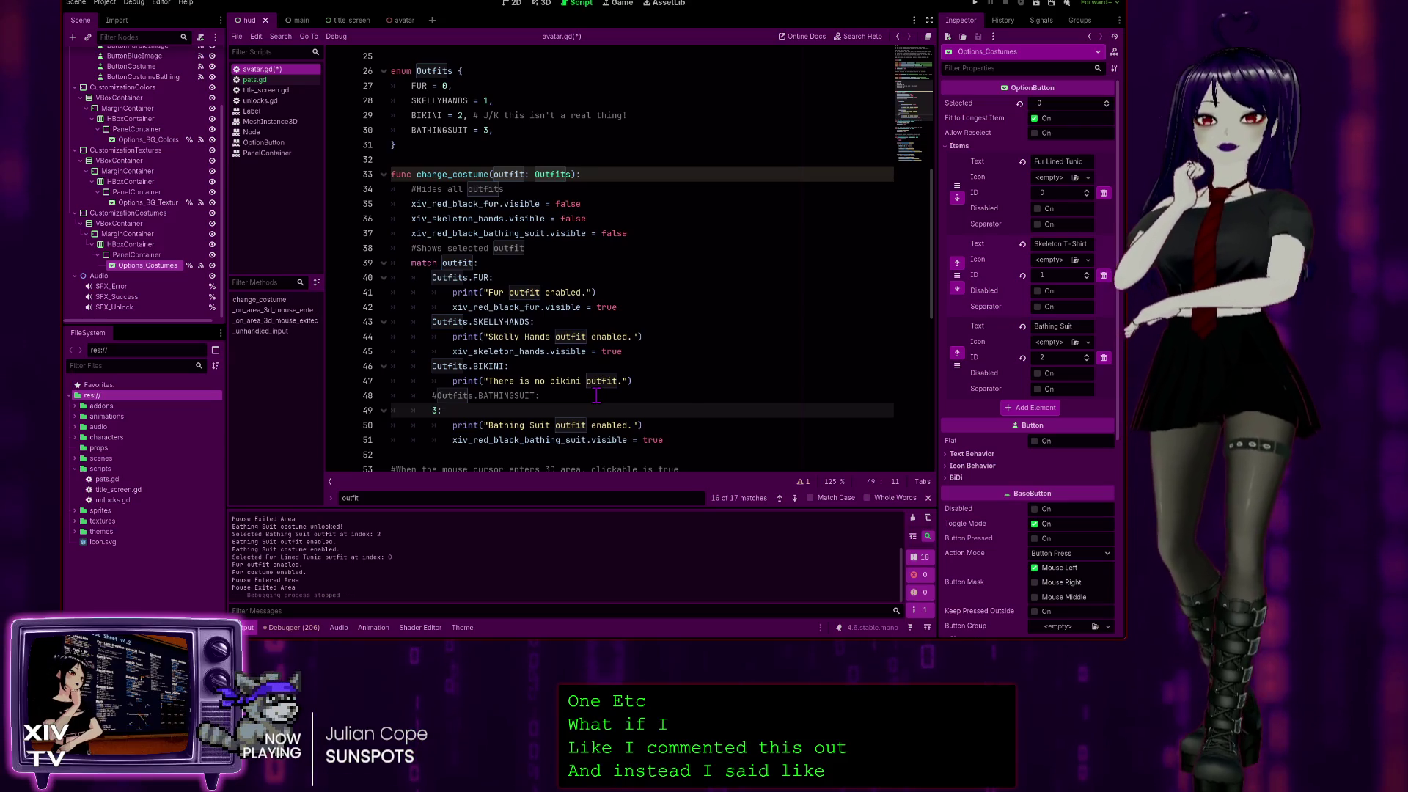
{"action": "left_click", "coordinate": [702, 342]}
{"action": "scroll", "coordinate": [733, 341], "scroll_direction": "down", "scroll_amount": 2}
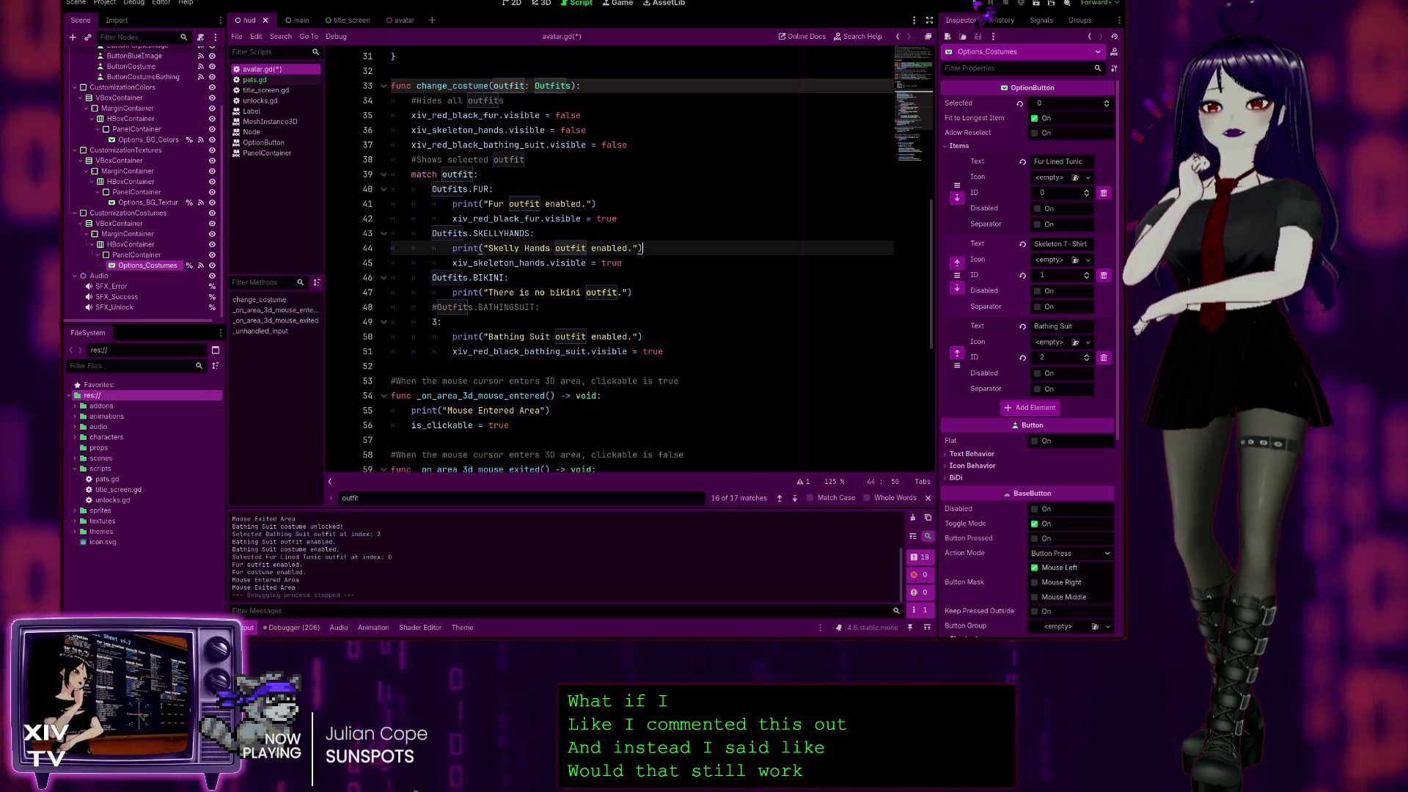
{"action": "key", "text": "F5"}
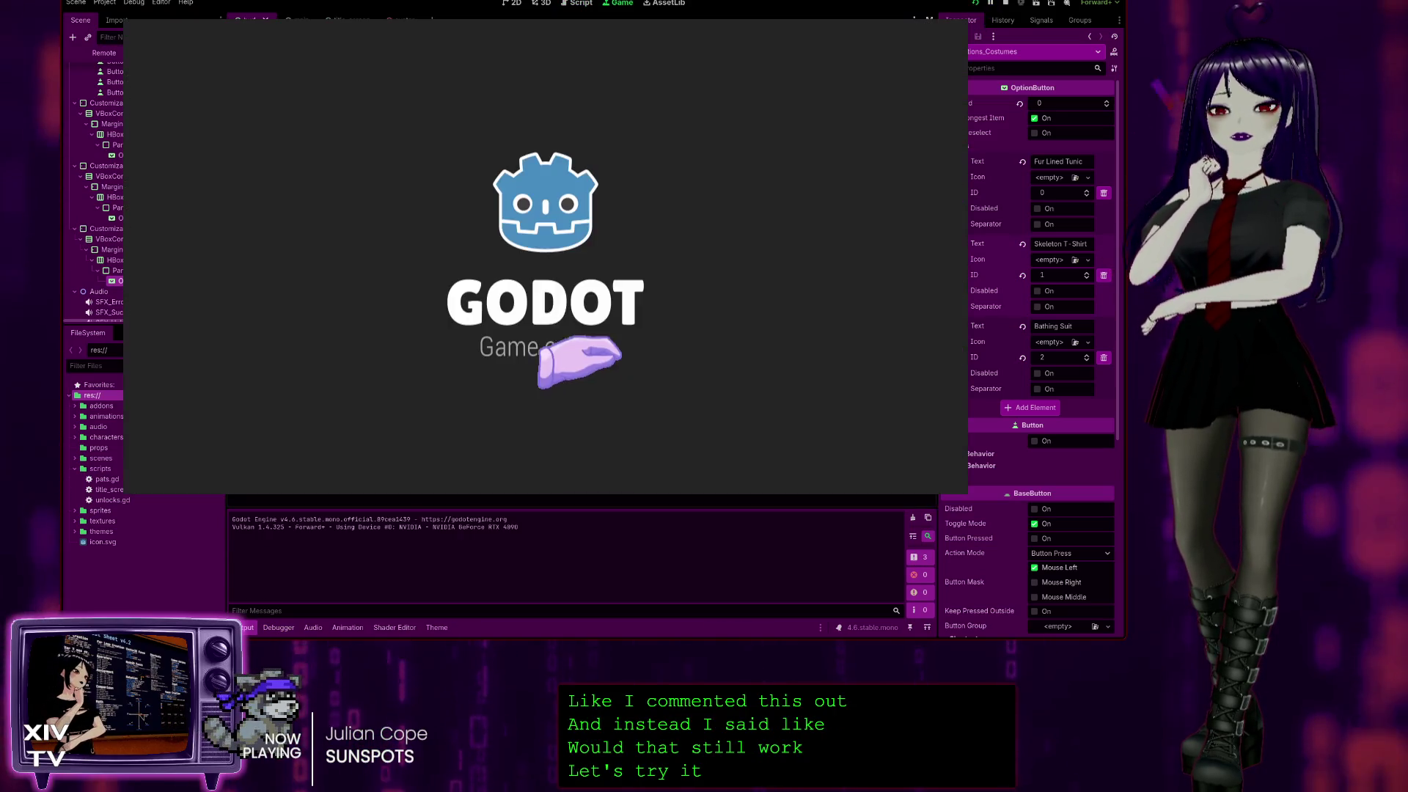
Start the game from the title screen and pat the head four times for Head Pats.
{"action": "left_click", "coordinate": [513, 224]}
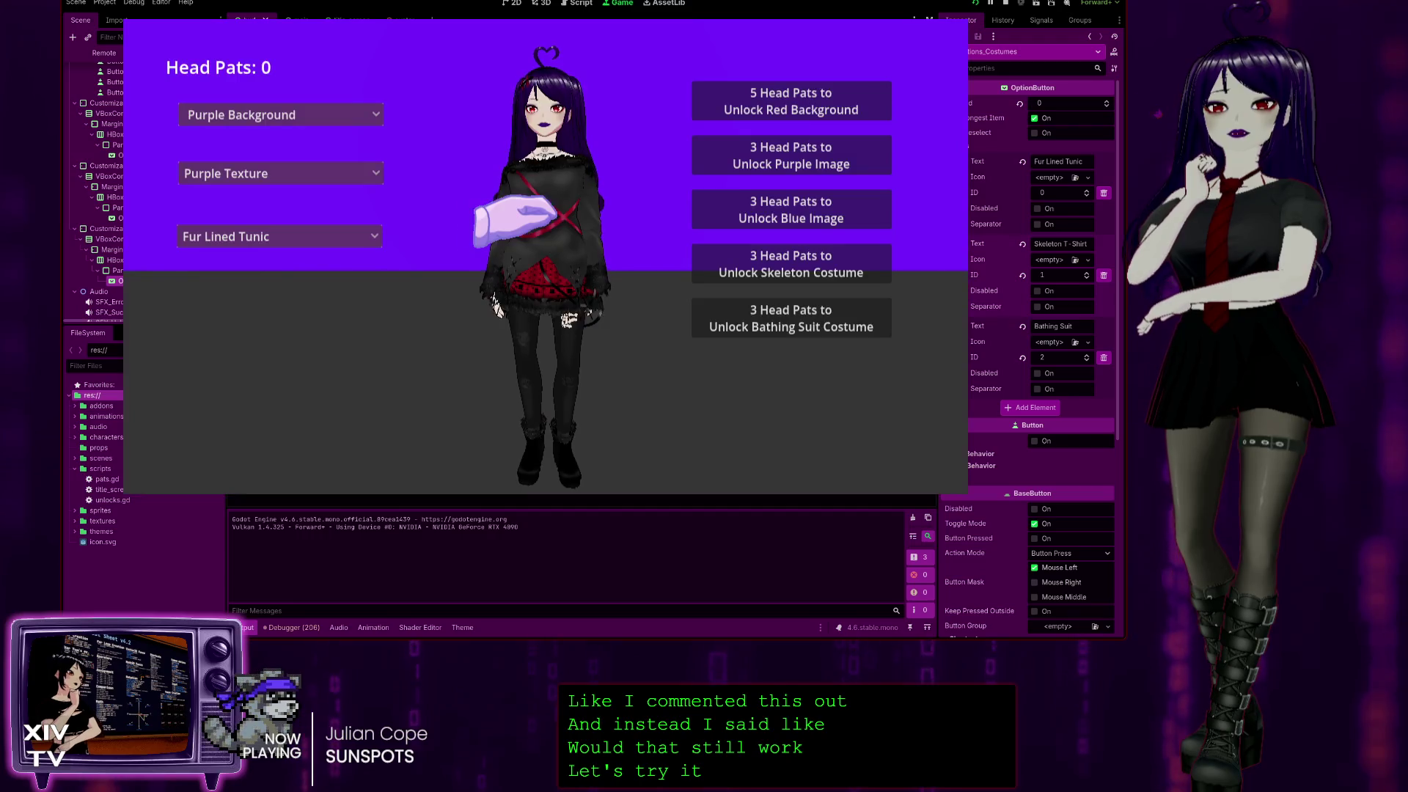
{"action": "left_click", "coordinate": [518, 74]}
{"action": "left_click", "coordinate": [518, 73]}
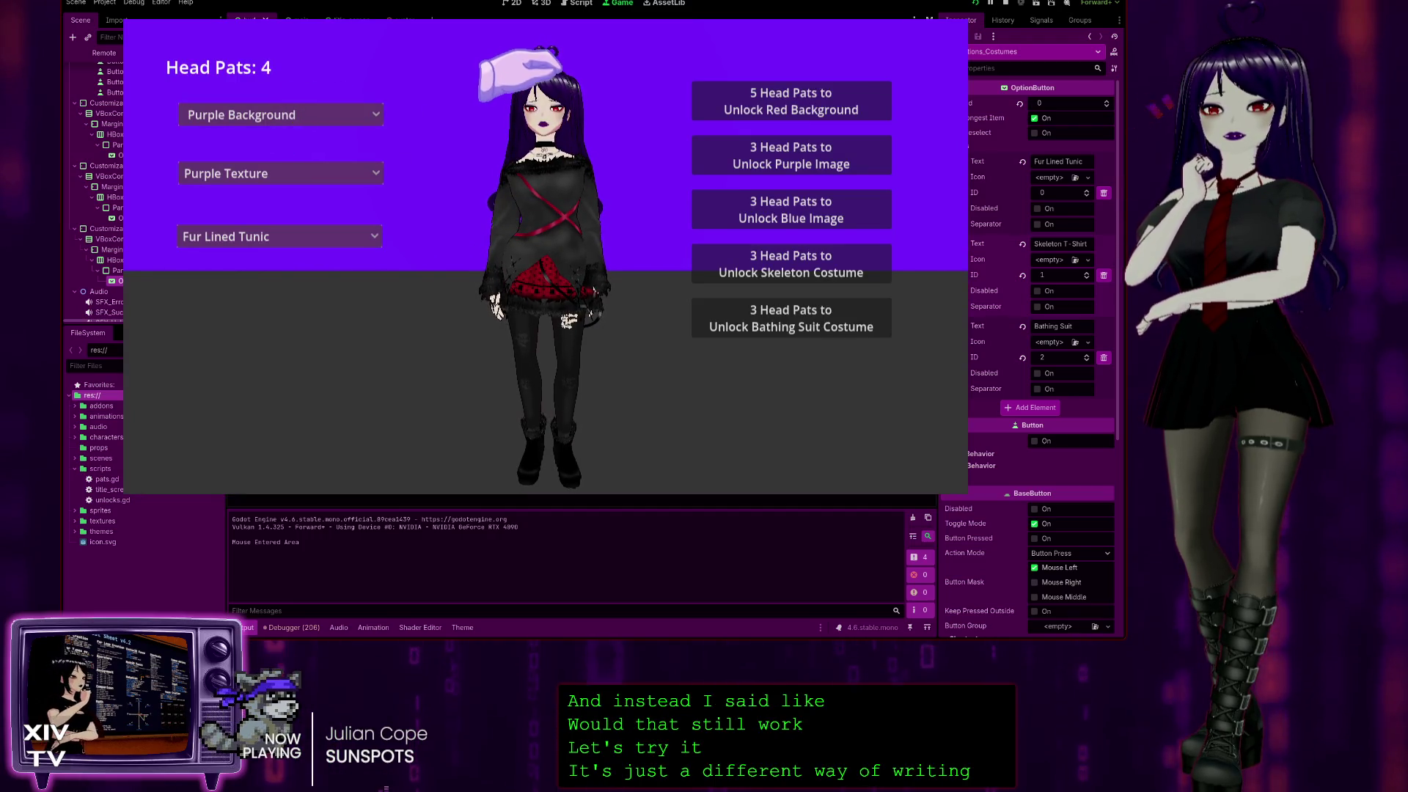
{"action": "left_click", "coordinate": [518, 74]}
{"action": "left_click", "coordinate": [519, 73]}
{"action": "left_click", "coordinate": [518, 74]}
{"action": "left_click", "coordinate": [518, 74]}
{"action": "left_click", "coordinate": [519, 73]}
{"action": "left_click", "coordinate": [518, 73]}
Buy the Bathing Suit for 3 Head Pats, wear it, then change to Fur Lined Tunic.
{"action": "left_click", "coordinate": [330, 236]}
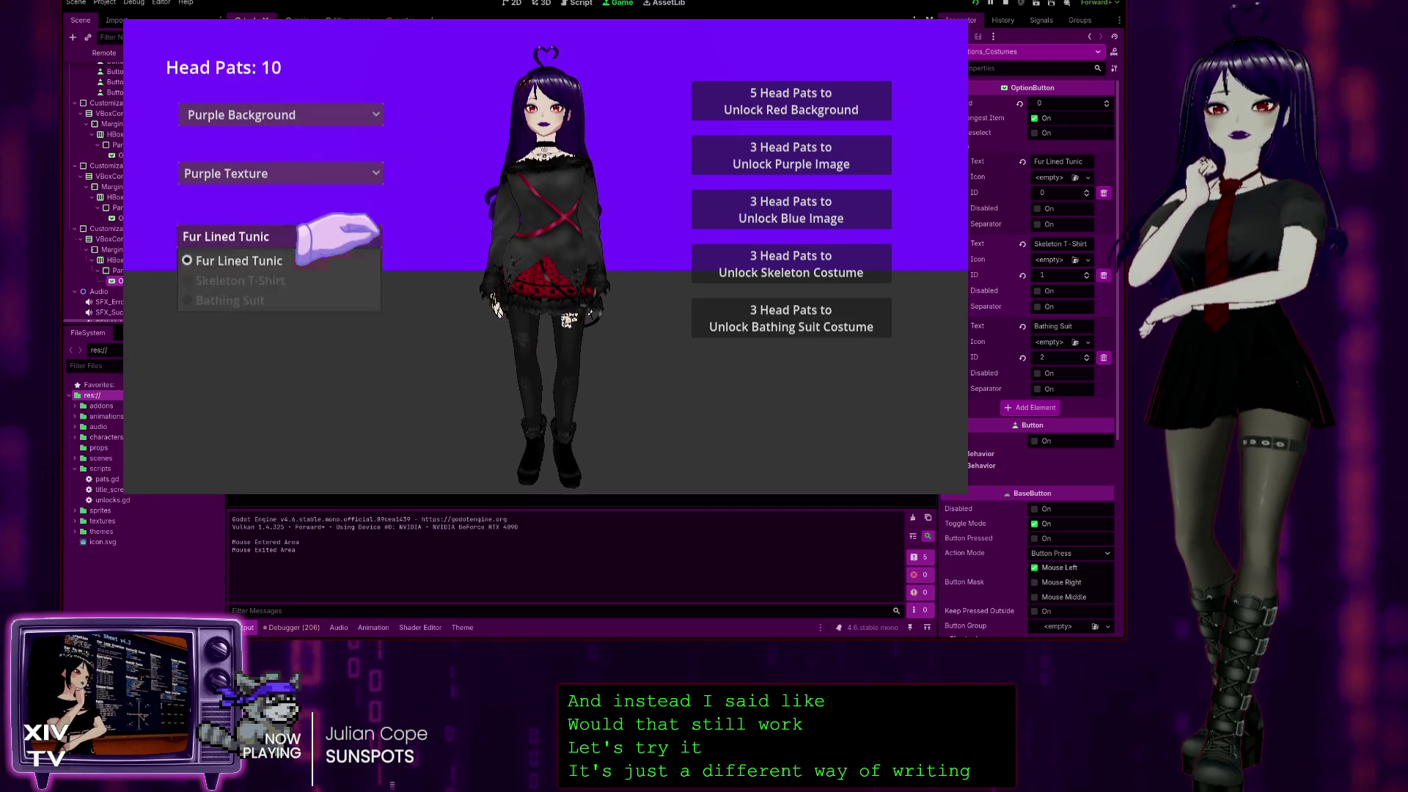
{"action": "left_click", "coordinate": [762, 330]}
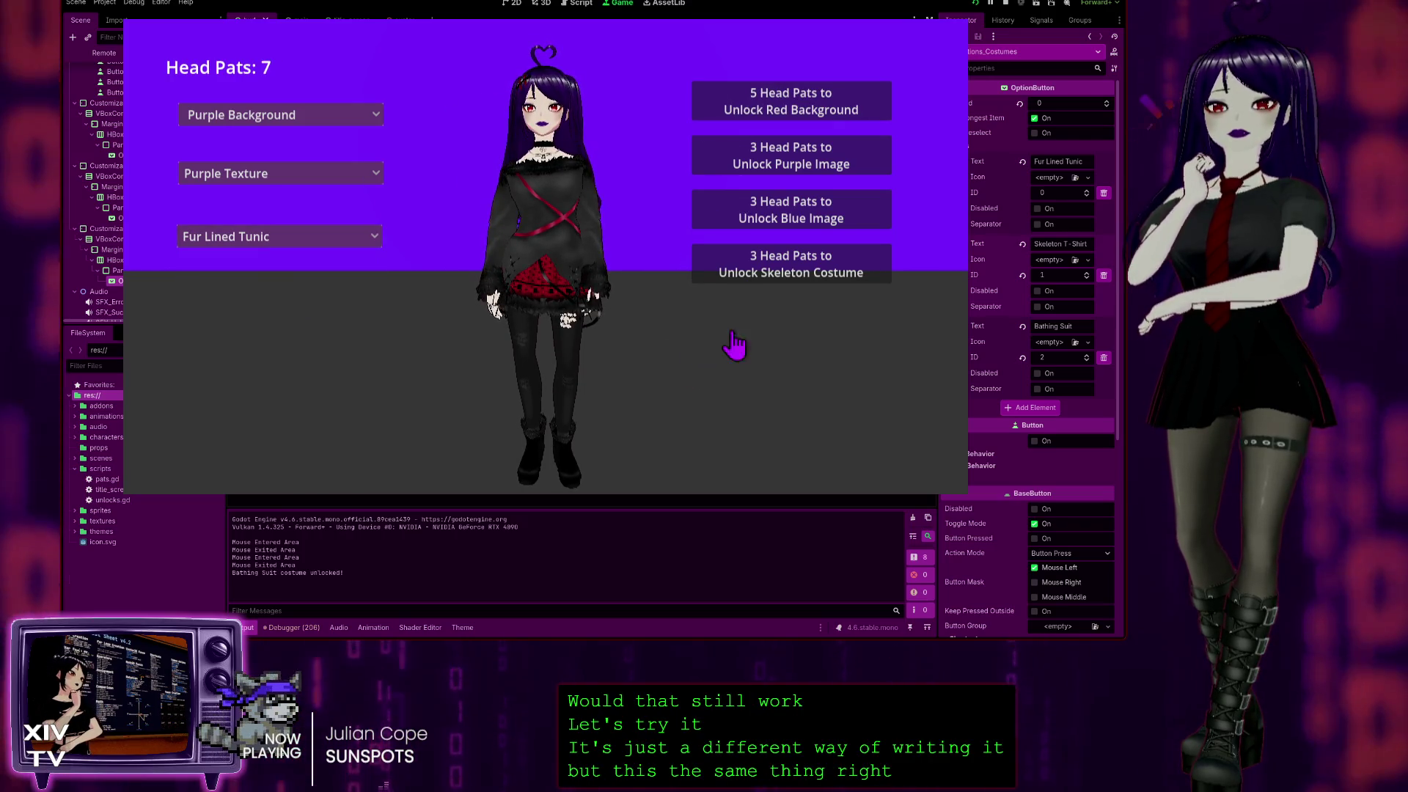
{"action": "left_click", "coordinate": [327, 236]}
{"action": "left_click", "coordinate": [249, 300]}
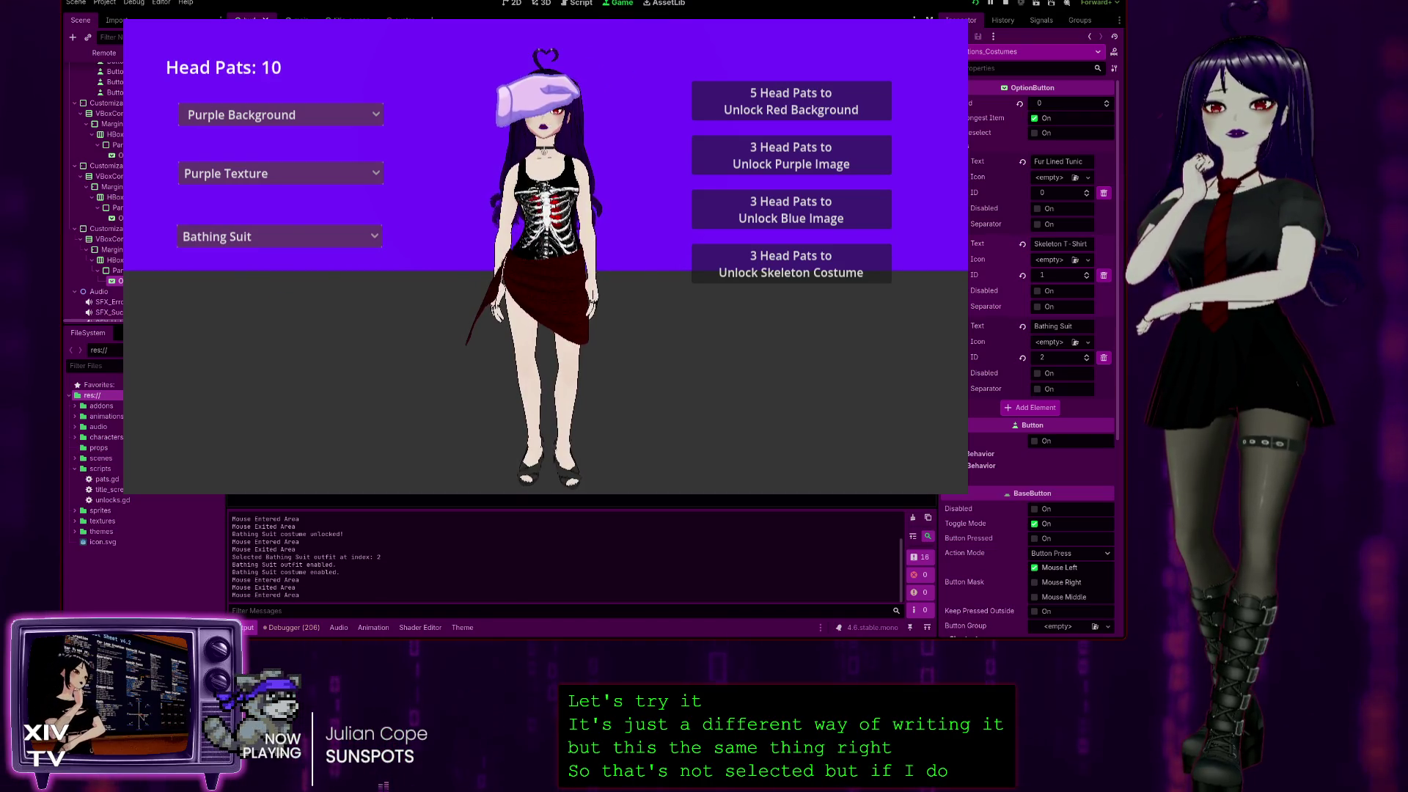
{"action": "left_click", "coordinate": [293, 236]}
{"action": "left_click", "coordinate": [286, 261]}
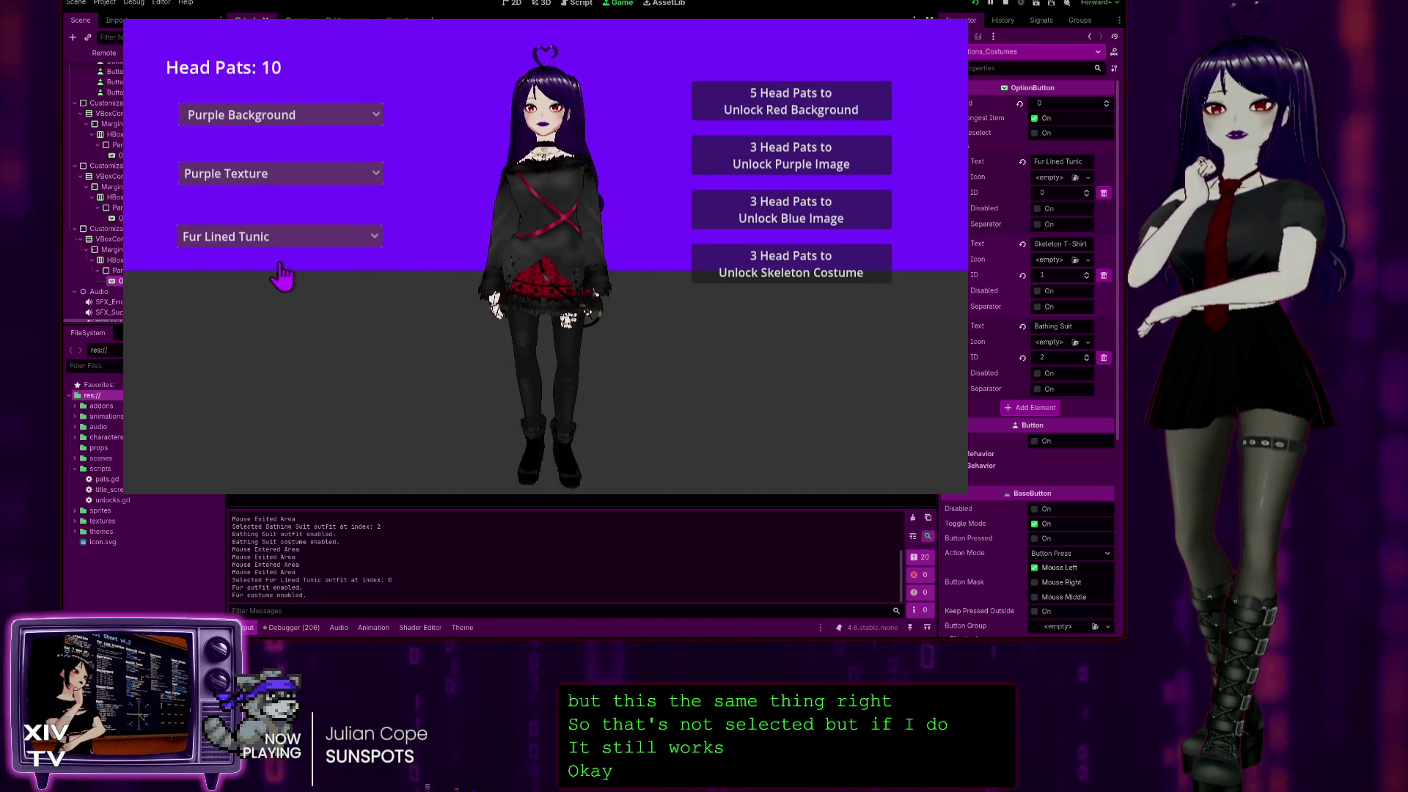
{"action": "key", "text": "F8"}
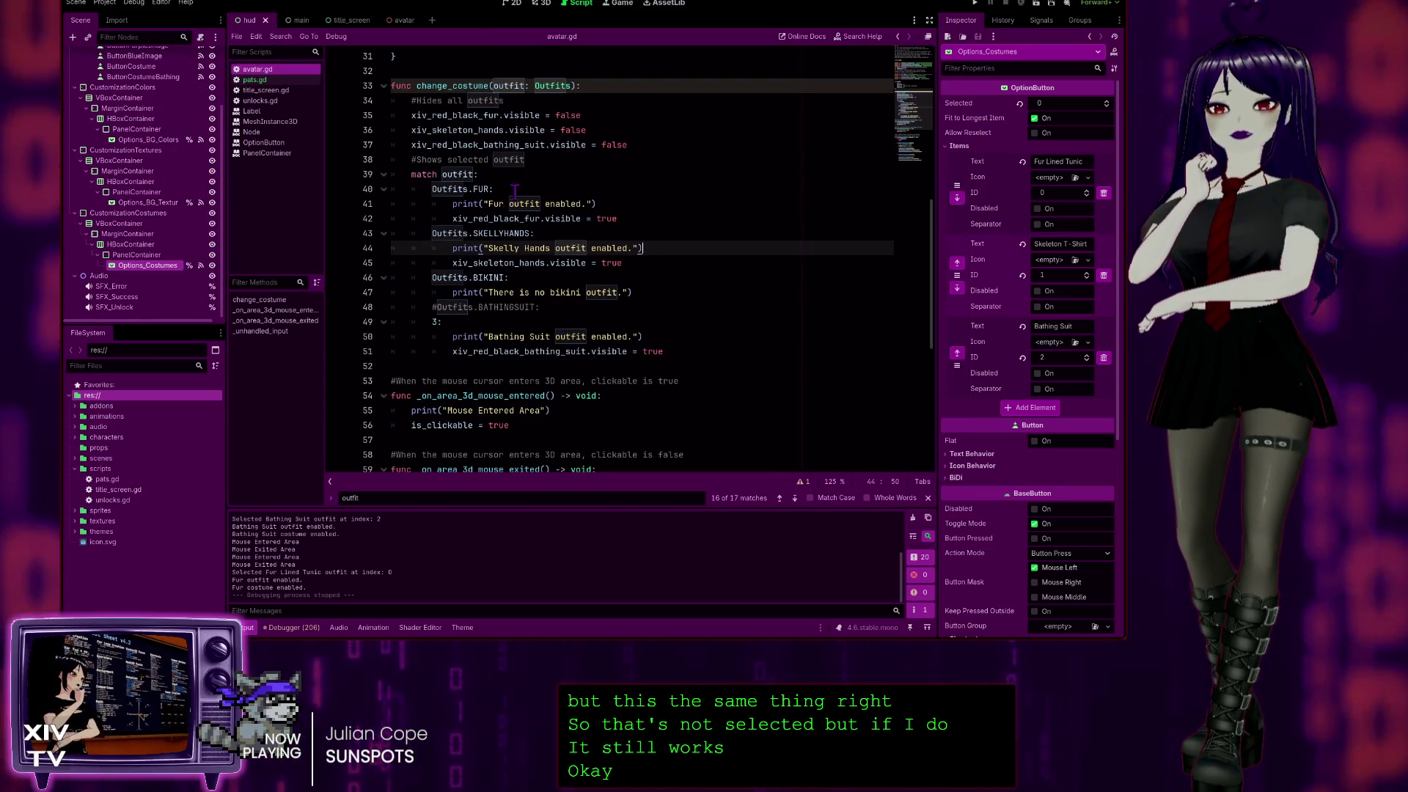
Undo the edit so the bathing suit case reads Outfits.BATHINGSUIT again instead of 3:.
{"action": "scroll", "coordinate": [513, 213], "scroll_direction": "up", "scroll_amount": 3}
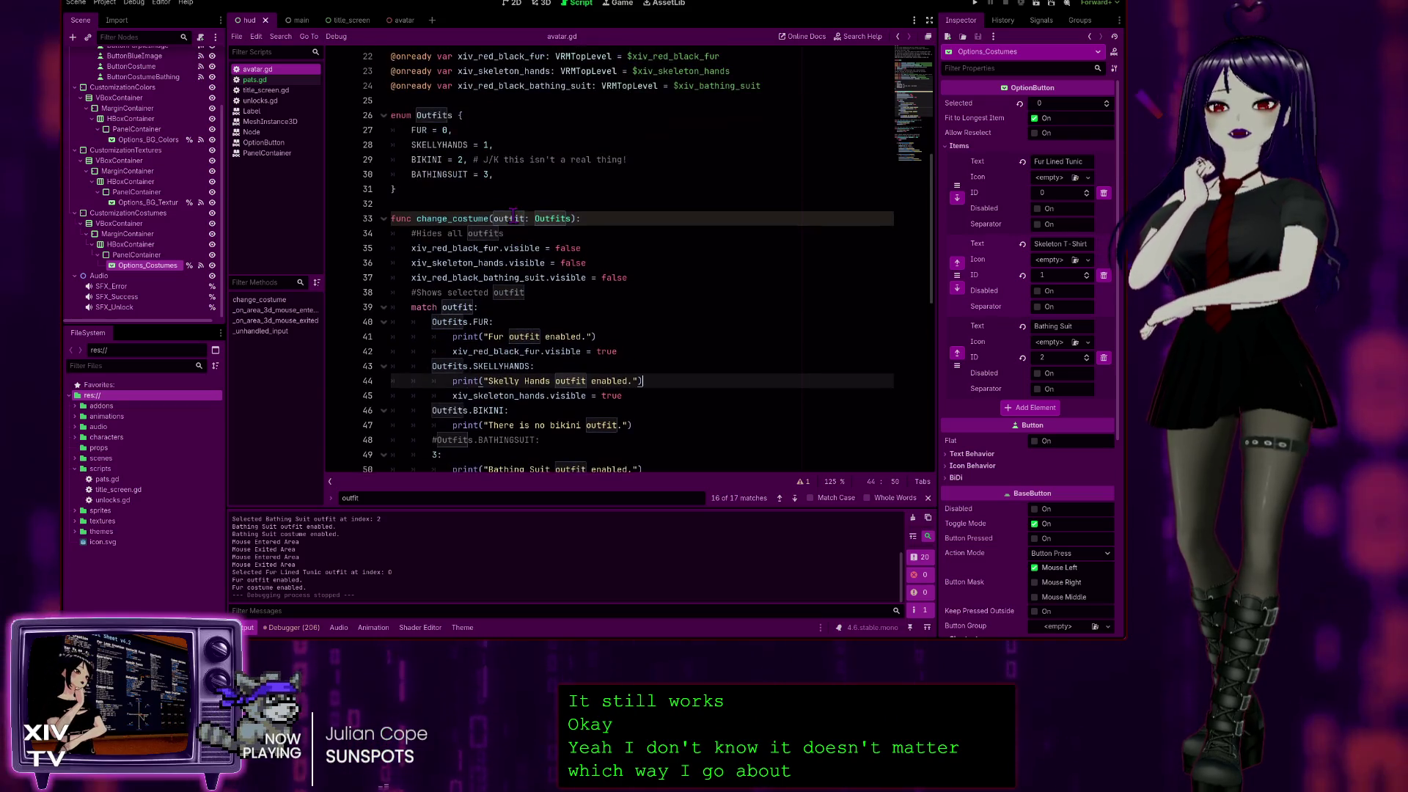
{"action": "scroll", "coordinate": [486, 300], "scroll_direction": "down", "scroll_amount": 2}
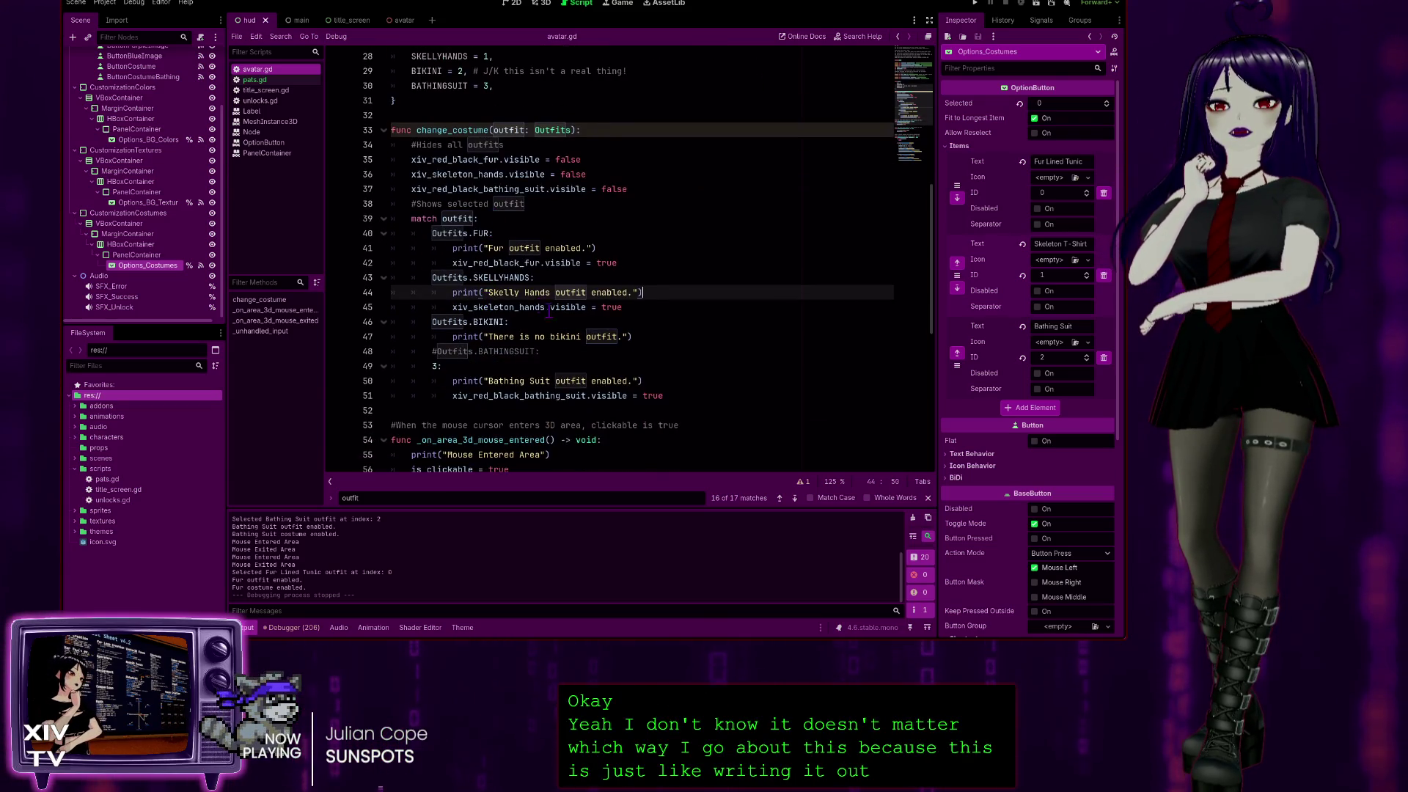
{"action": "scroll", "coordinate": [515, 320], "scroll_direction": "up", "scroll_amount": 2}
{"action": "scroll", "coordinate": [484, 220], "scroll_direction": "down", "scroll_amount": 2}
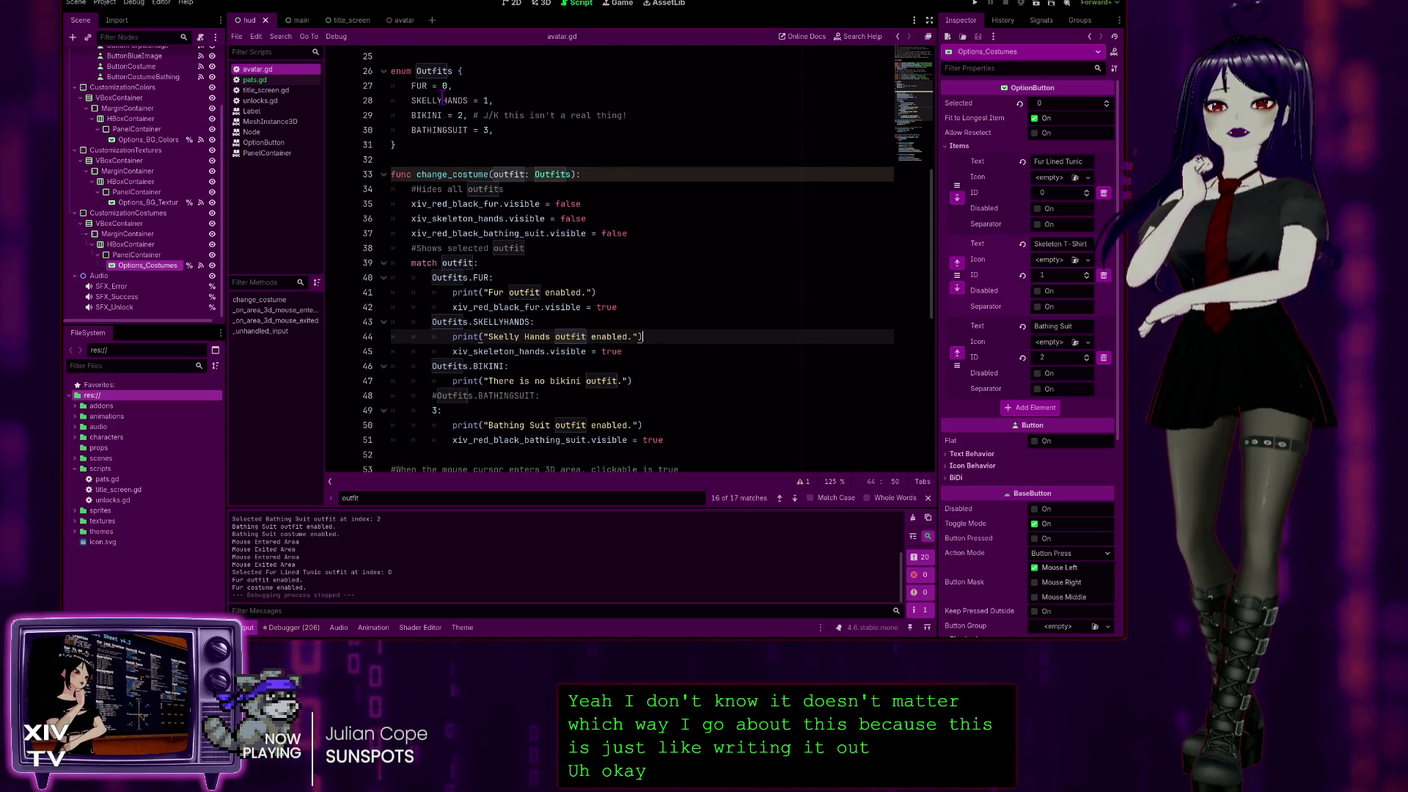
{"action": "scroll", "coordinate": [469, 262], "scroll_direction": "down", "scroll_amount": 1}
{"action": "scroll", "coordinate": [475, 98], "scroll_direction": "up", "scroll_amount": 2}
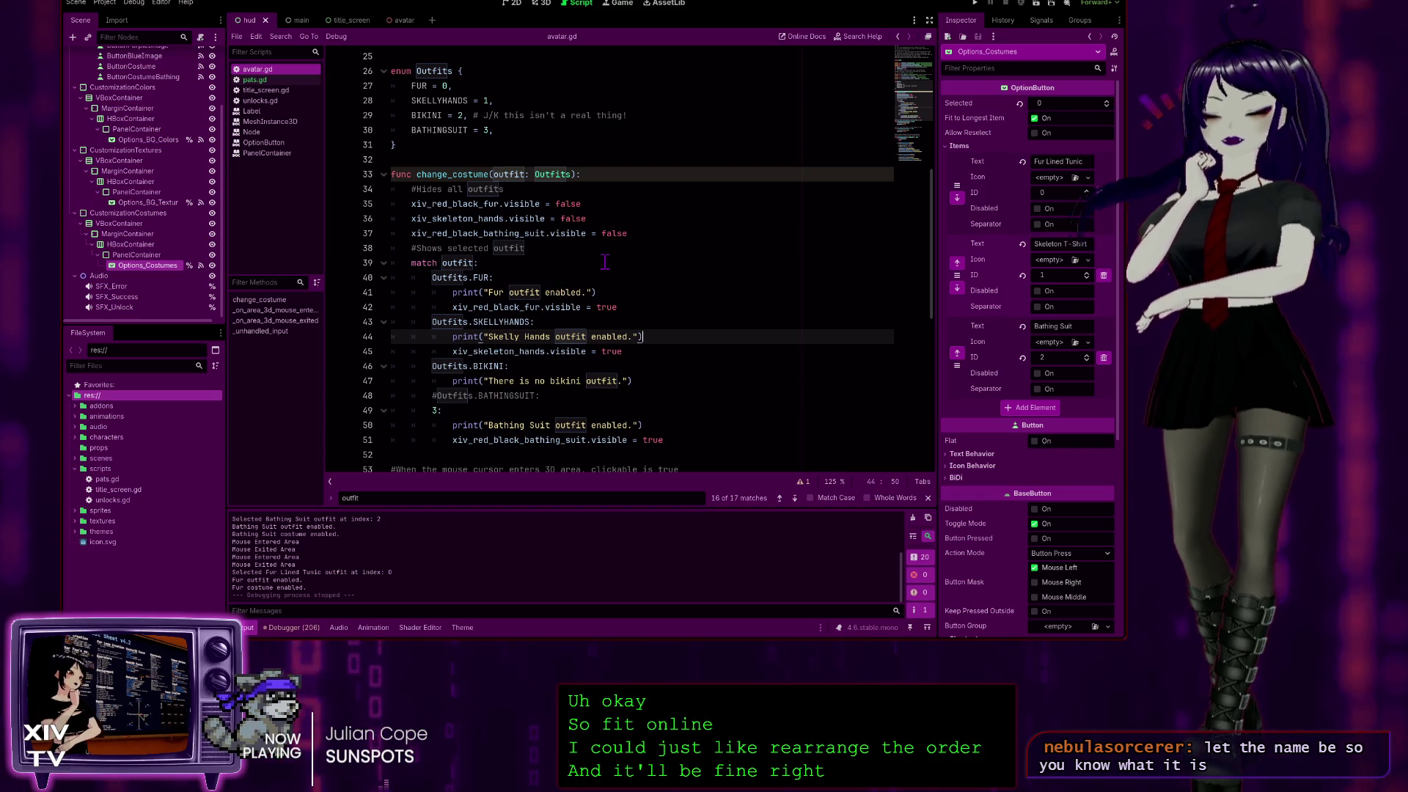
{"action": "key", "text": "ctrl+z"}
{"action": "key", "text": "ctrl+z"}
{"action": "key", "text": "ctrl+z"}
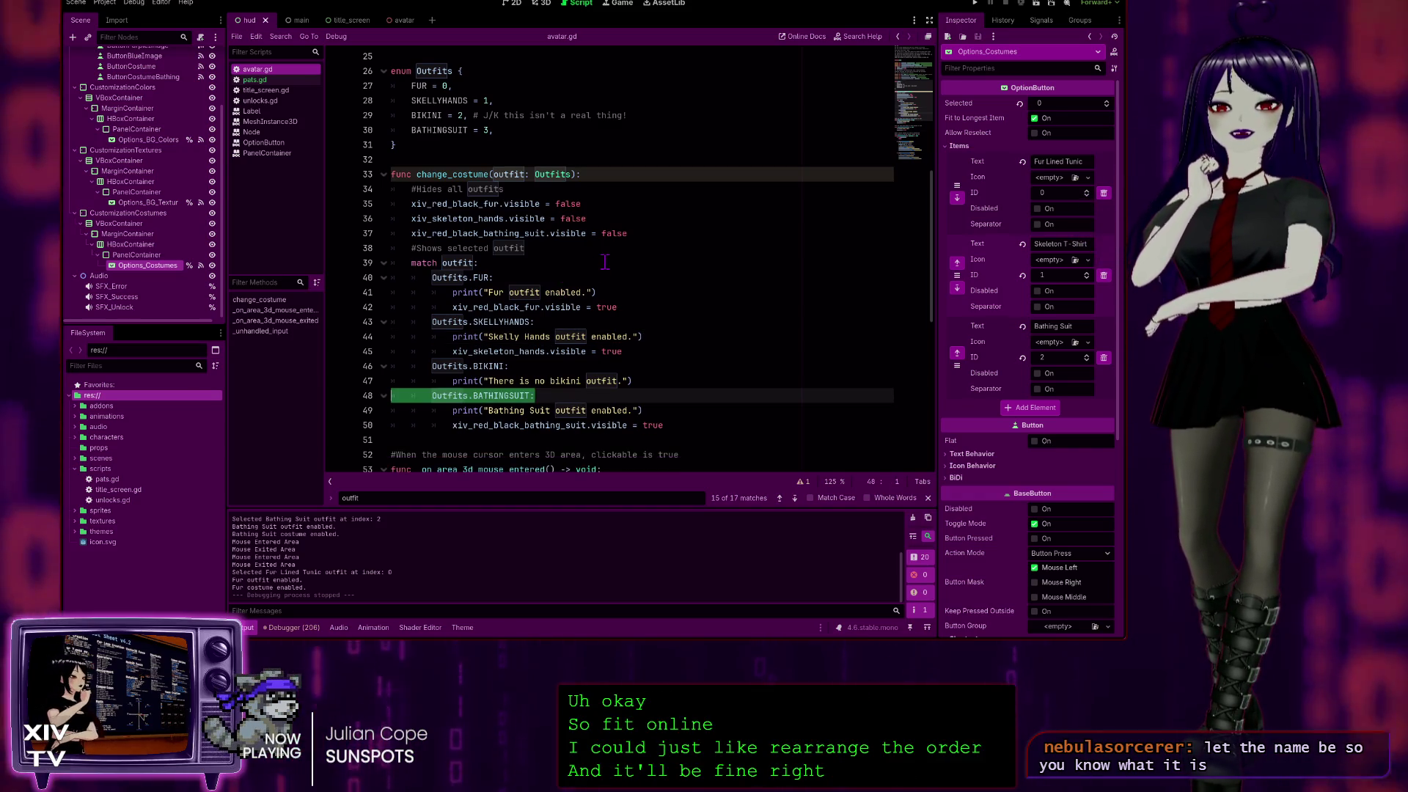
Review the Outfits enum entries on lines 27–30 of avatar.gd.
{"action": "left_click", "coordinate": [645, 352]}
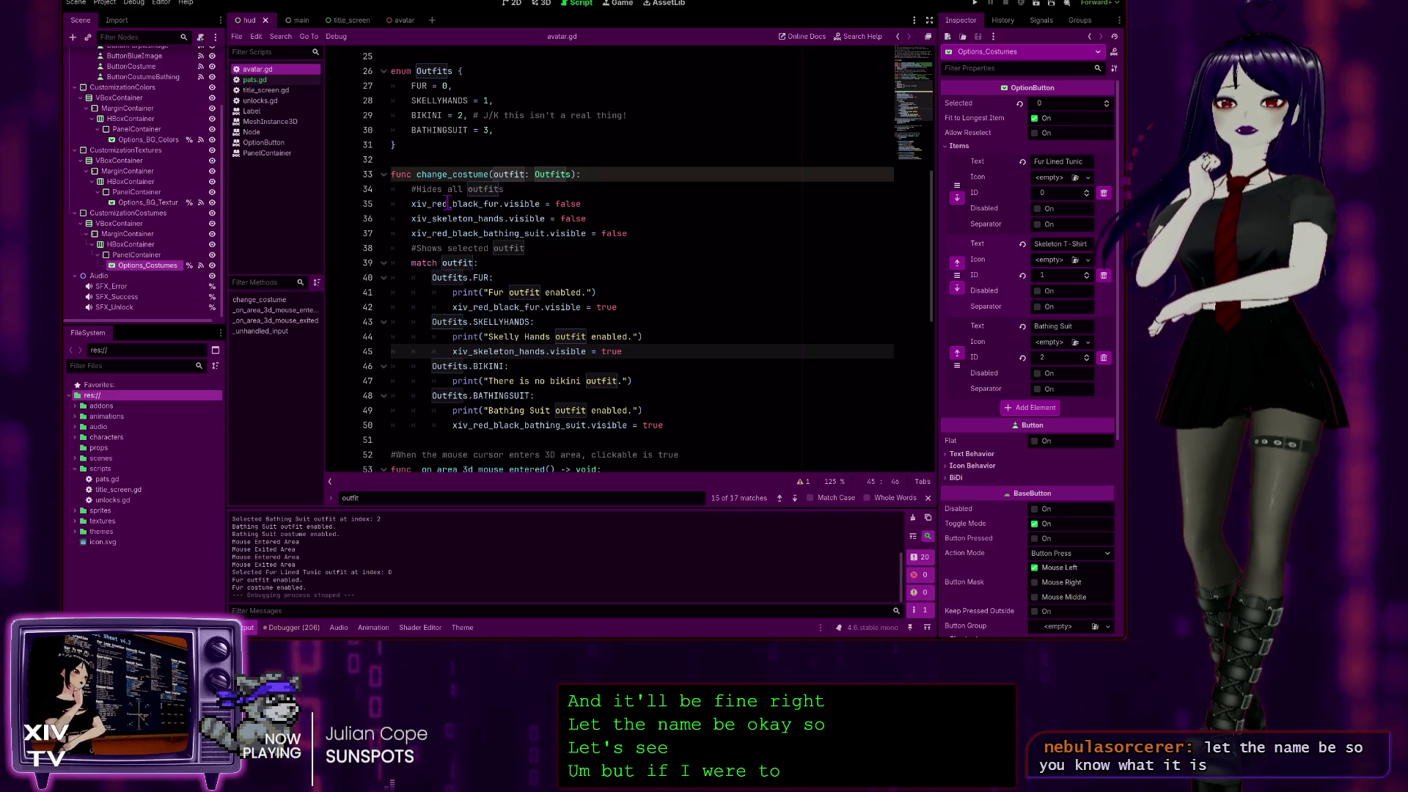
{"action": "scroll", "coordinate": [408, 145], "scroll_direction": "up", "scroll_amount": 2}
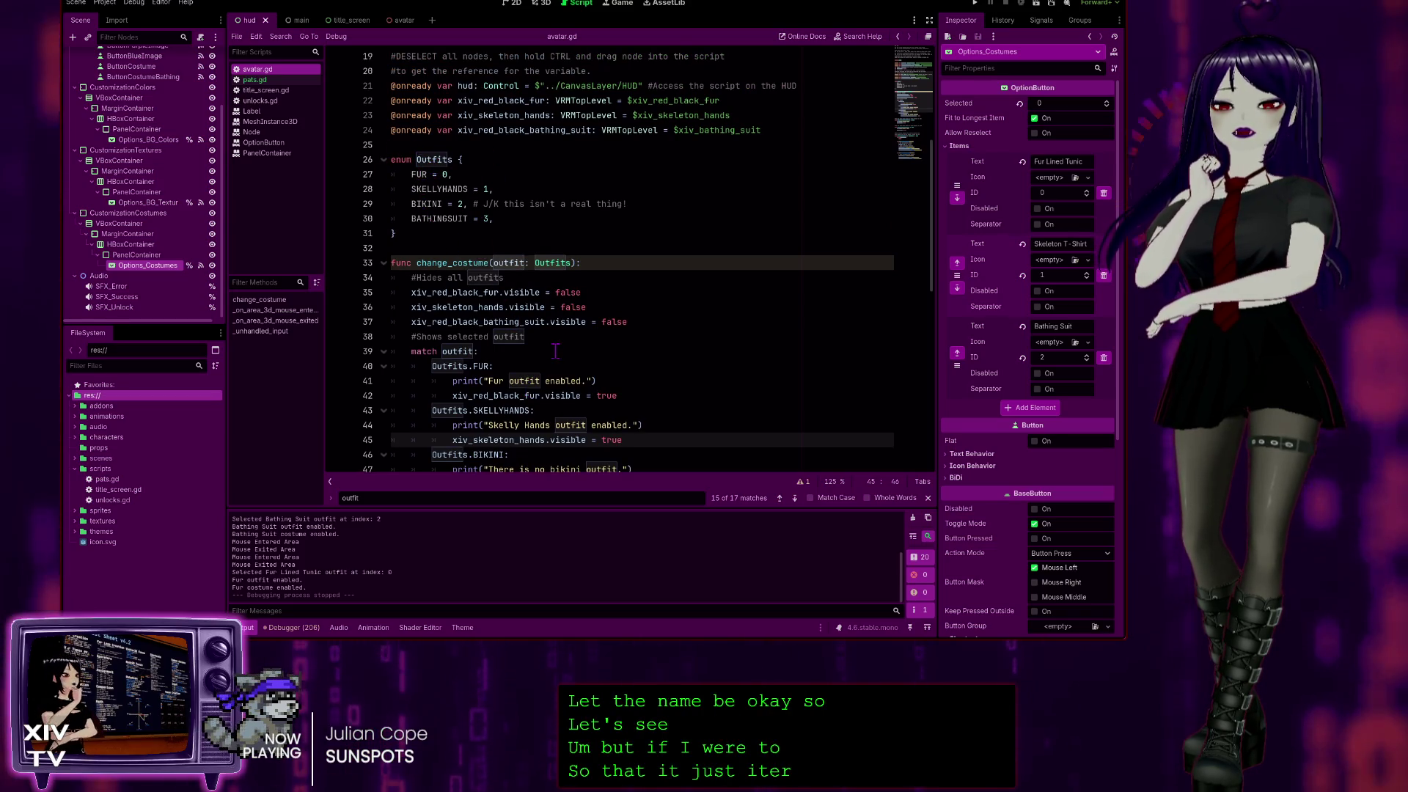
{"action": "scroll", "coordinate": [427, 279], "scroll_direction": "down", "scroll_amount": 2}
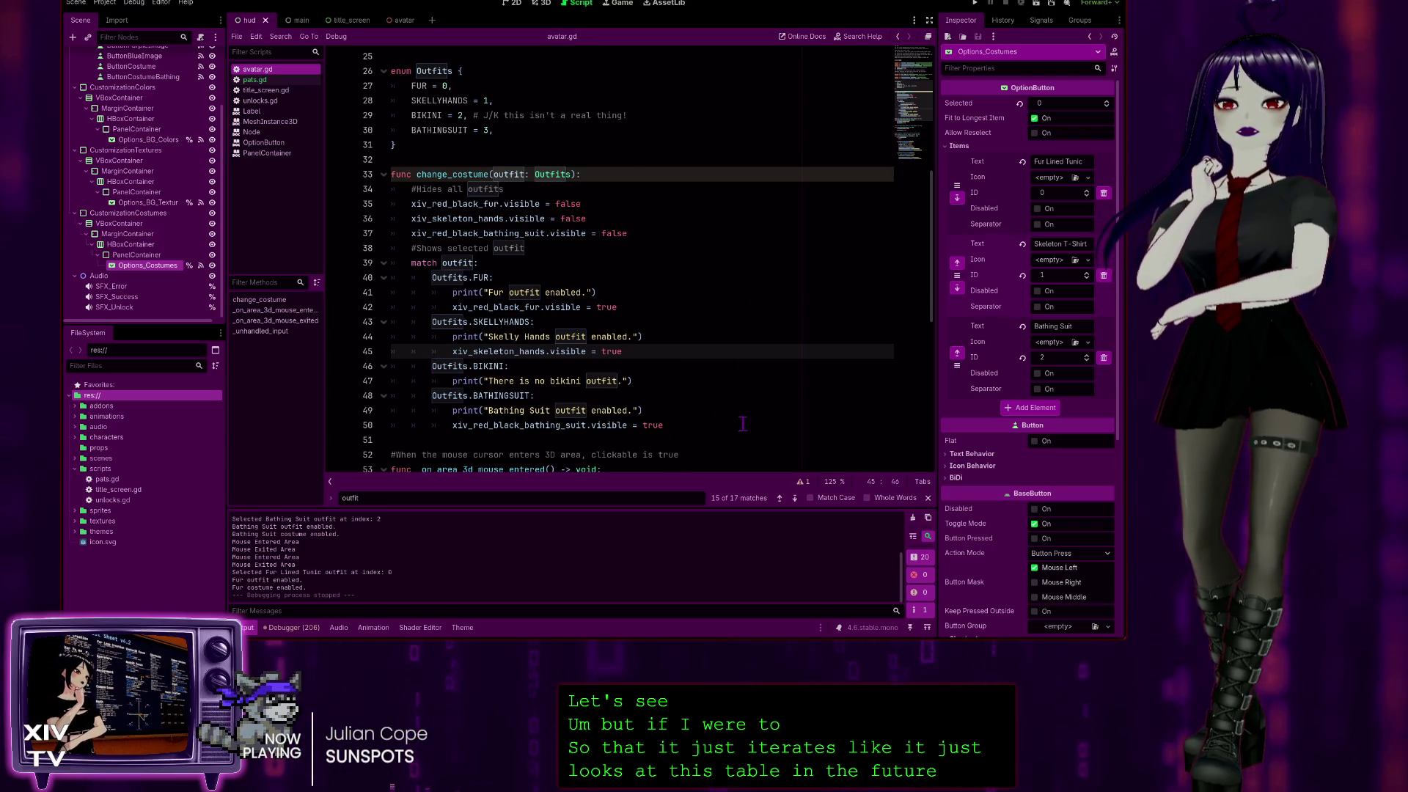
{"action": "scroll", "coordinate": [621, 335], "scroll_direction": "up", "scroll_amount": 6}
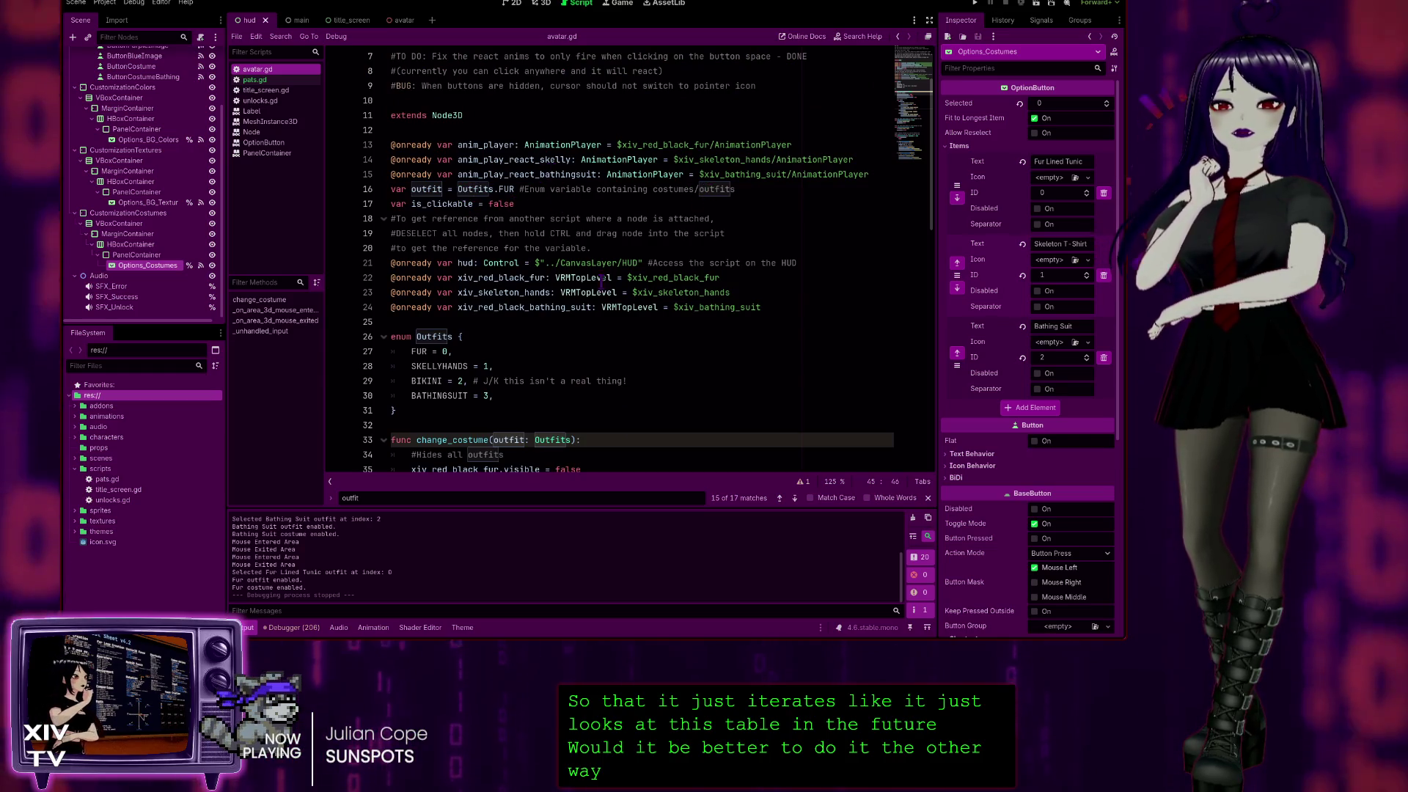
{"action": "scroll", "coordinate": [554, 275], "scroll_direction": "down", "scroll_amount": 3}
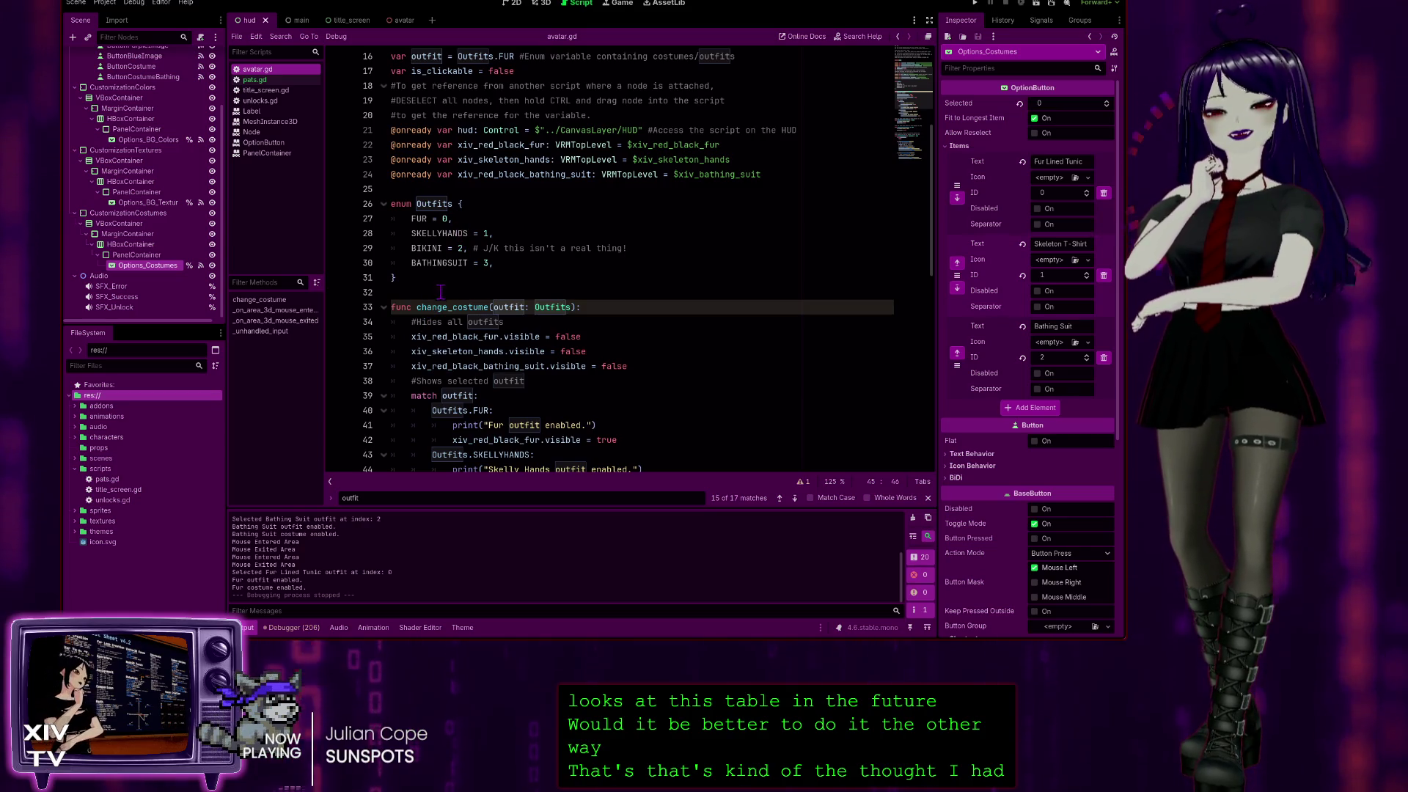
{"action": "scroll", "coordinate": [440, 292], "scroll_direction": "down", "scroll_amount": 3}
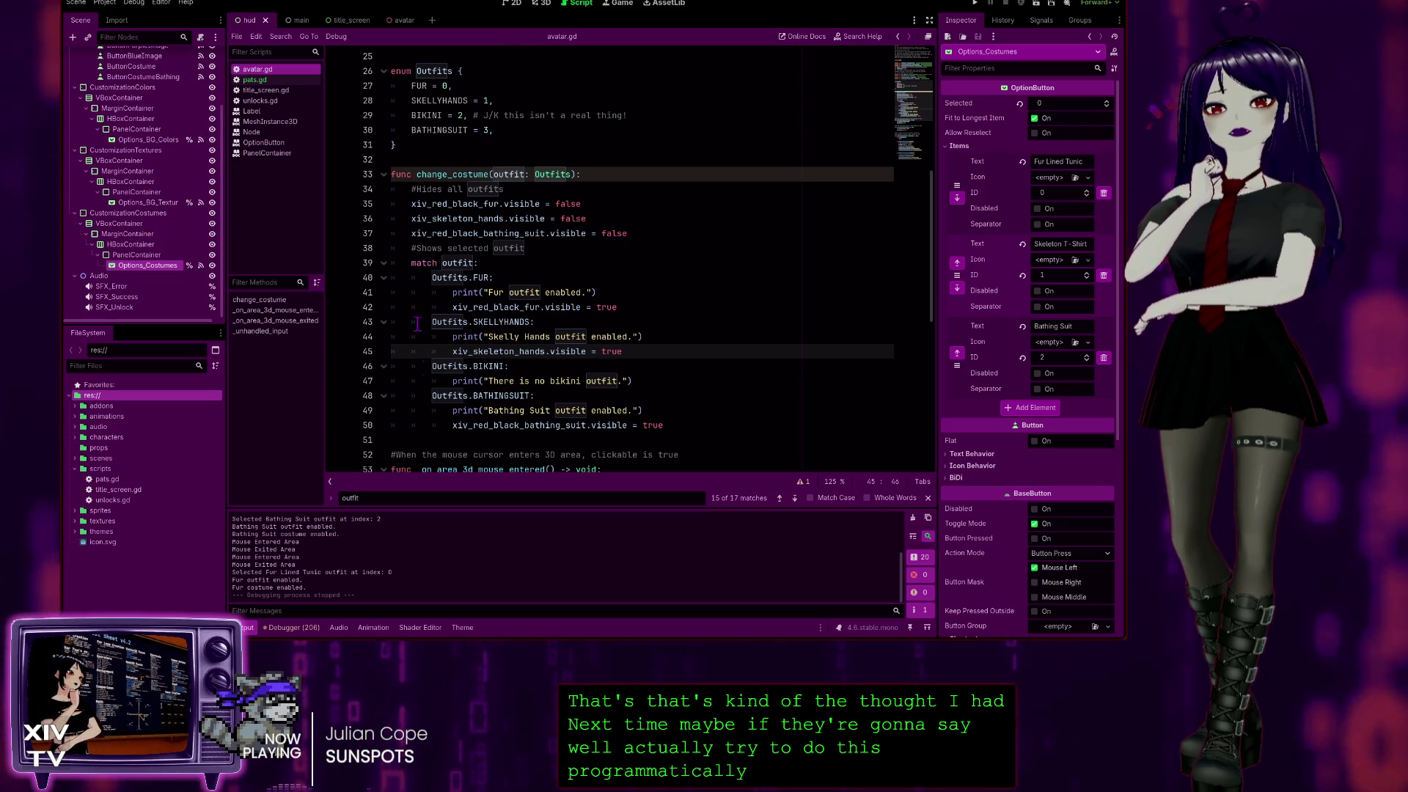
{"action": "scroll", "coordinate": [536, 255], "scroll_direction": "up", "scroll_amount": 2}
{"action": "left_click_drag", "start_coordinate": [475, 223], "coordinate": [440, 174]}
{"action": "left_click", "coordinate": [500, 218]}
{"action": "scroll", "coordinate": [499, 218], "scroll_direction": "down", "scroll_amount": 2}
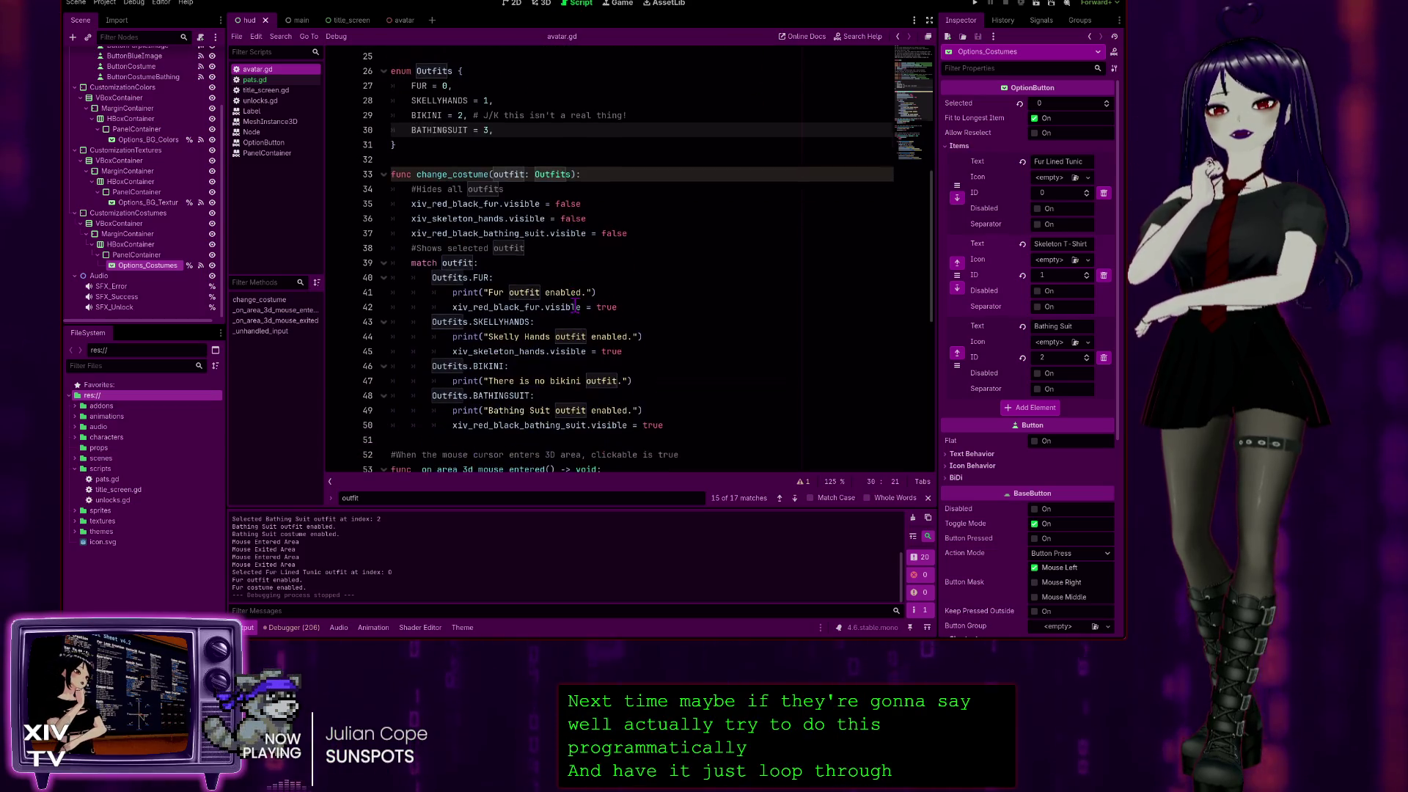
Review the change_costume match cases and print lines, then switch to pats.gd.
{"action": "left_click", "coordinate": [561, 381]}
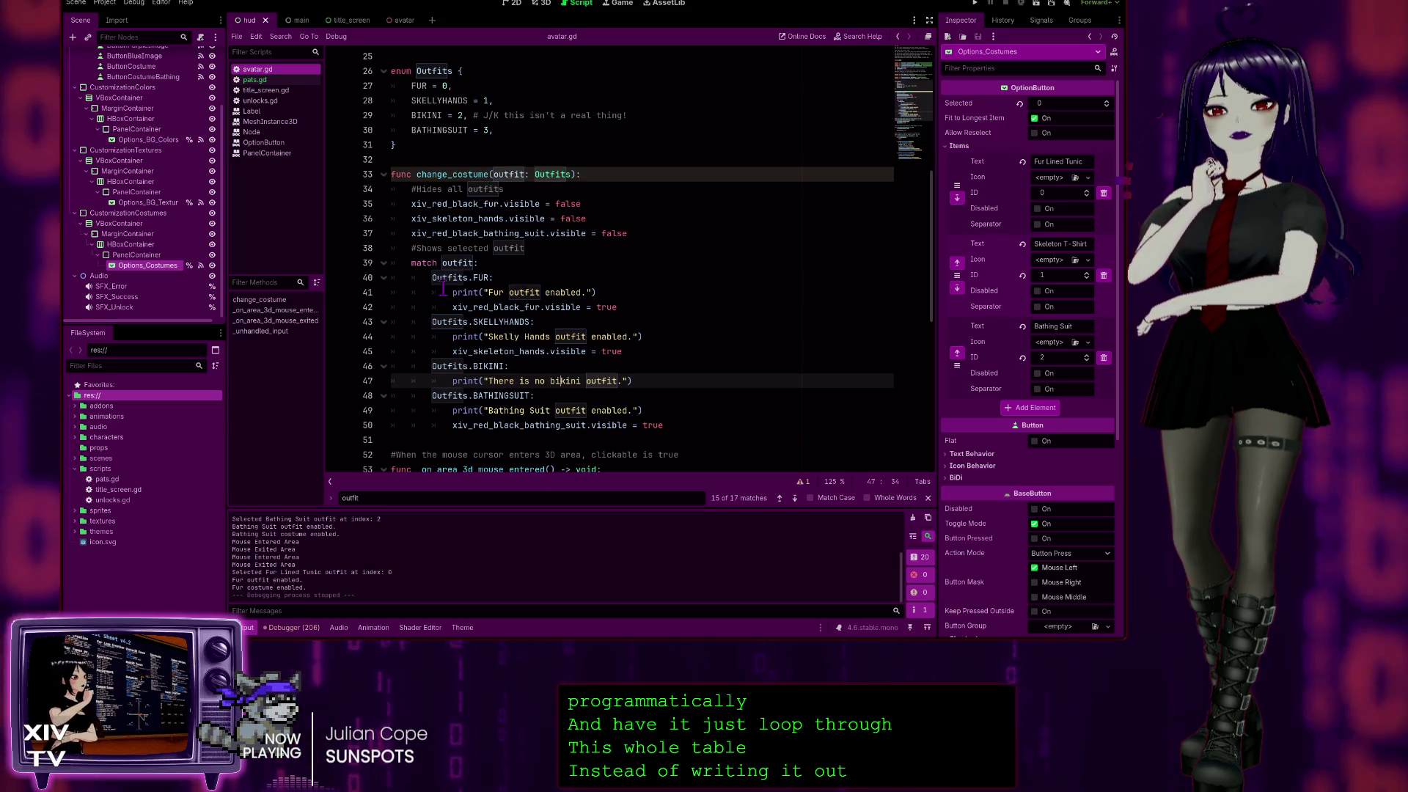
{"action": "scroll", "coordinate": [542, 315], "scroll_direction": "down", "scroll_amount": 1}
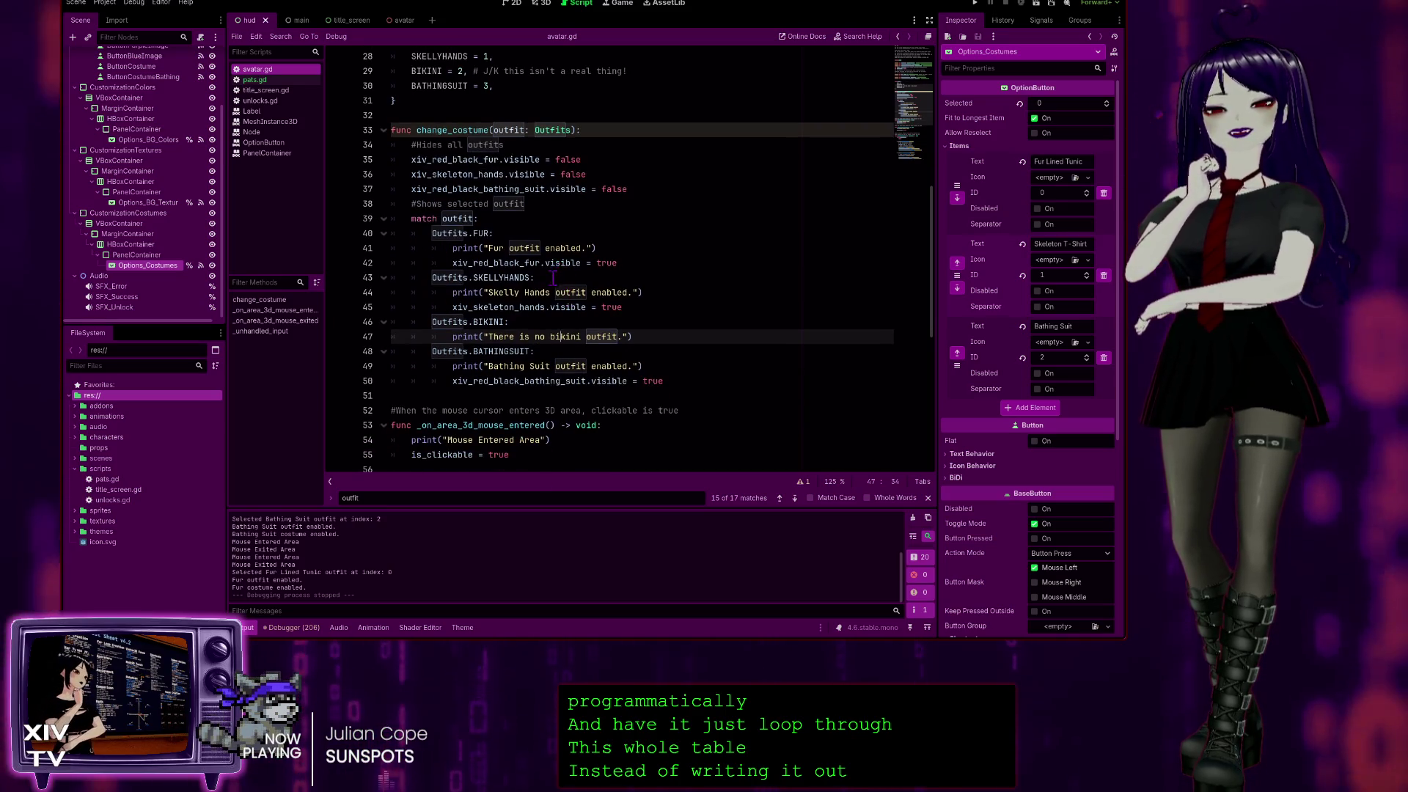
{"action": "scroll", "coordinate": [511, 374], "scroll_direction": "down", "scroll_amount": 1}
{"action": "scroll", "coordinate": [549, 362], "scroll_direction": "up", "scroll_amount": 2}
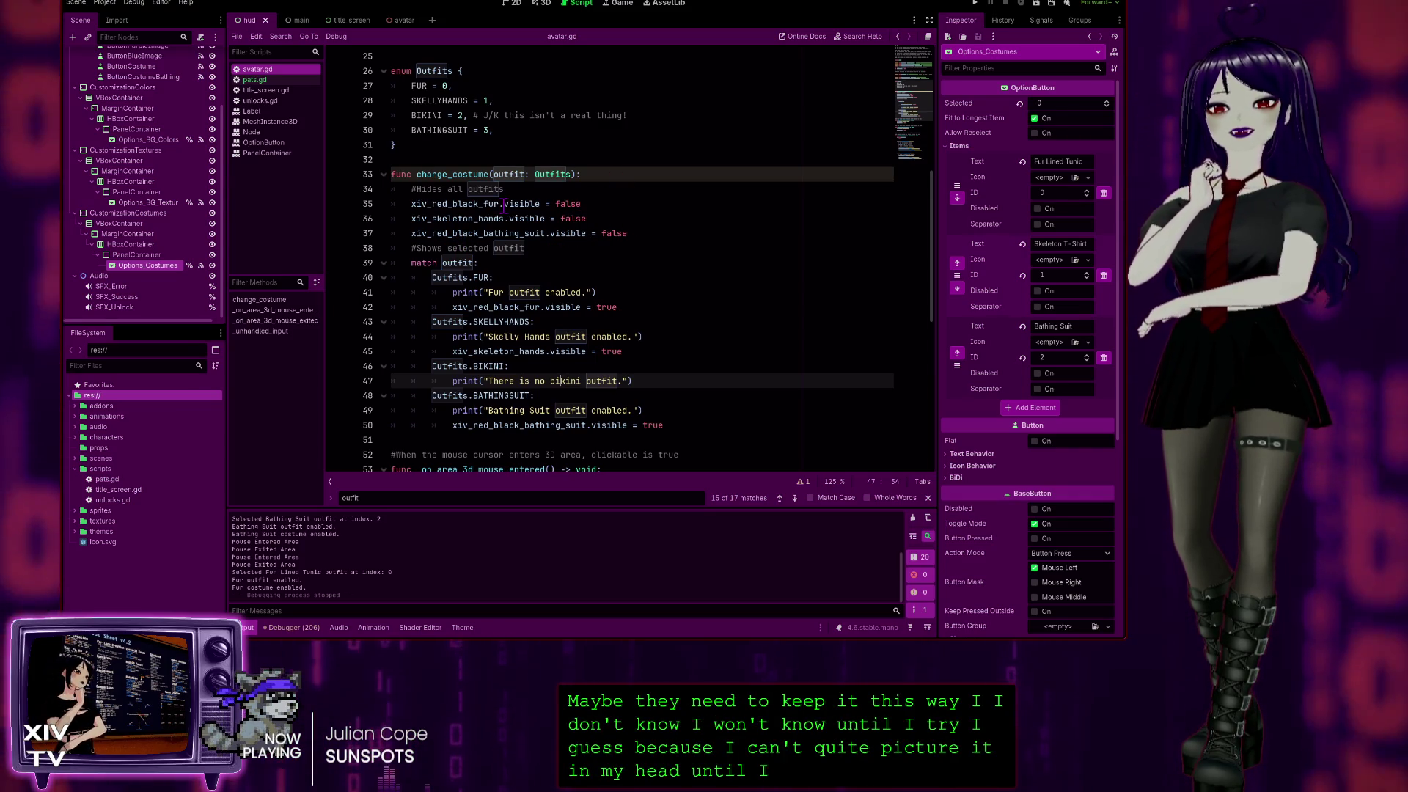
{"action": "left_click", "coordinate": [648, 231]}
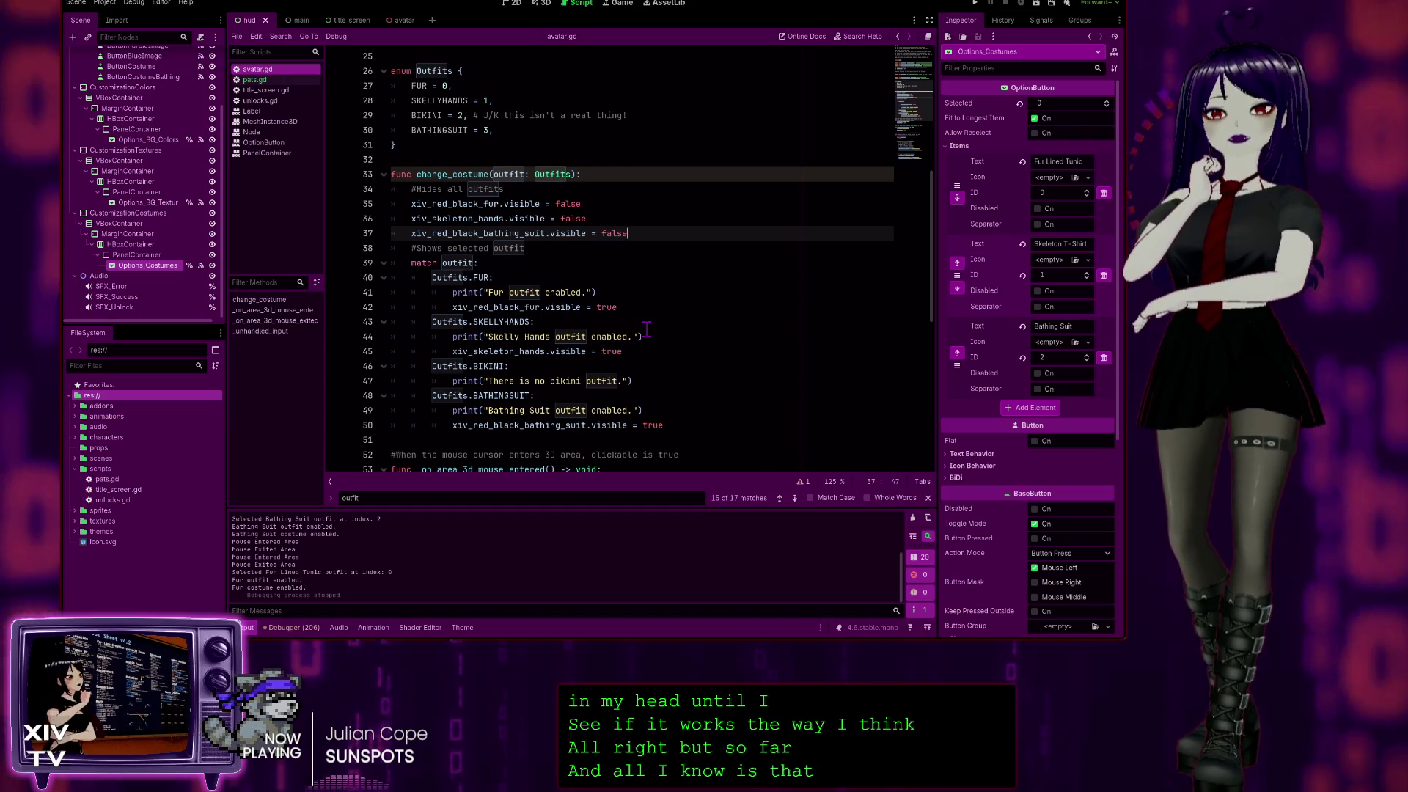
{"action": "left_click", "coordinate": [277, 84]}
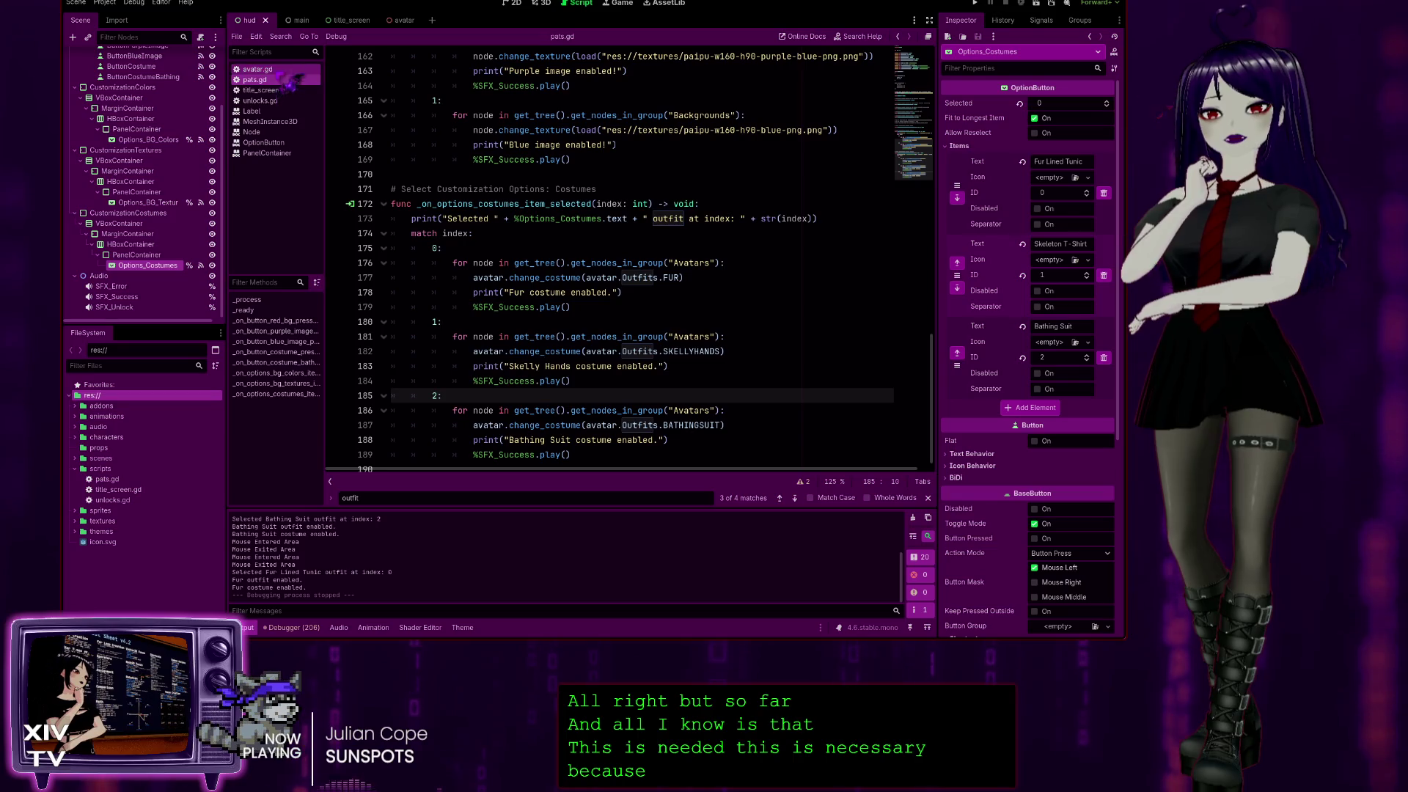
Glance at avatar.gd, return to pats.gd, and unfold the Option_Color enum.
{"action": "left_click", "coordinate": [286, 71]}
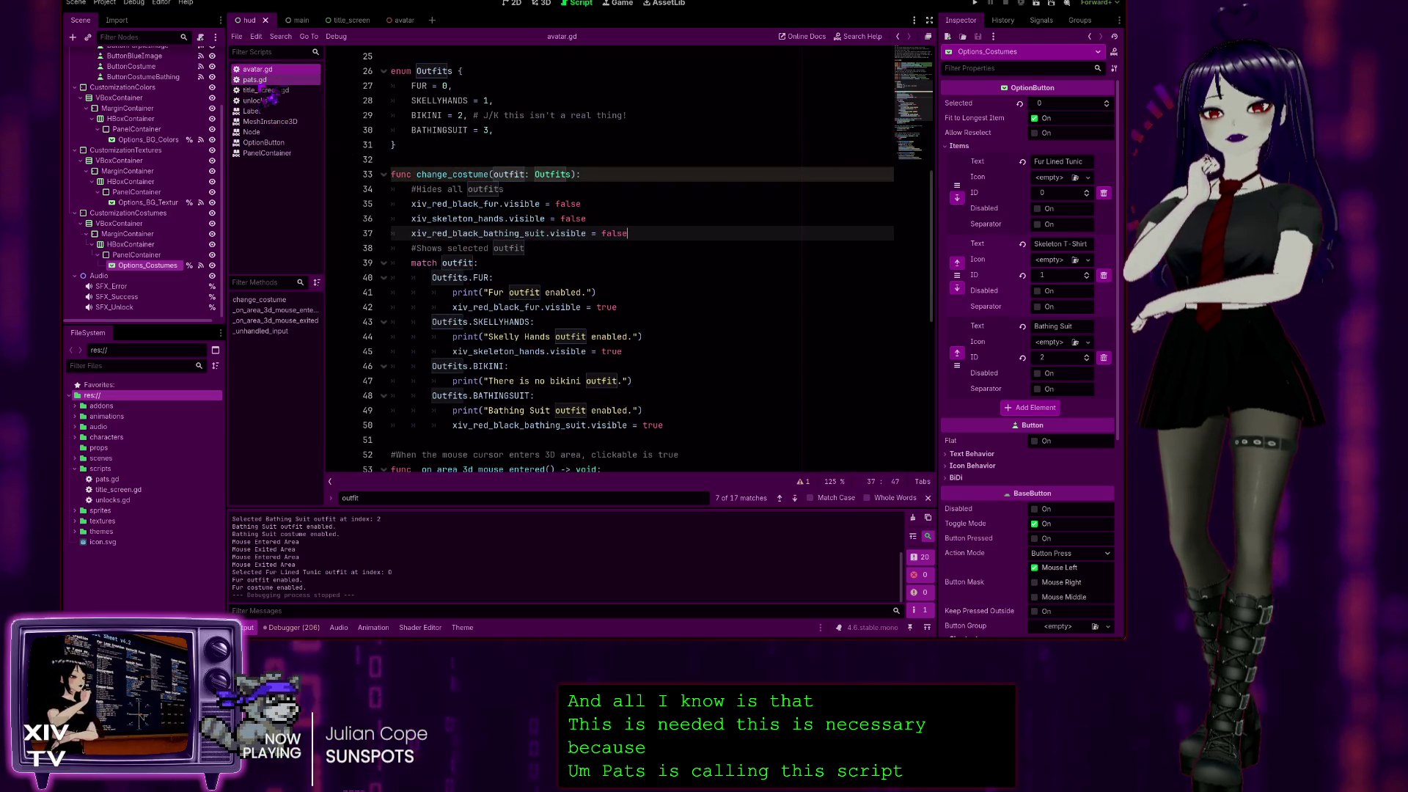
{"action": "left_click", "coordinate": [261, 80]}
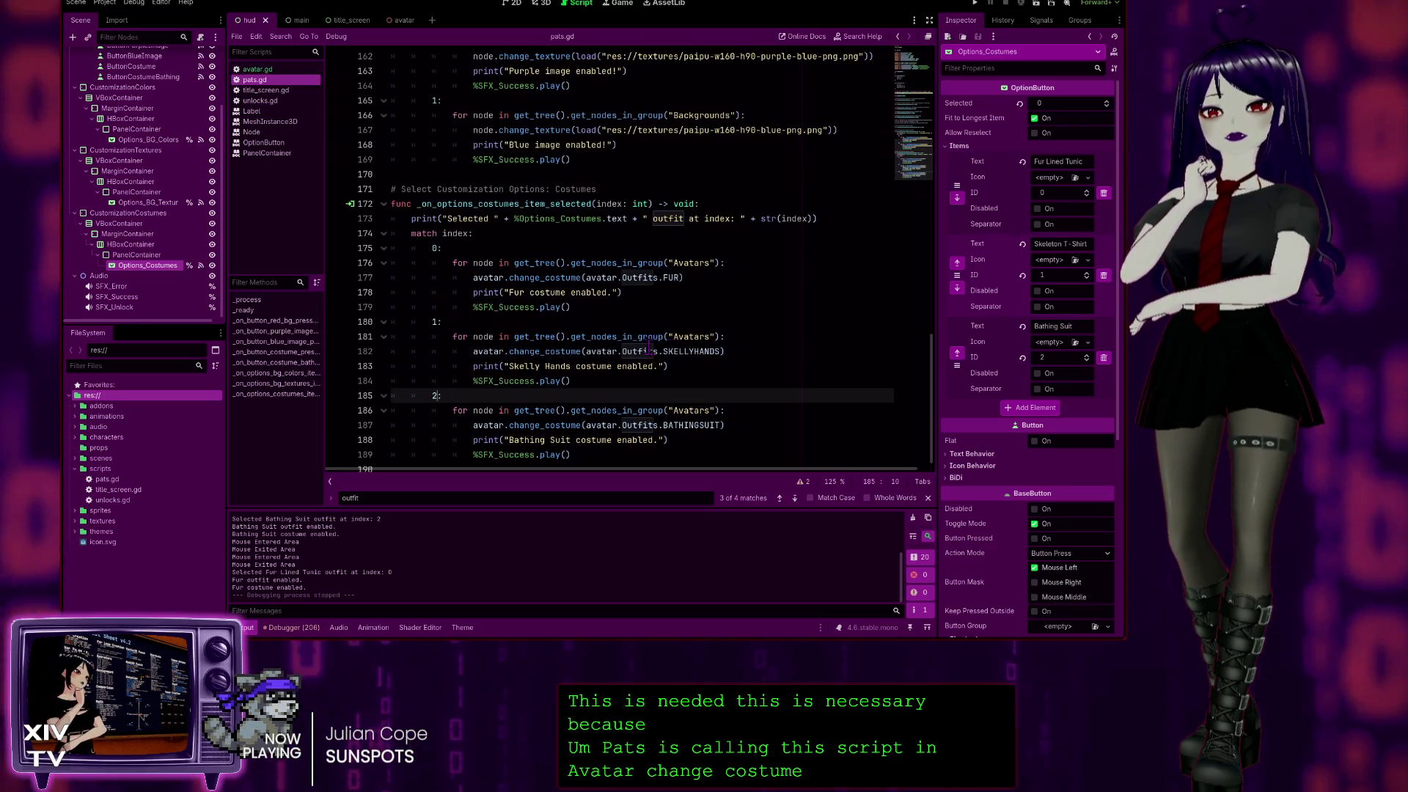
{"action": "left_click_drag", "start_coordinate": [941, 359], "coordinate": [982, 132]}
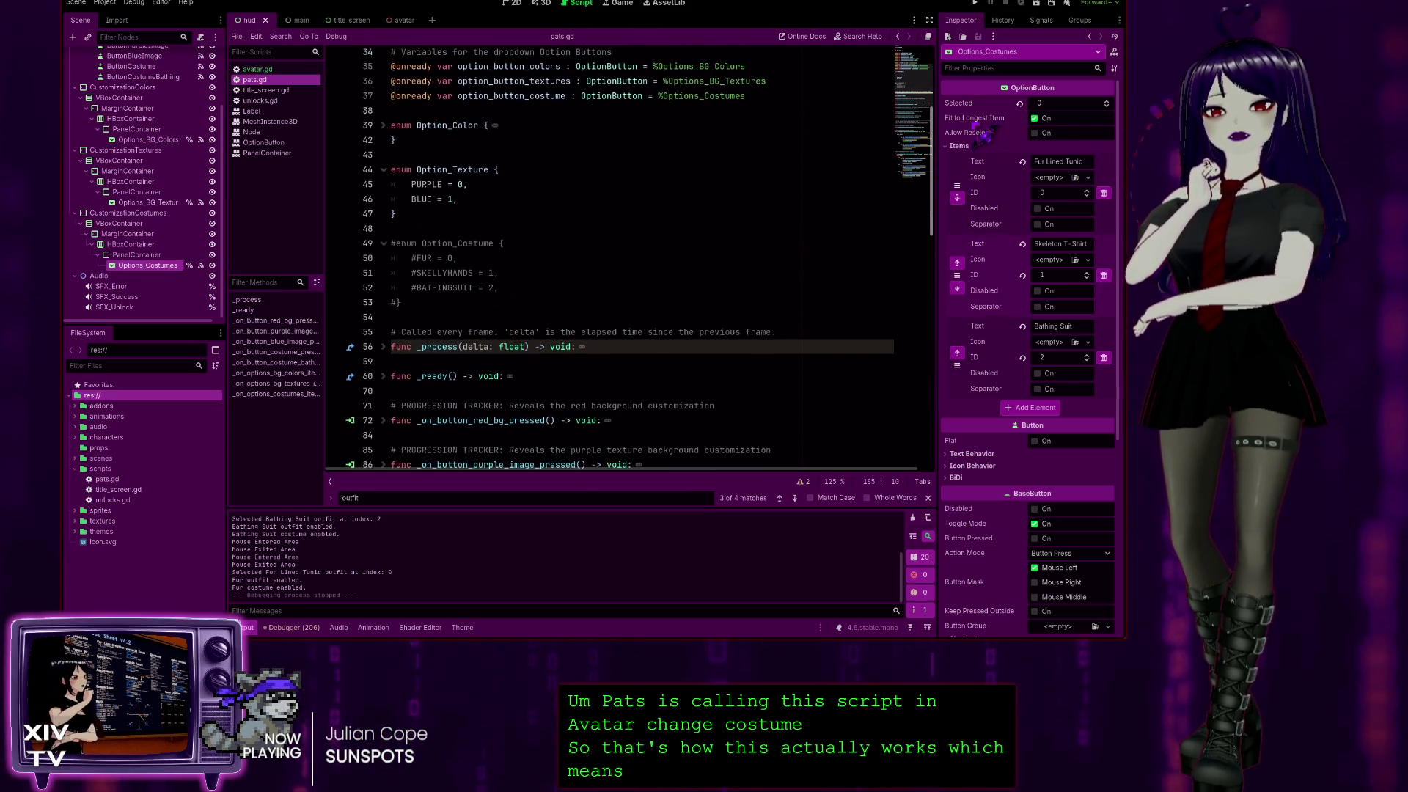
{"action": "left_click", "coordinate": [382, 128]}
{"action": "left_click_drag", "start_coordinate": [942, 209], "coordinate": [941, 294]}
{"action": "scroll", "coordinate": [673, 409], "scroll_direction": "up", "scroll_amount": 4}
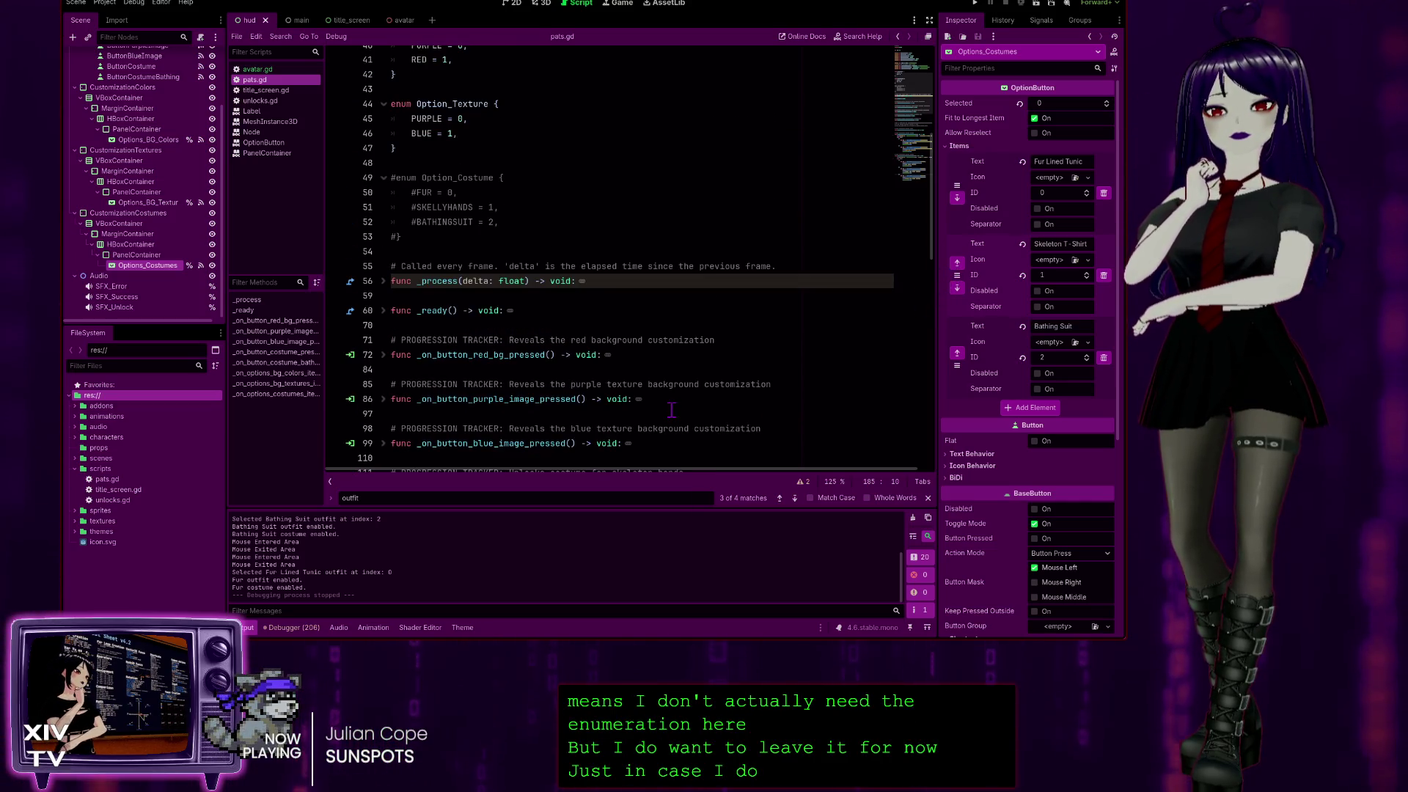
{"action": "scroll", "coordinate": [668, 408], "scroll_direction": "up", "scroll_amount": 12}
{"action": "scroll", "coordinate": [590, 376], "scroll_direction": "down", "scroll_amount": 14}
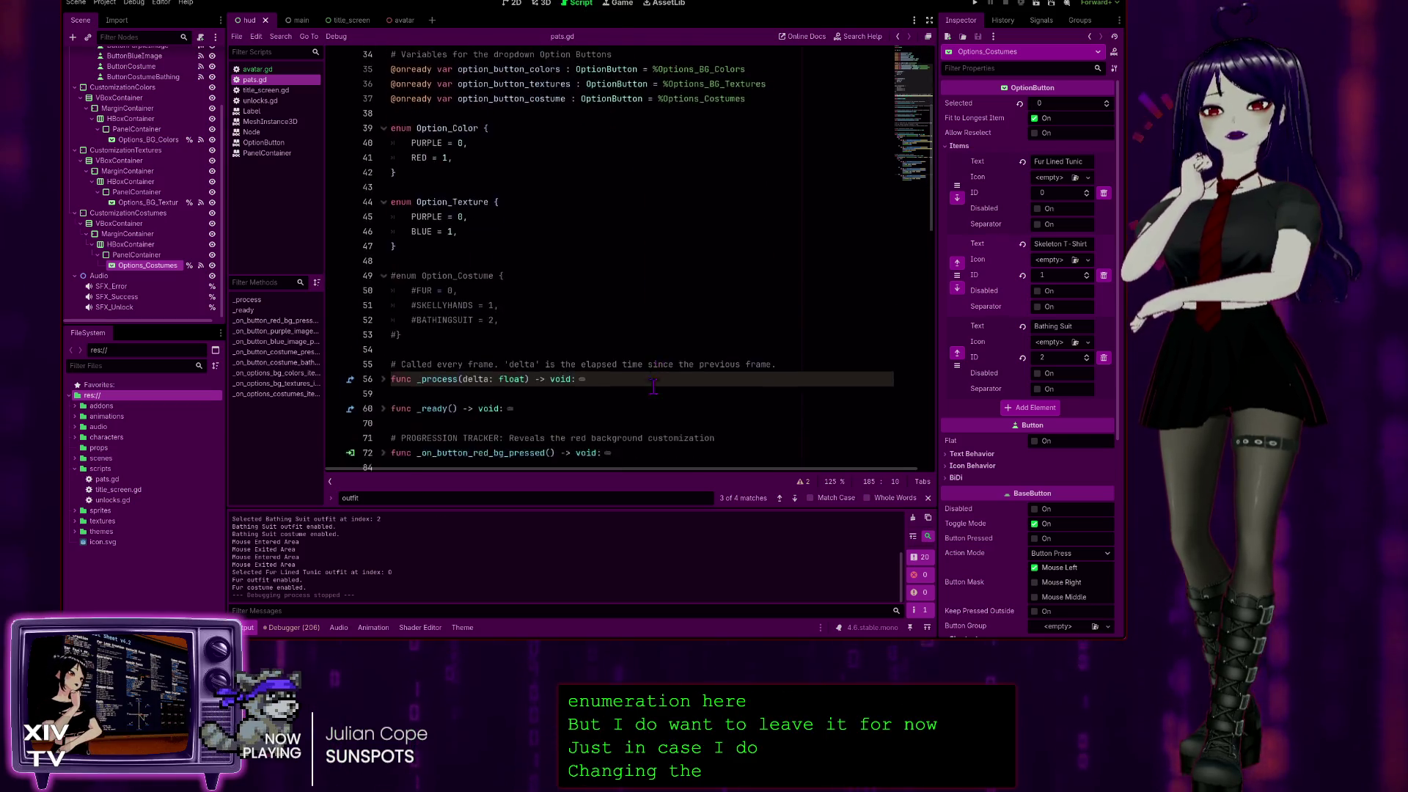
{"action": "scroll", "coordinate": [590, 376], "scroll_direction": "down", "scroll_amount": 4}
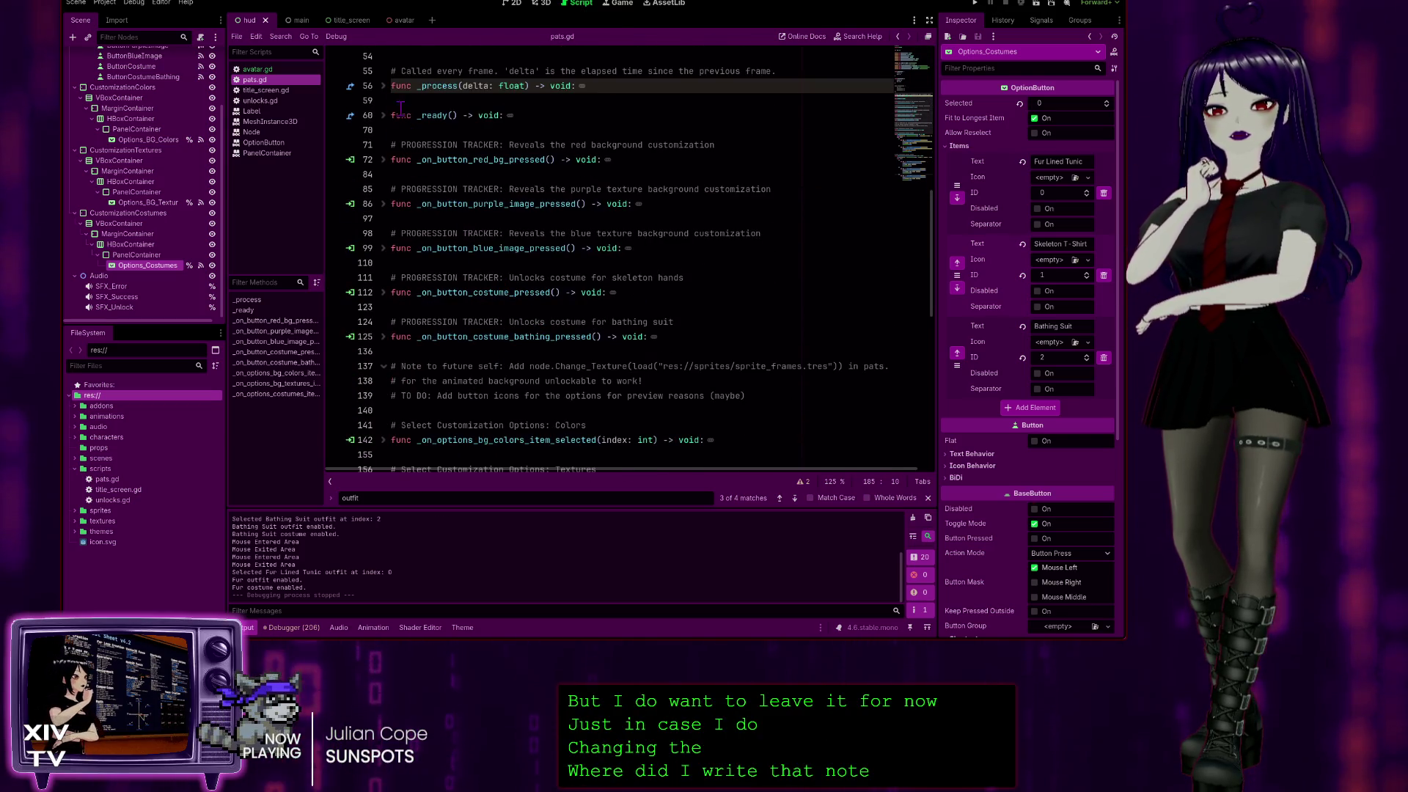
Unfold _process and _ready in pats.gd, then check unlocks.gd and bring up title_screen.gd.
{"action": "left_click", "coordinate": [382, 86]}
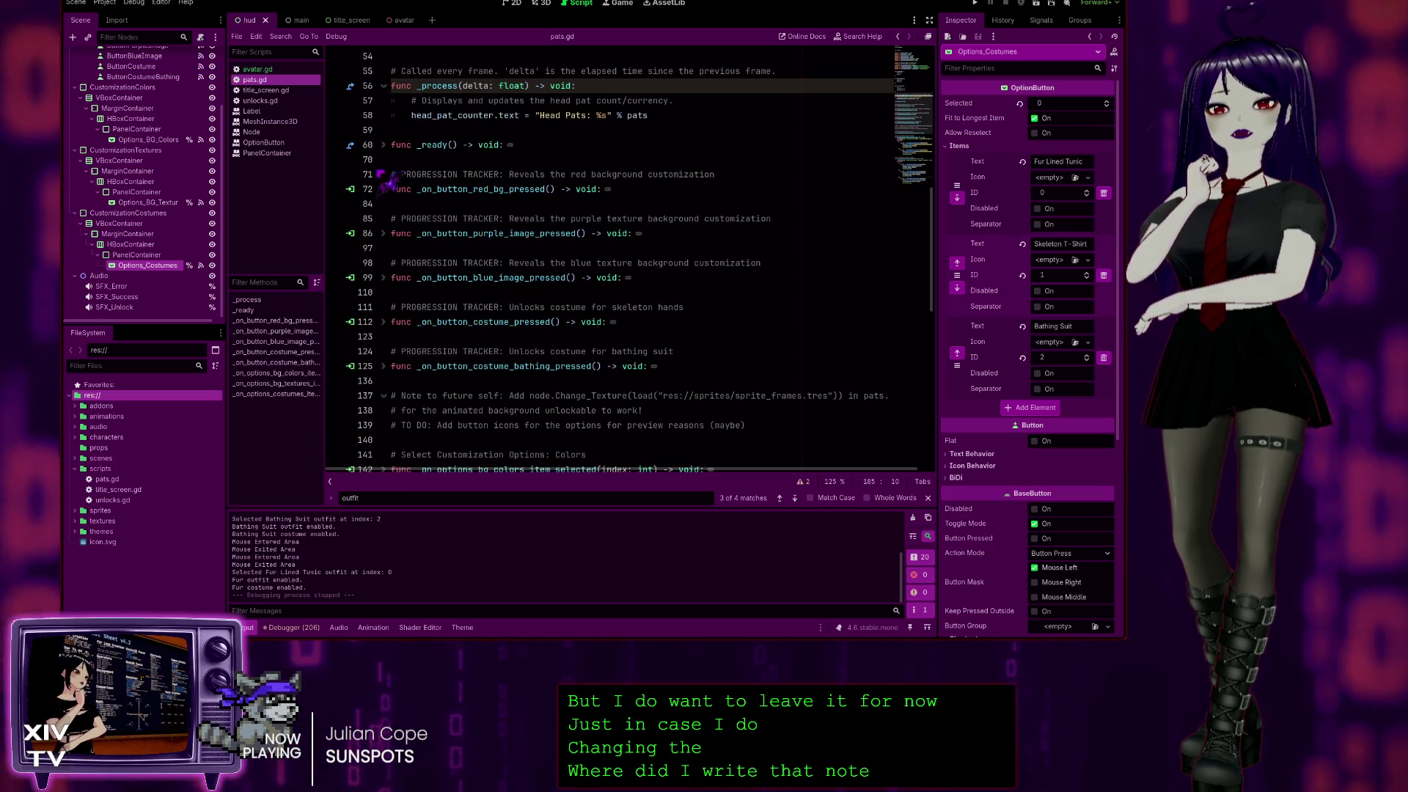
{"action": "left_click", "coordinate": [383, 145]}
{"action": "scroll", "coordinate": [642, 276], "scroll_direction": "up", "scroll_amount": 2}
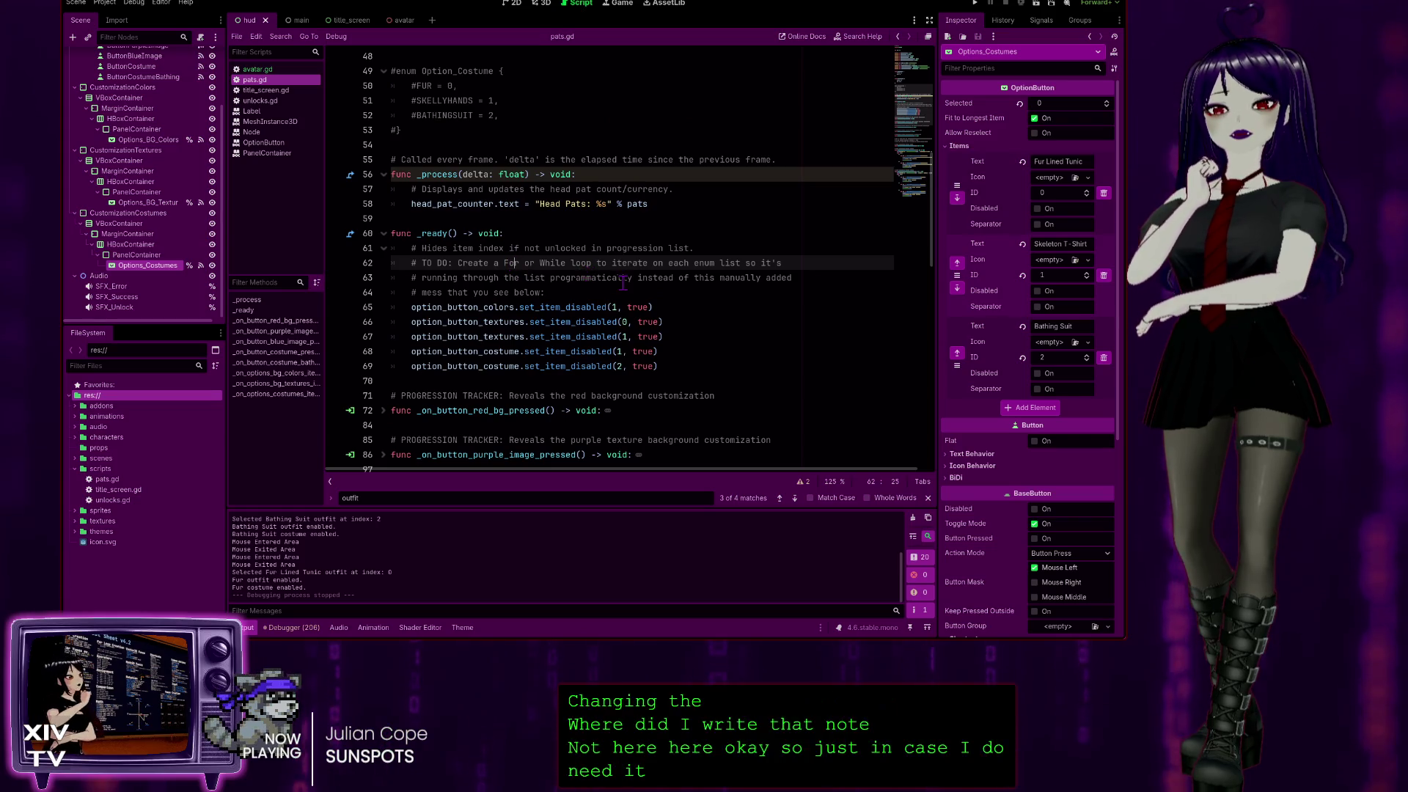
{"action": "left_click", "coordinate": [629, 277]}
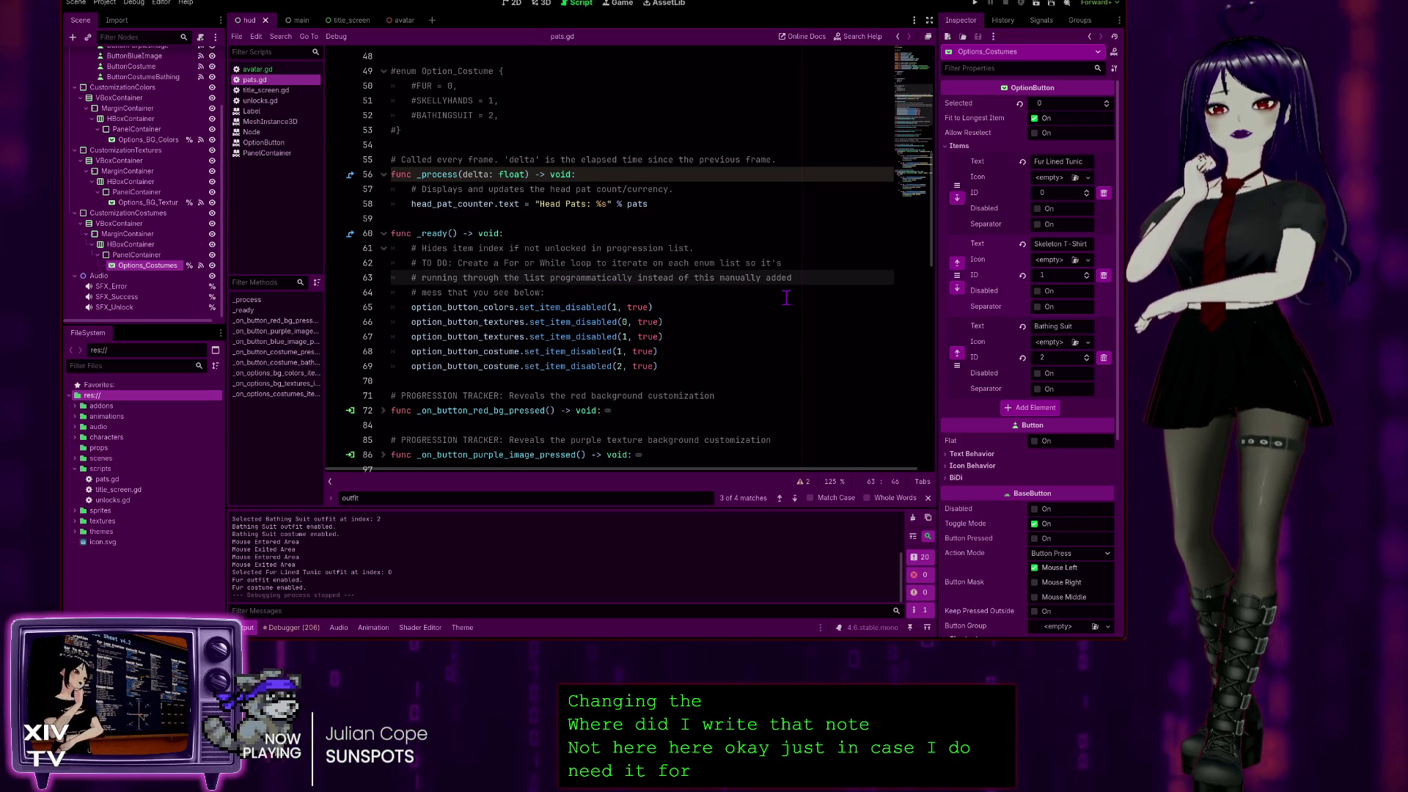
{"action": "scroll", "coordinate": [786, 298], "scroll_direction": "up", "scroll_amount": 3}
{"action": "scroll", "coordinate": [543, 350], "scroll_direction": "down", "scroll_amount": 4}
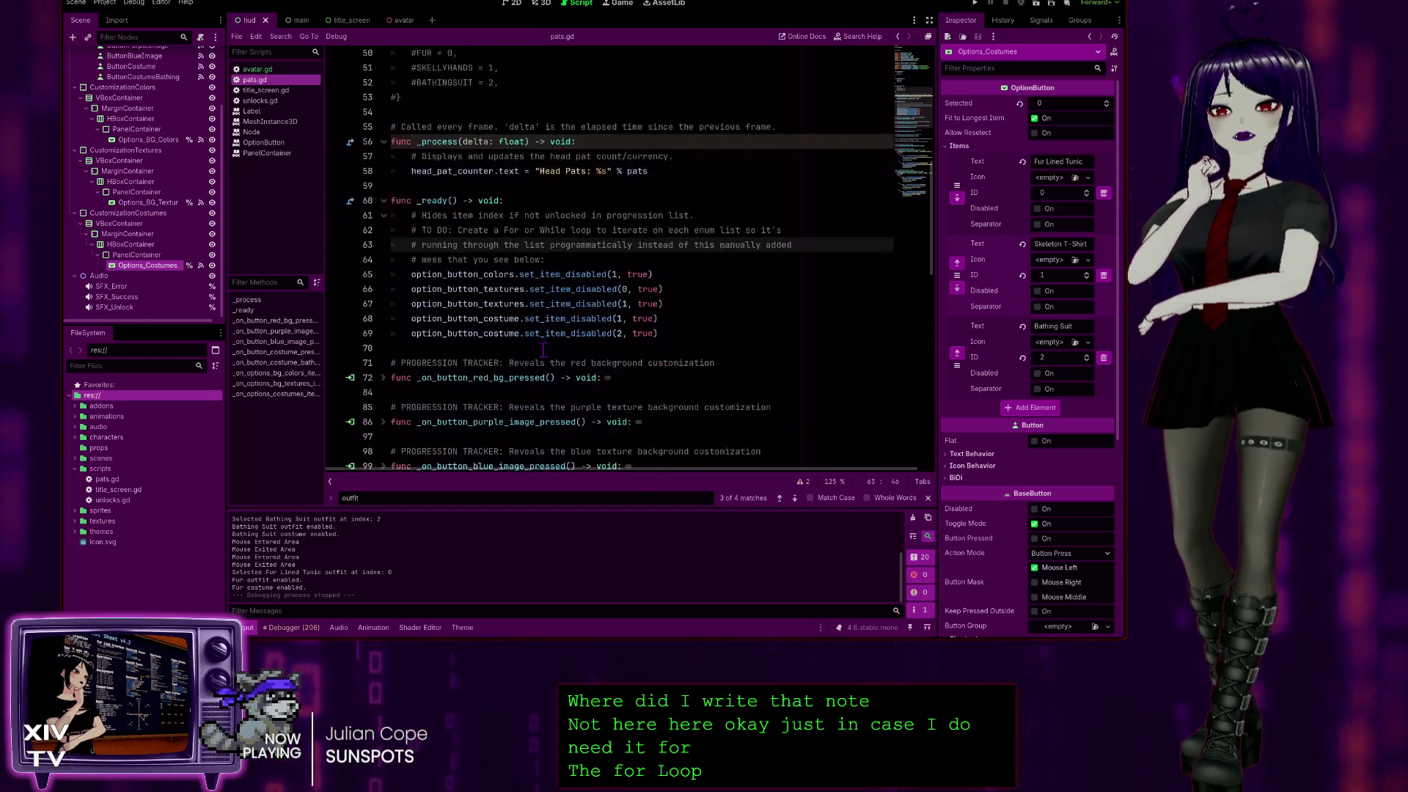
{"action": "scroll", "coordinate": [543, 350], "scroll_direction": "down", "scroll_amount": 2}
{"action": "scroll", "coordinate": [476, 352], "scroll_direction": "up", "scroll_amount": 3}
{"action": "scroll", "coordinate": [407, 359], "scroll_direction": "down", "scroll_amount": 3}
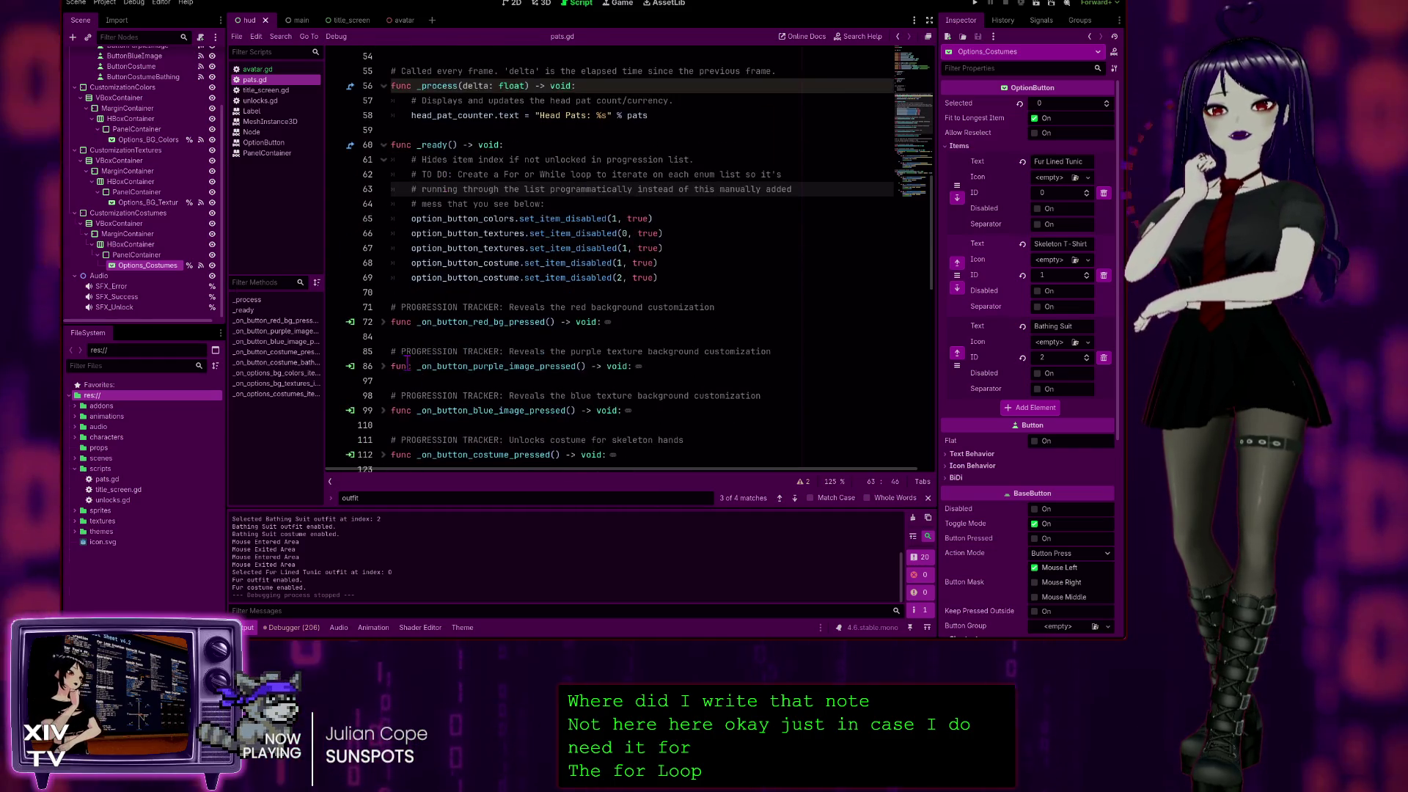
{"action": "scroll", "coordinate": [407, 359], "scroll_direction": "up", "scroll_amount": 4}
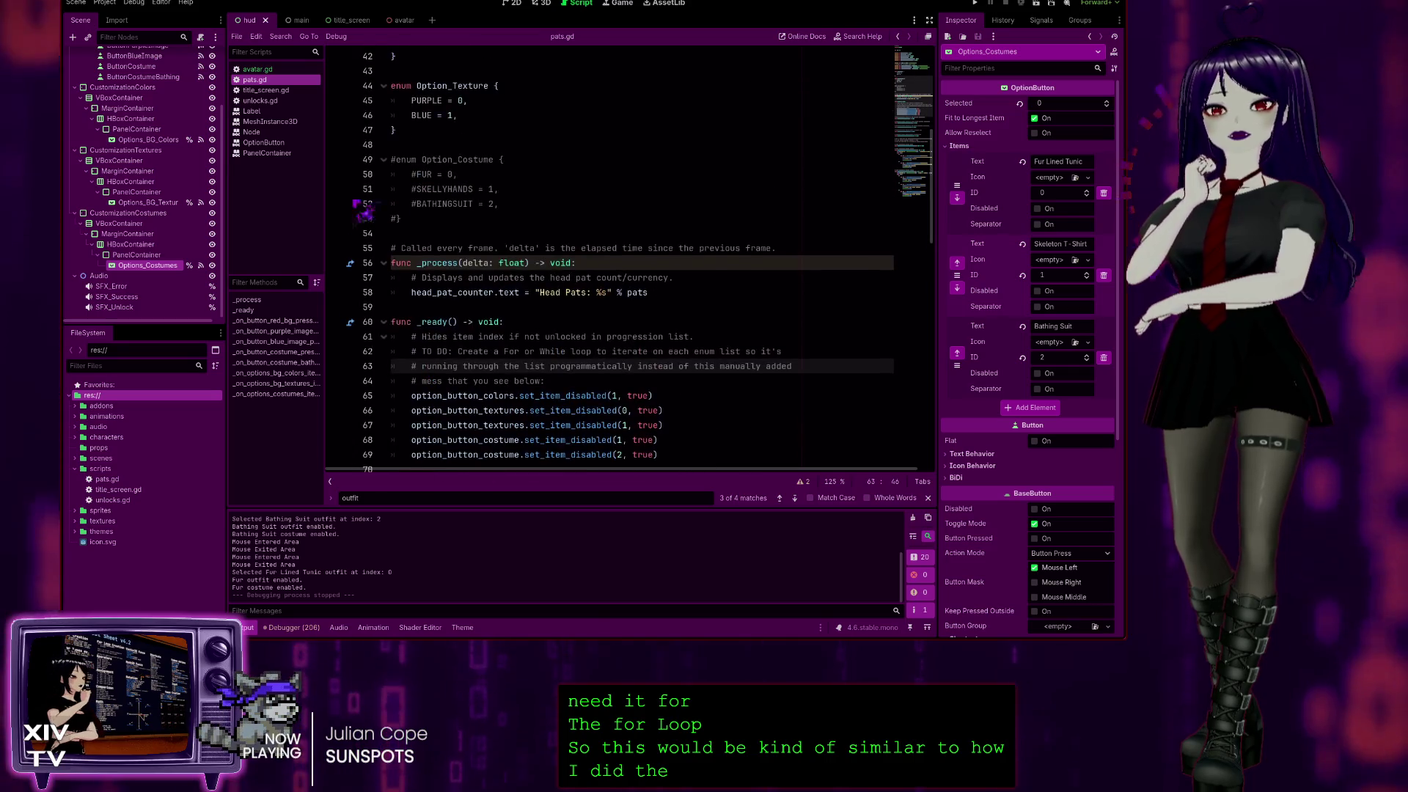
{"action": "left_click", "coordinate": [264, 101]}
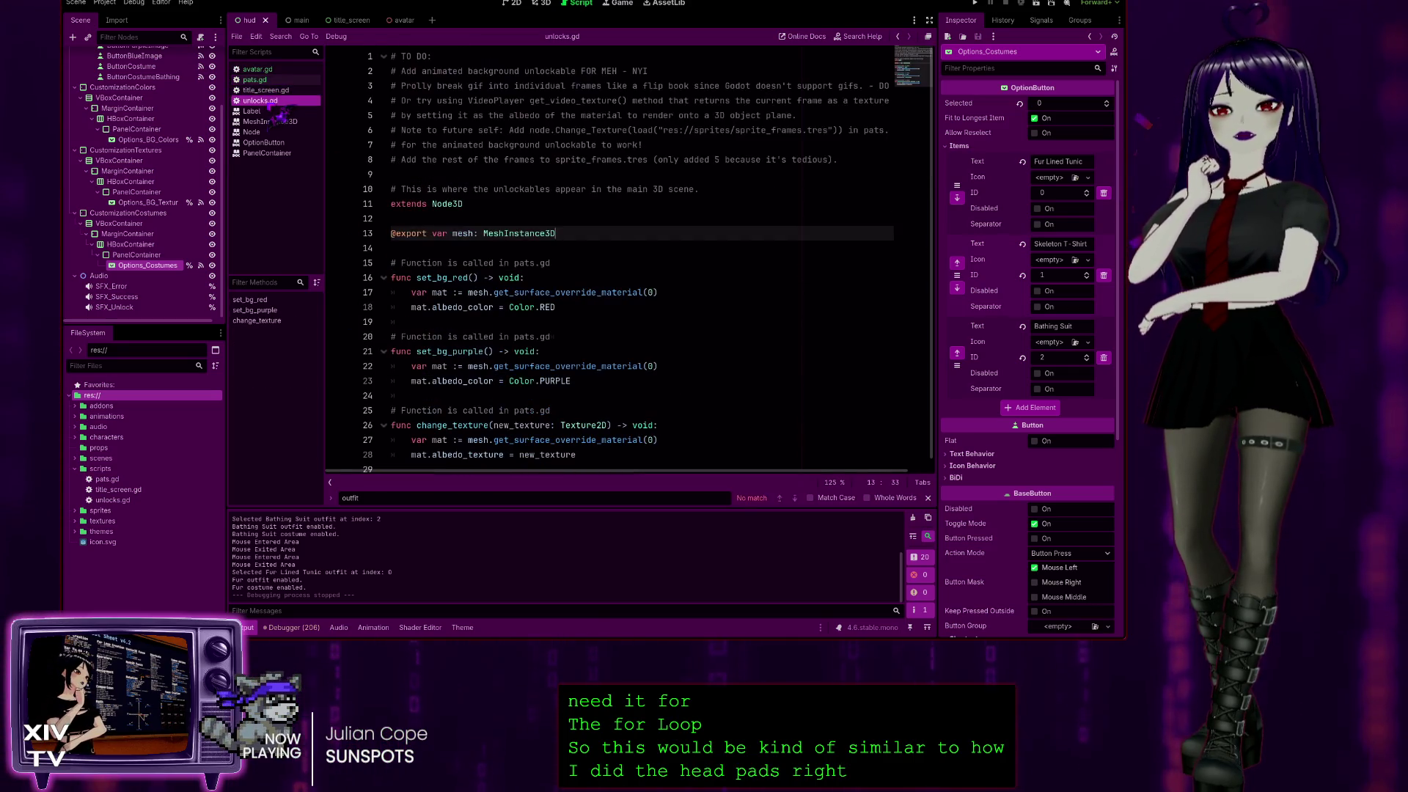
{"action": "left_click", "coordinate": [275, 90]}
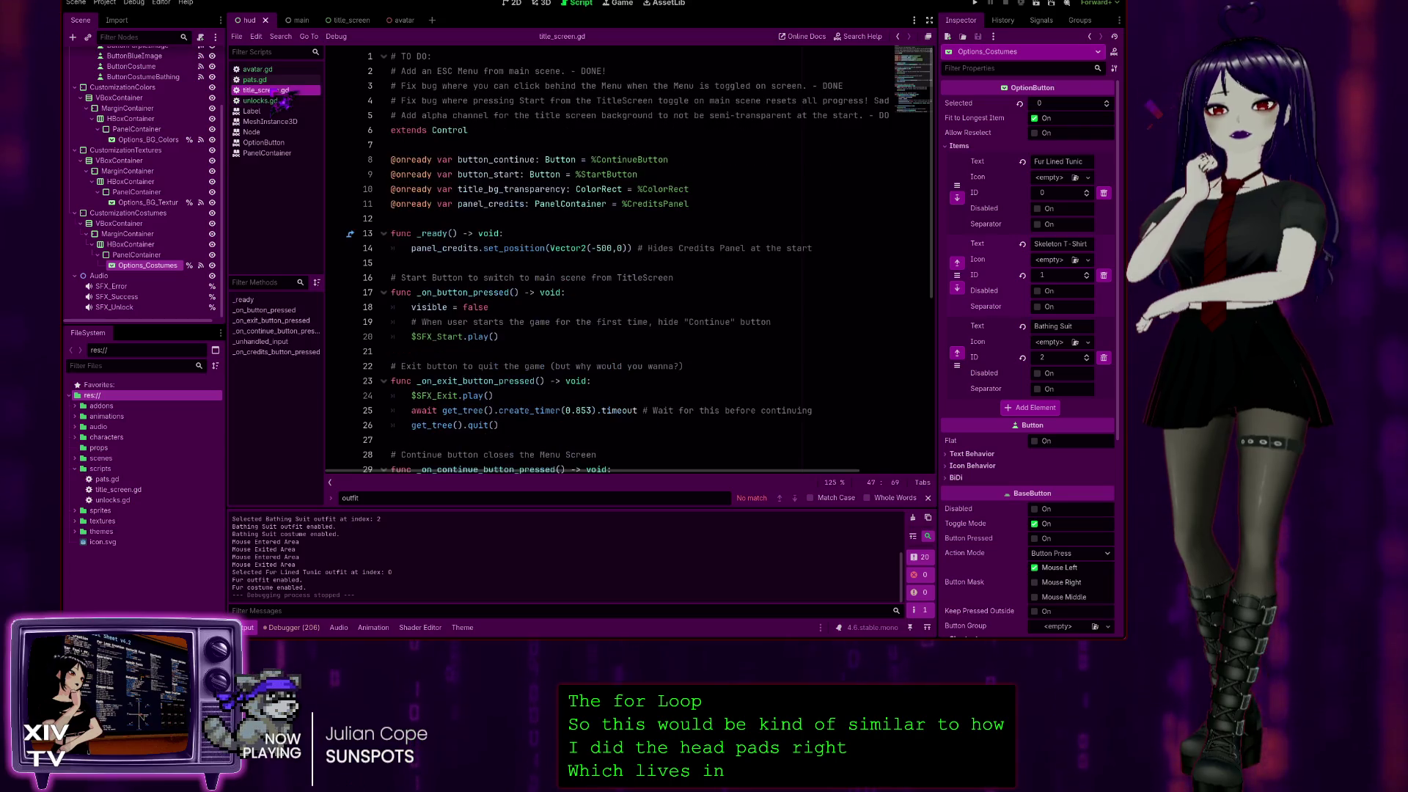
Switch back to pats.gd and expand _on_button_red_bg_pressed at line 72 to read it.
{"action": "left_click", "coordinate": [263, 79]}
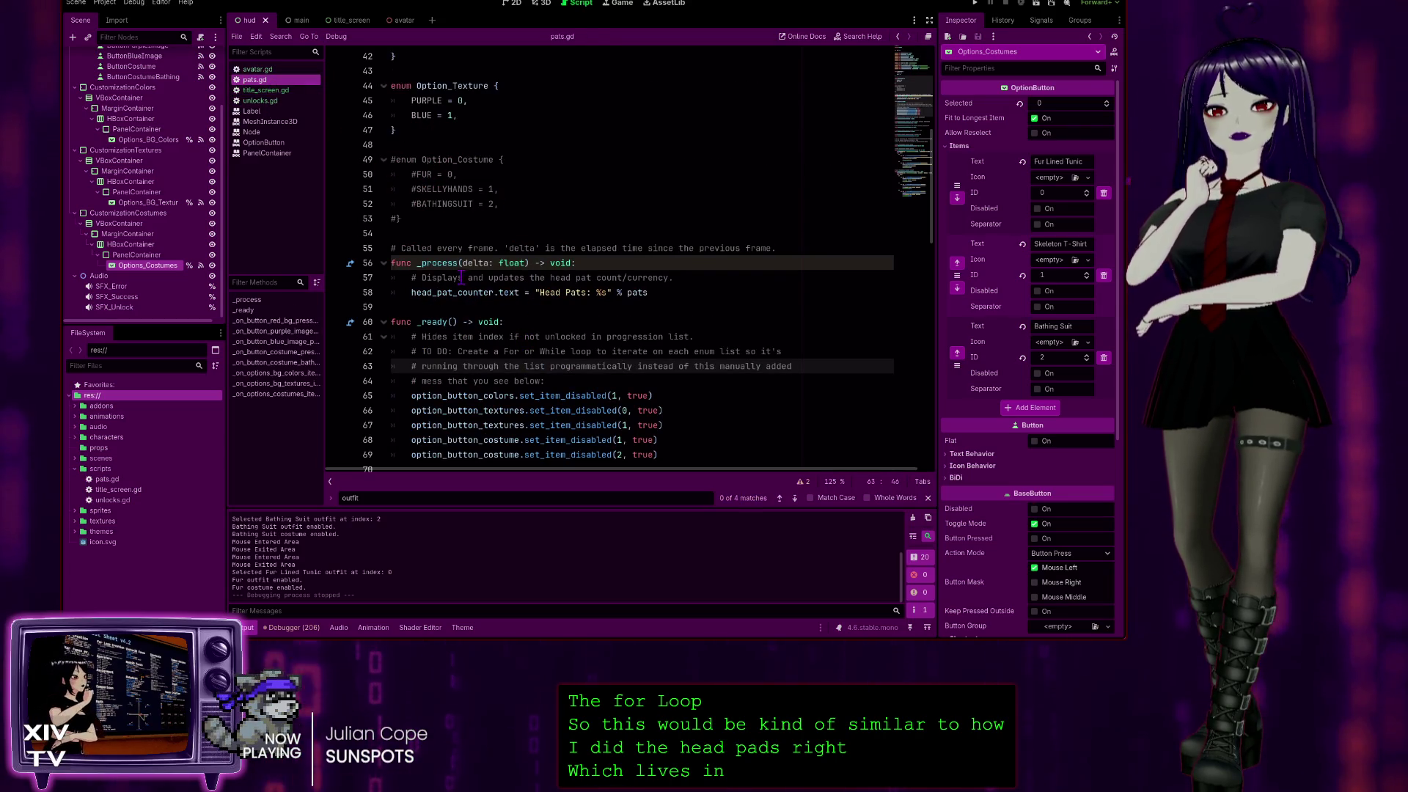
{"action": "scroll", "coordinate": [438, 230], "scroll_direction": "up", "scroll_amount": 7}
{"action": "scroll", "coordinate": [473, 323], "scroll_direction": "down", "scroll_amount": 9}
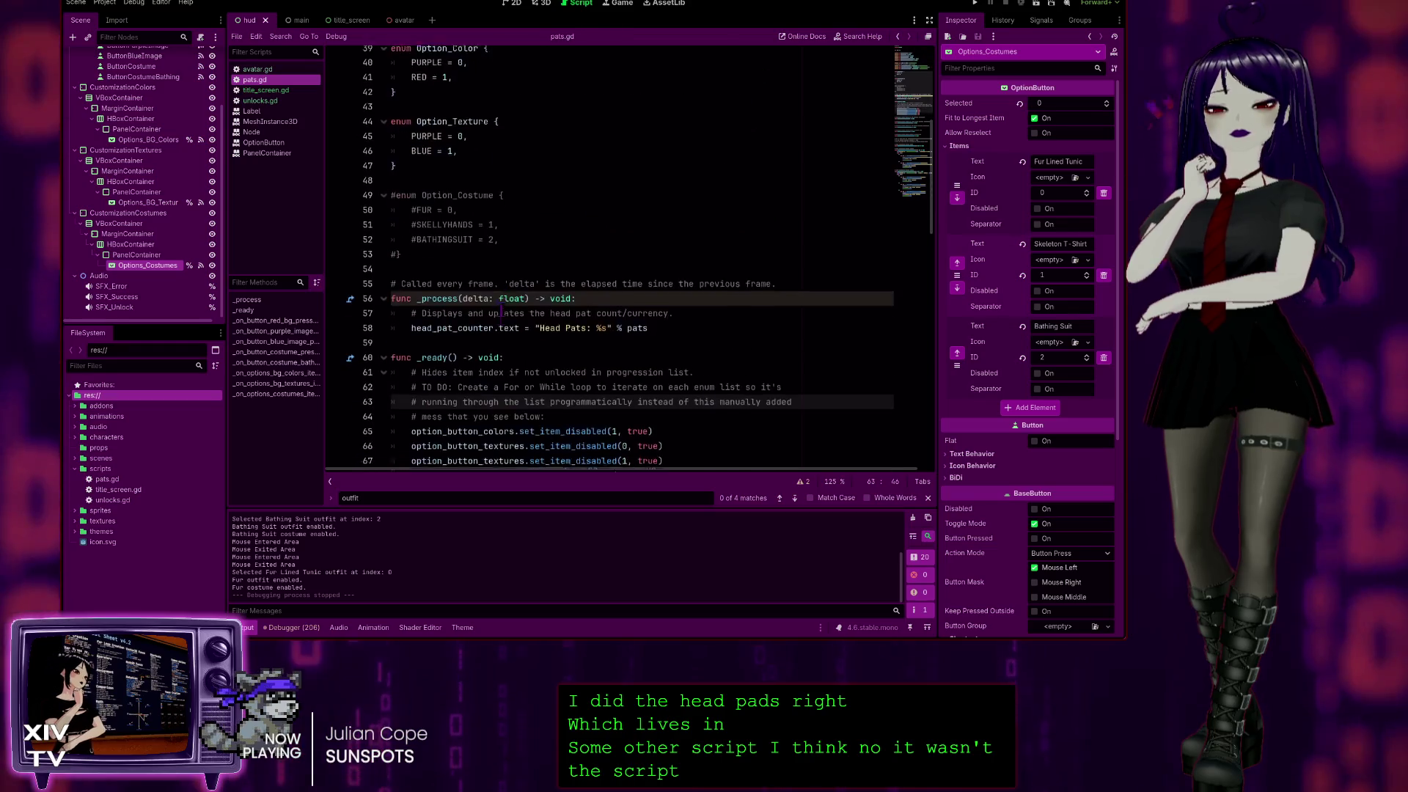
{"action": "scroll", "coordinate": [473, 323], "scroll_direction": "down", "scroll_amount": 3}
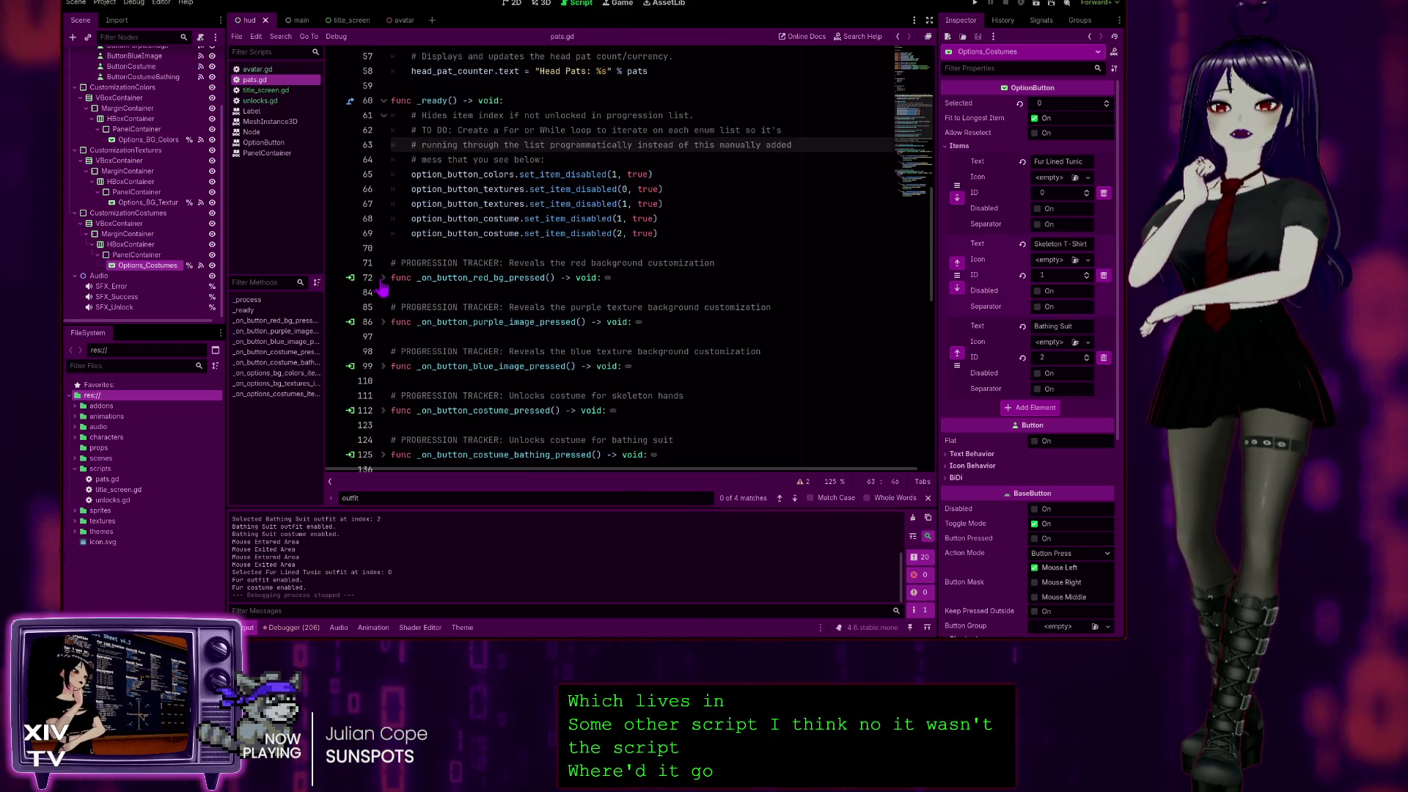
{"action": "left_click", "coordinate": [383, 278]}
{"action": "scroll", "coordinate": [512, 355], "scroll_direction": "down", "scroll_amount": 8}
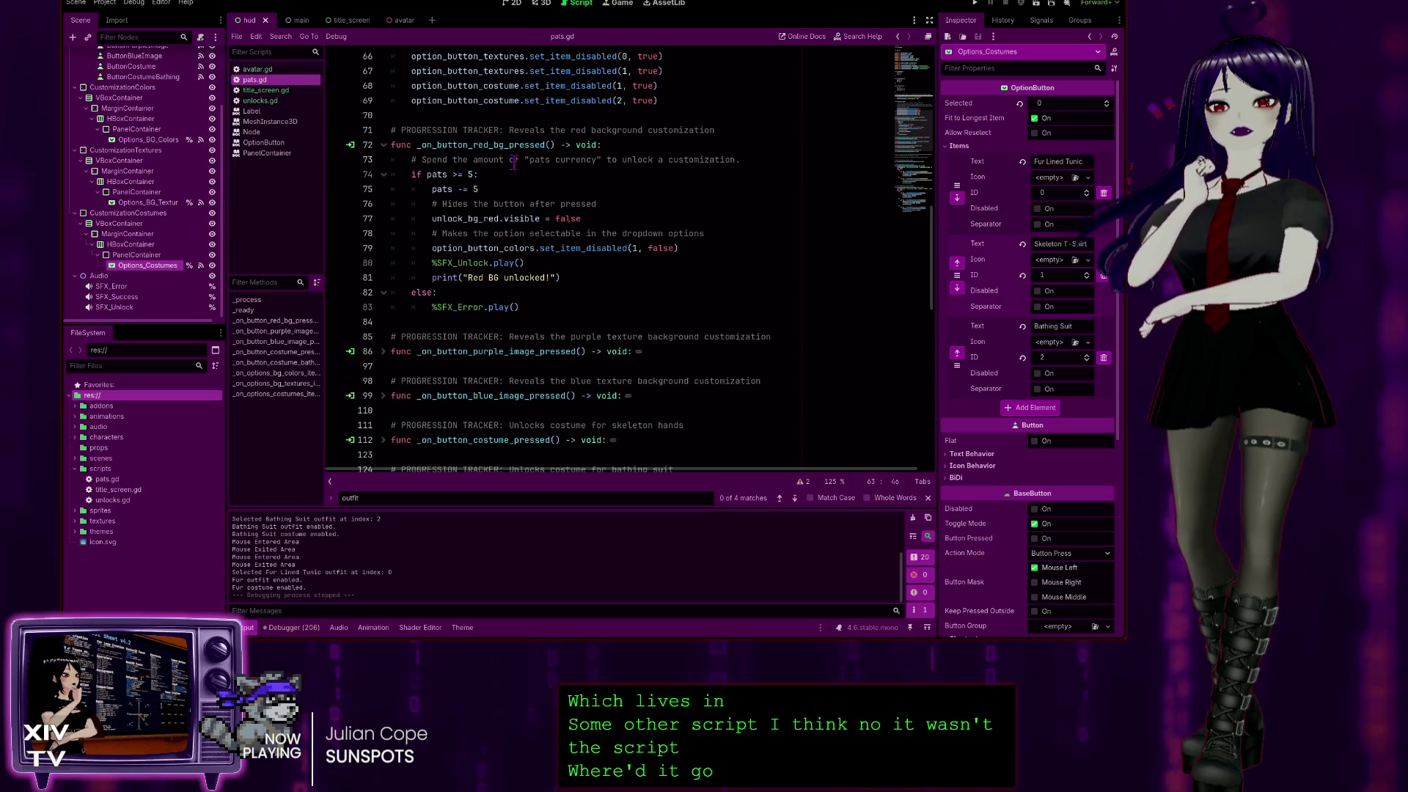
{"action": "scroll", "coordinate": [512, 355], "scroll_direction": "down", "scroll_amount": 6}
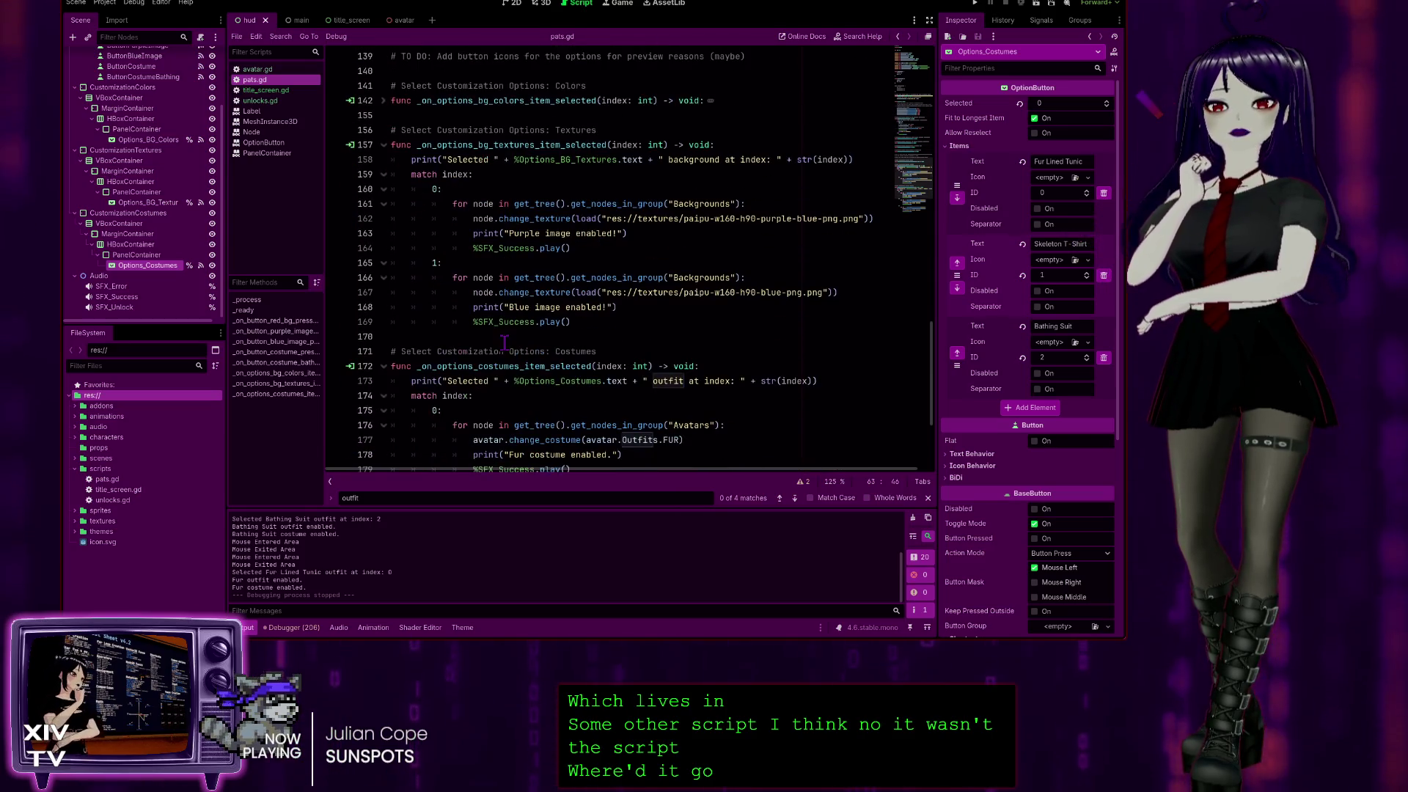
{"action": "scroll", "coordinate": [481, 339], "scroll_direction": "up", "scroll_amount": 10}
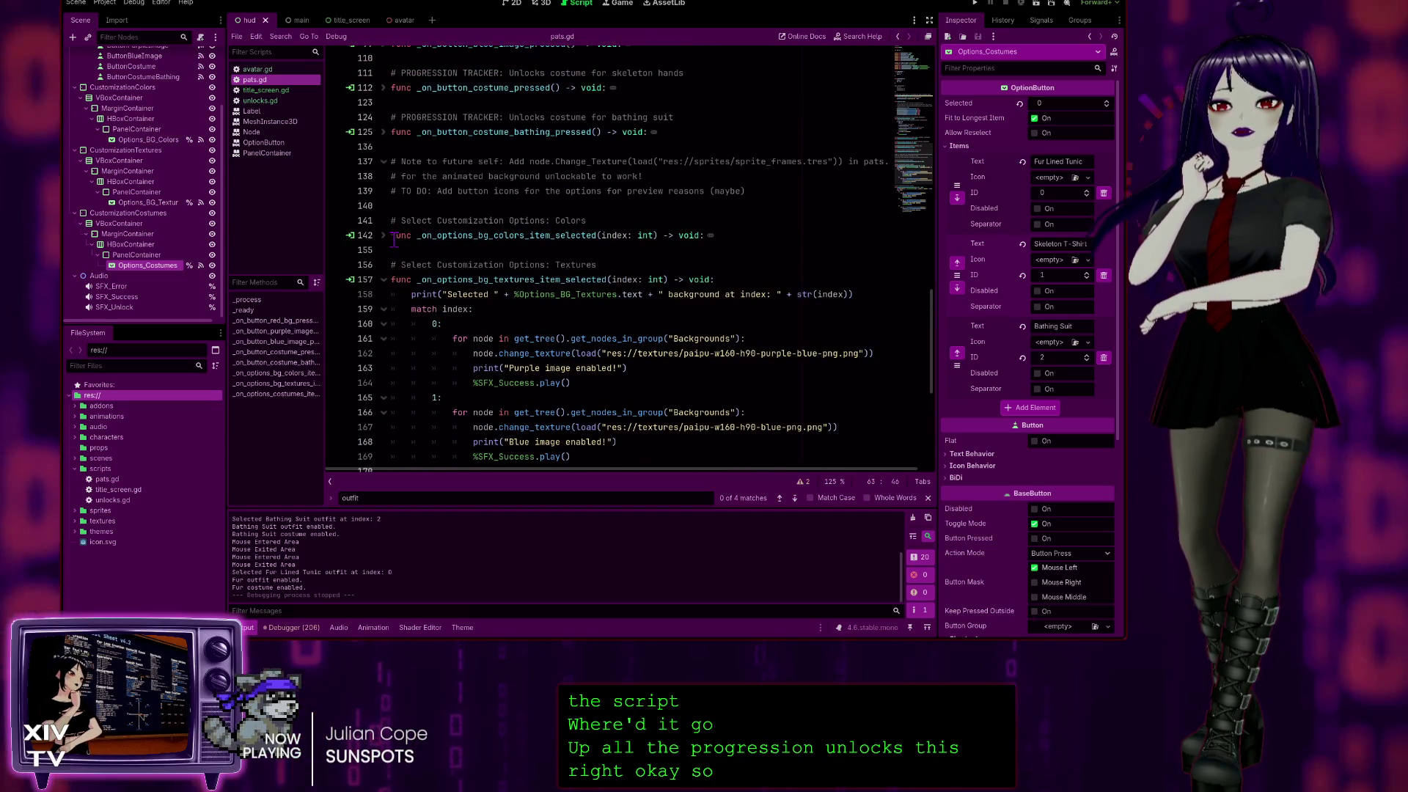
Expand the bg-colors, bathing costume, blue image, costume and purple image handler functions.
{"action": "left_click", "coordinate": [384, 235]}
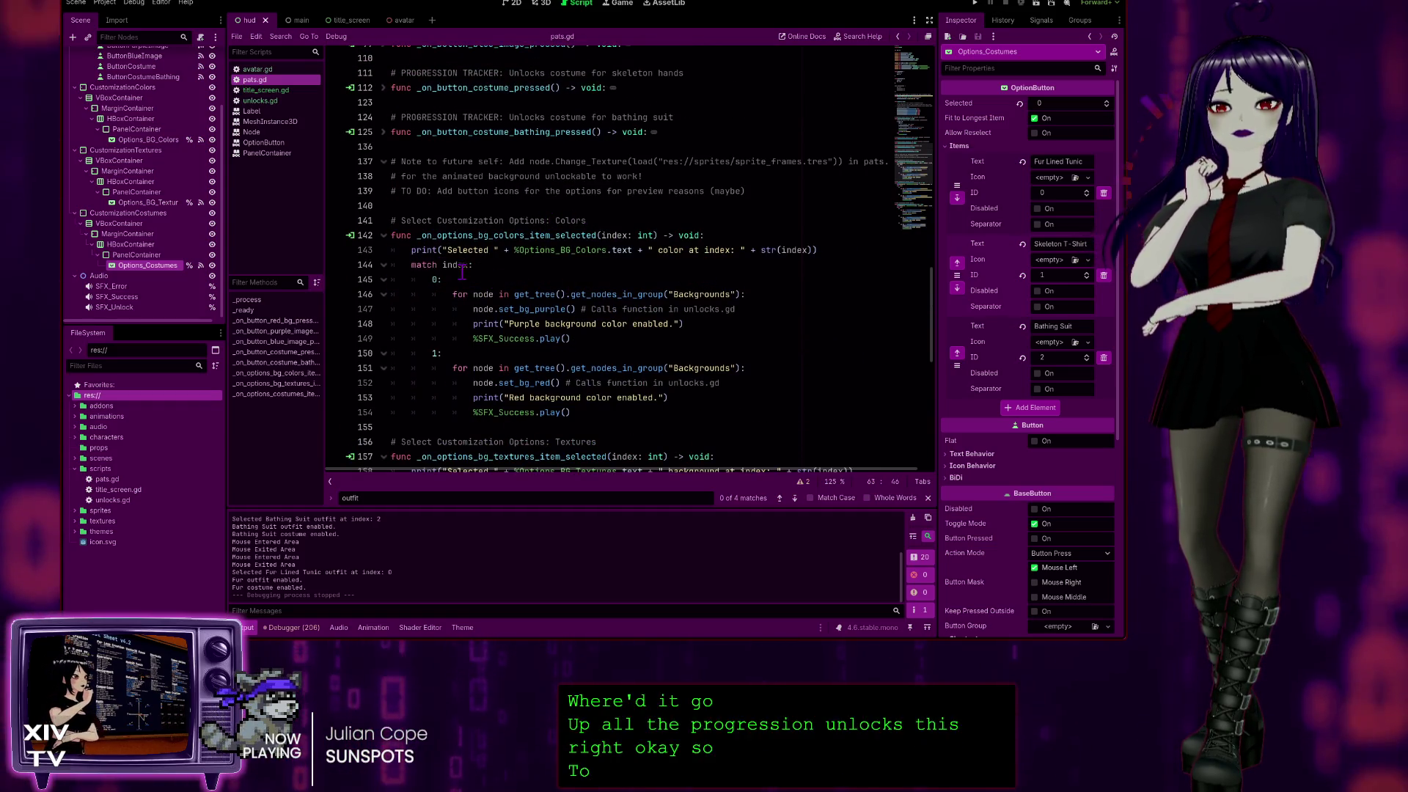
{"action": "scroll", "coordinate": [428, 255], "scroll_direction": "up", "scroll_amount": 2}
{"action": "left_click", "coordinate": [383, 220]}
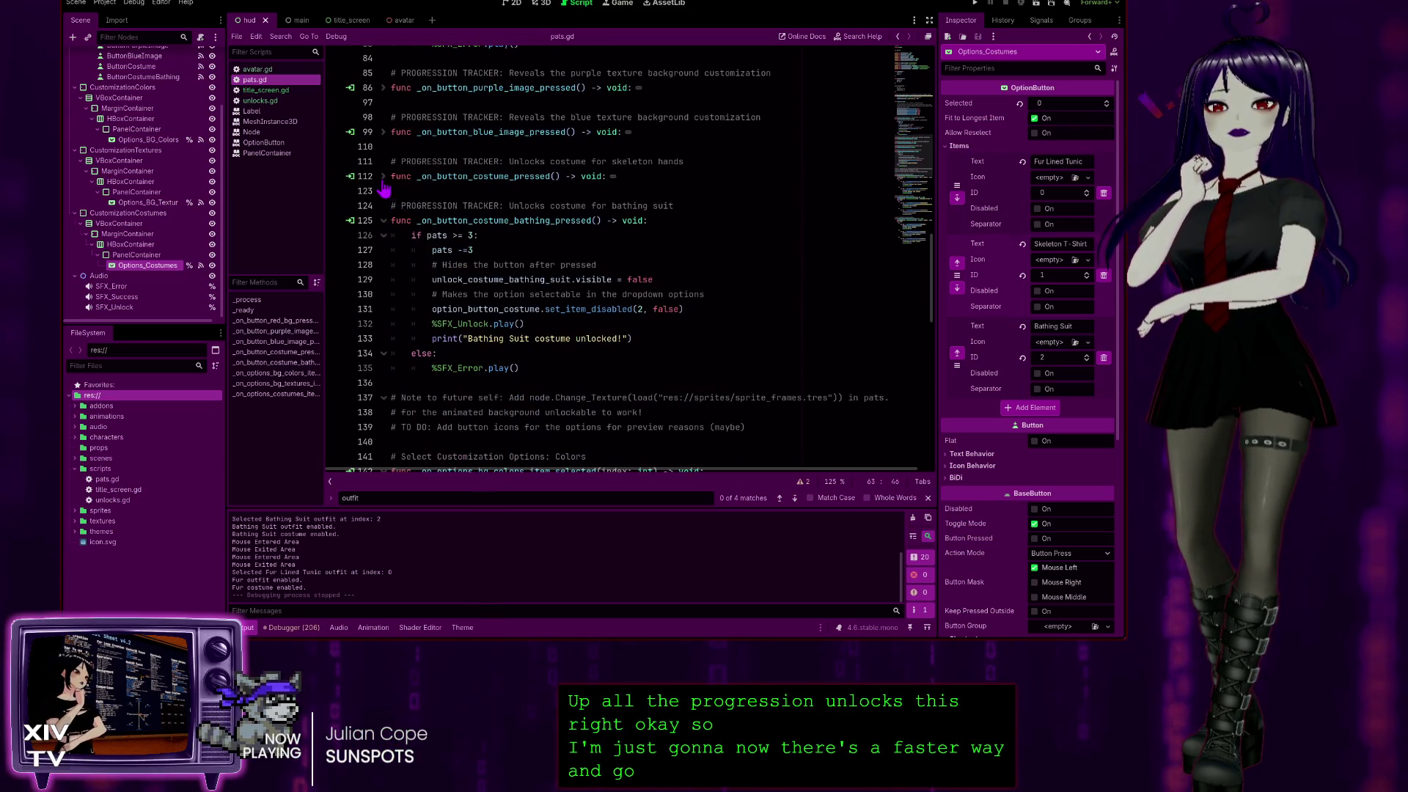
{"action": "left_click", "coordinate": [383, 132]}
{"action": "left_click", "coordinate": [384, 324]}
{"action": "left_click", "coordinate": [384, 88]}
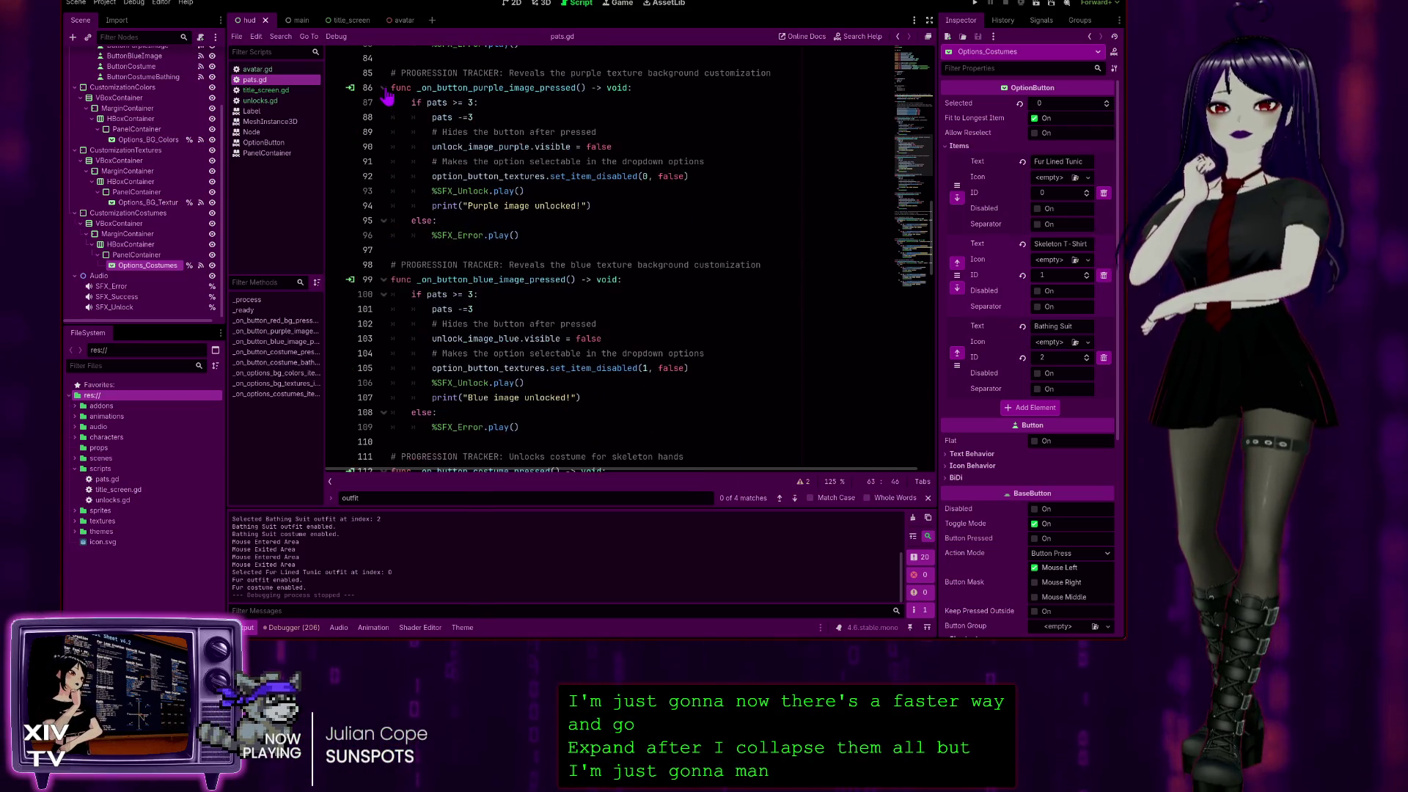
{"action": "scroll", "coordinate": [533, 309], "scroll_direction": "up", "scroll_amount": 9}
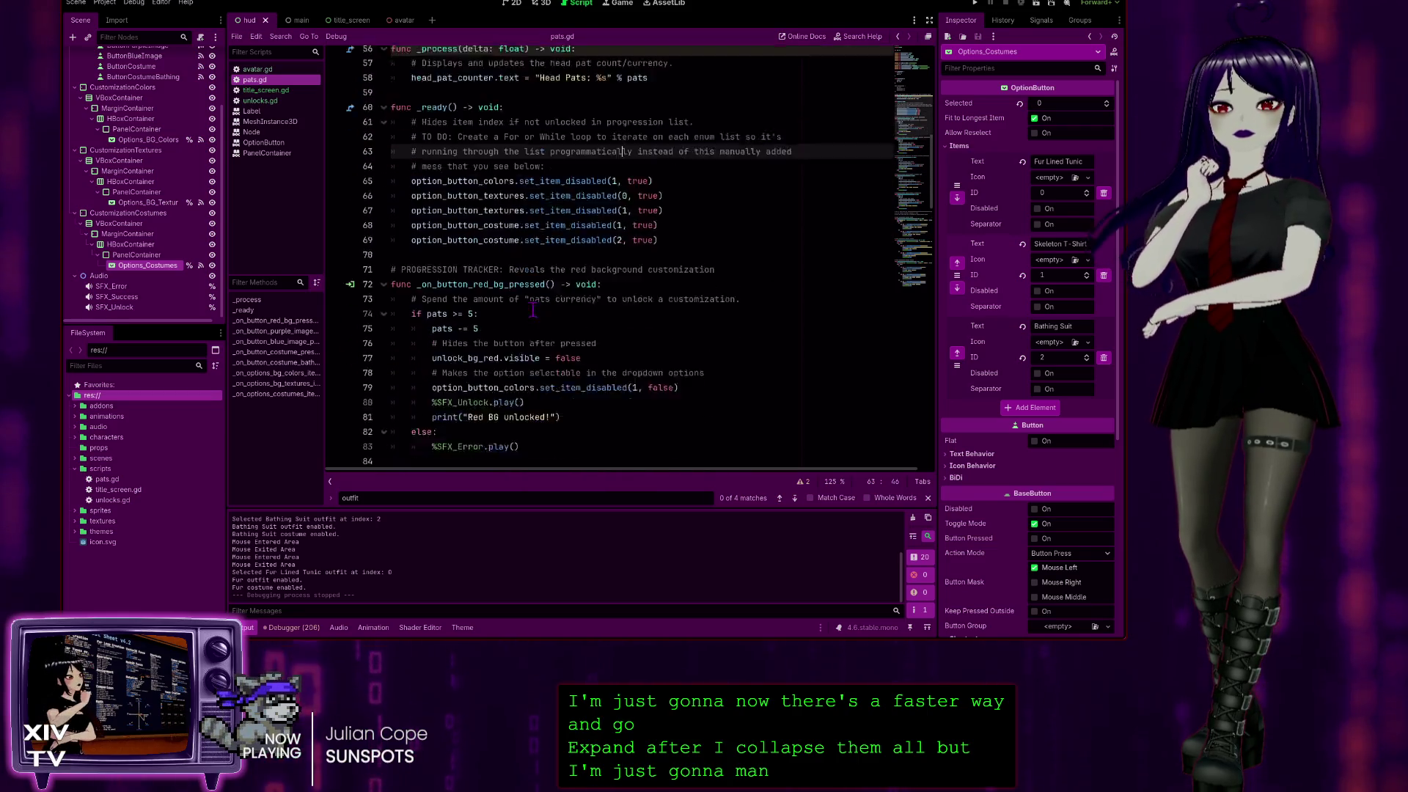
{"action": "scroll", "coordinate": [533, 310], "scroll_direction": "down", "scroll_amount": 2}
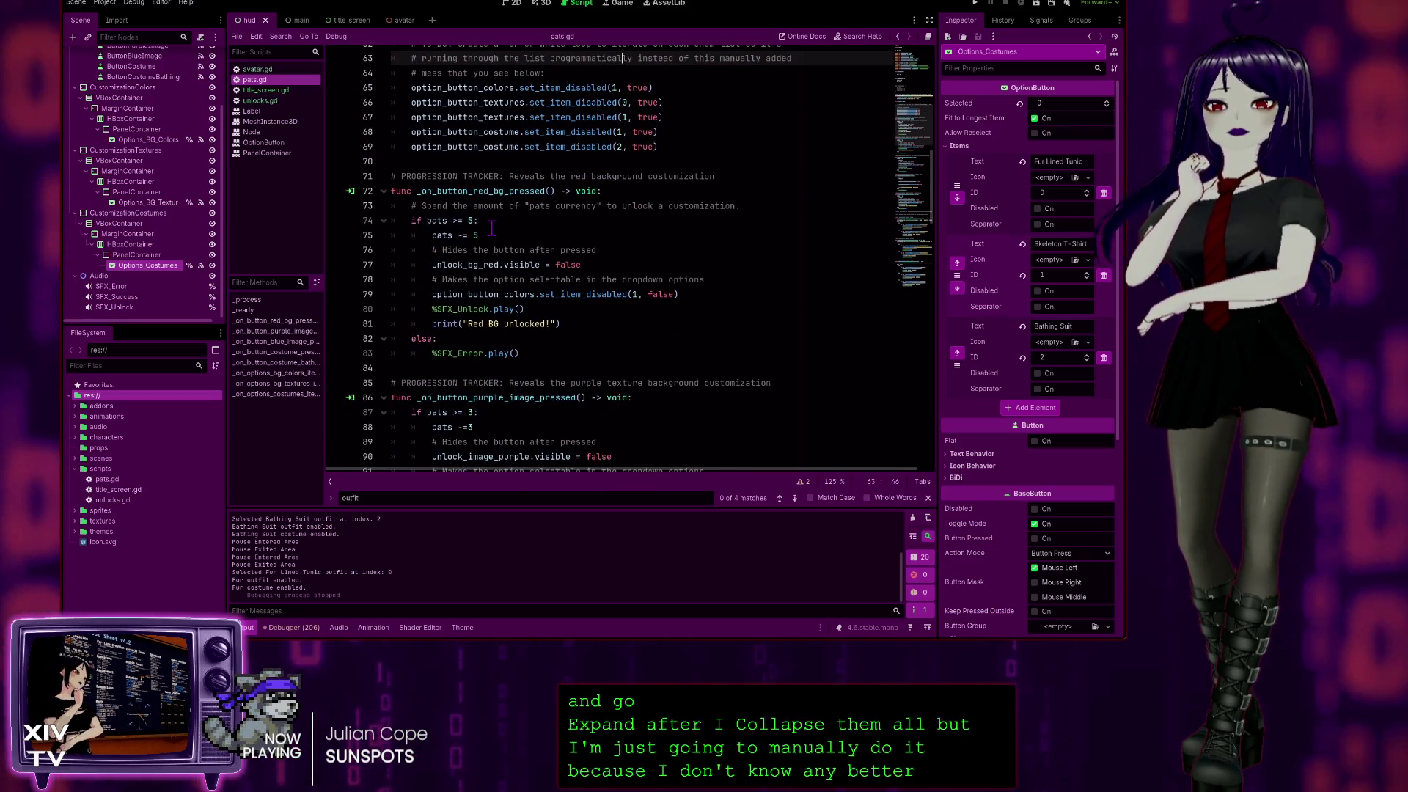
Place the caret at the end of line 75 and review the costume handler's Avatars loop.
{"action": "left_click", "coordinate": [491, 228]}
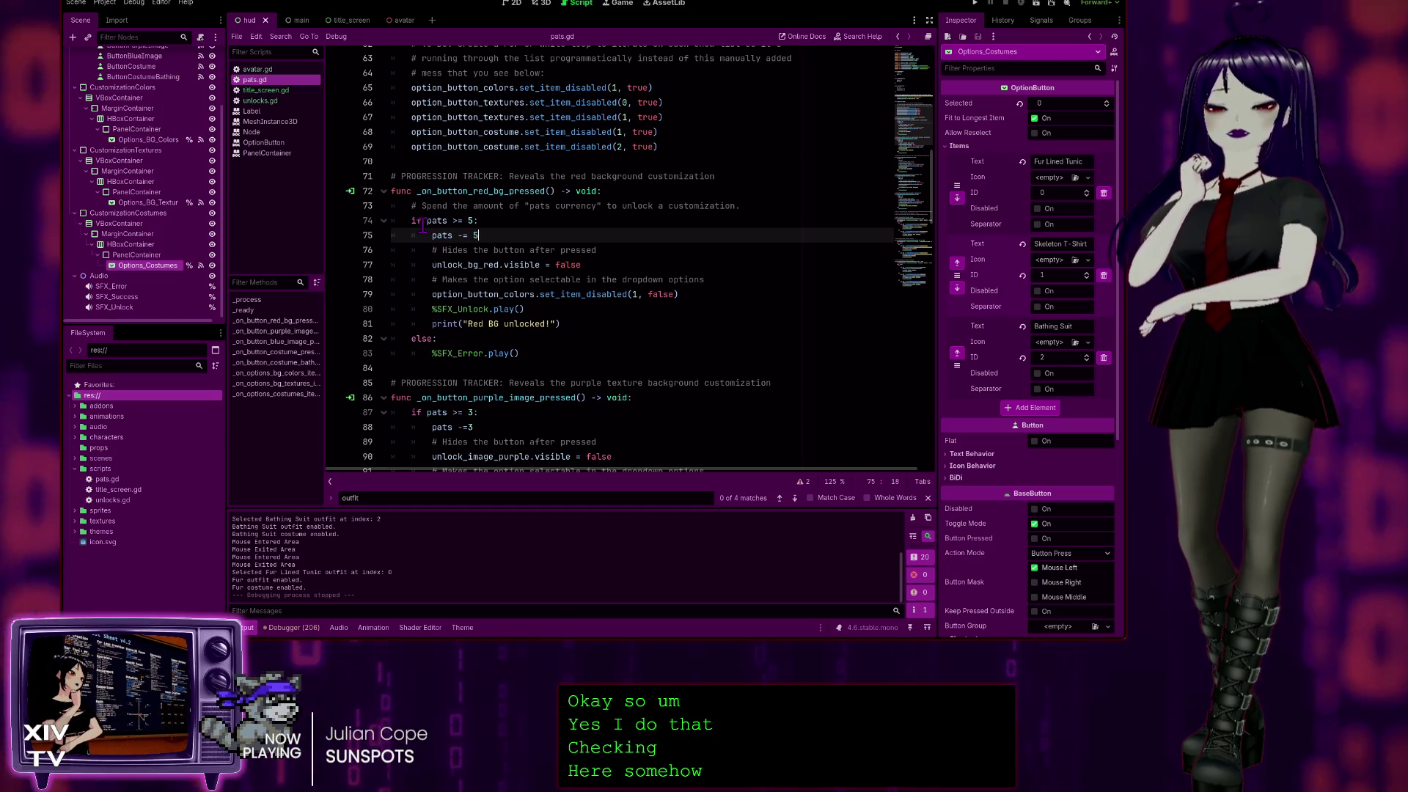
{"action": "scroll", "coordinate": [484, 344], "scroll_direction": "down", "scroll_amount": 6}
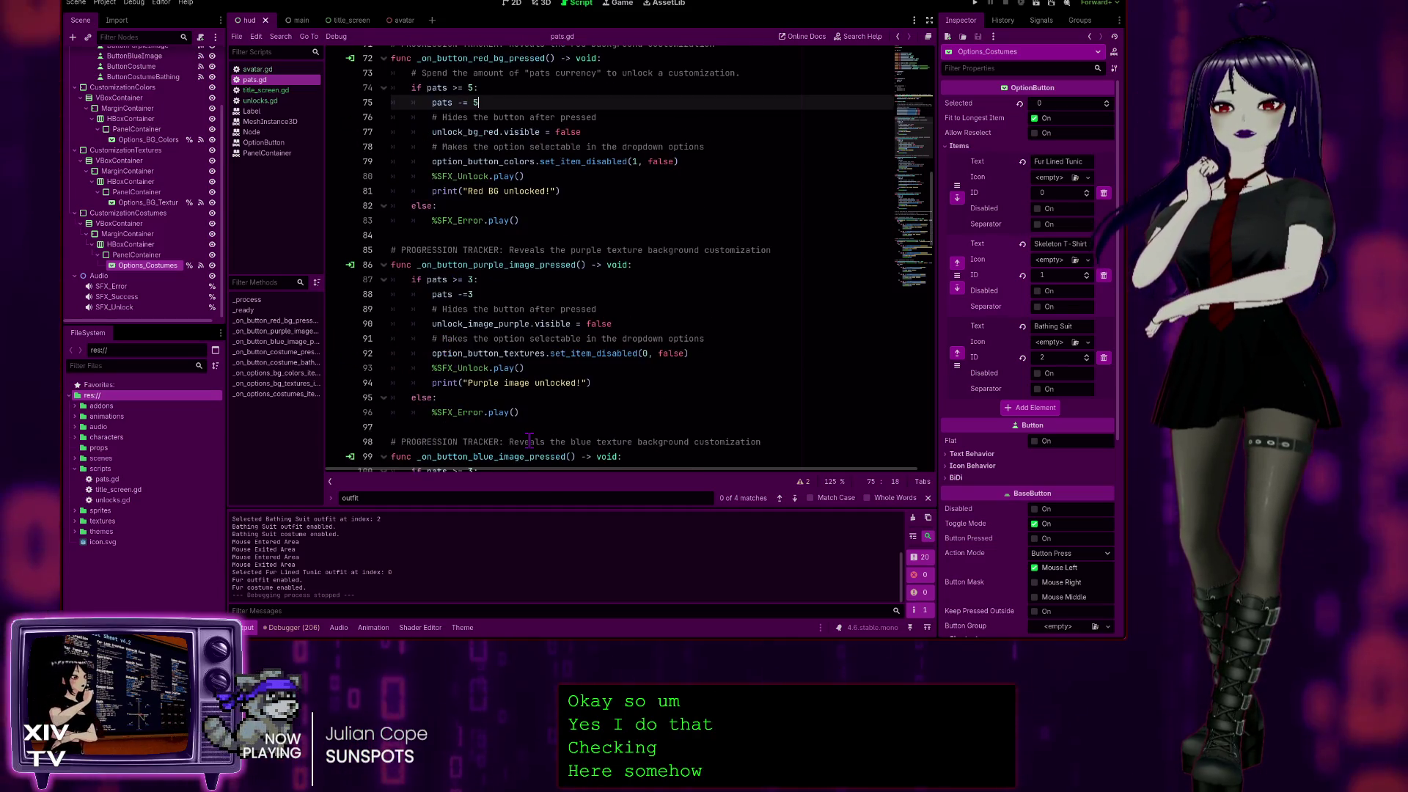
{"action": "scroll", "coordinate": [525, 425], "scroll_direction": "down", "scroll_amount": 17}
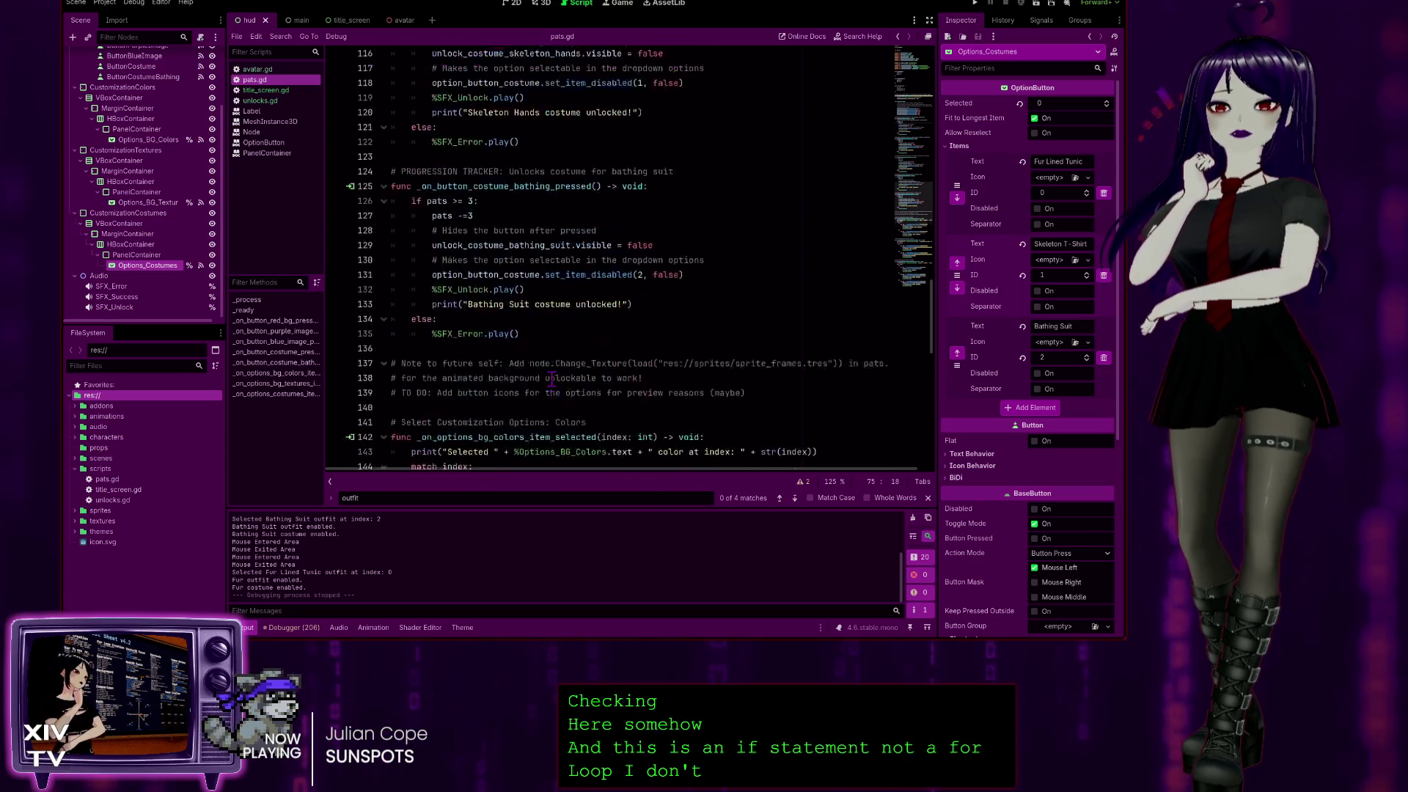
{"action": "scroll", "coordinate": [549, 393], "scroll_direction": "down", "scroll_amount": 7}
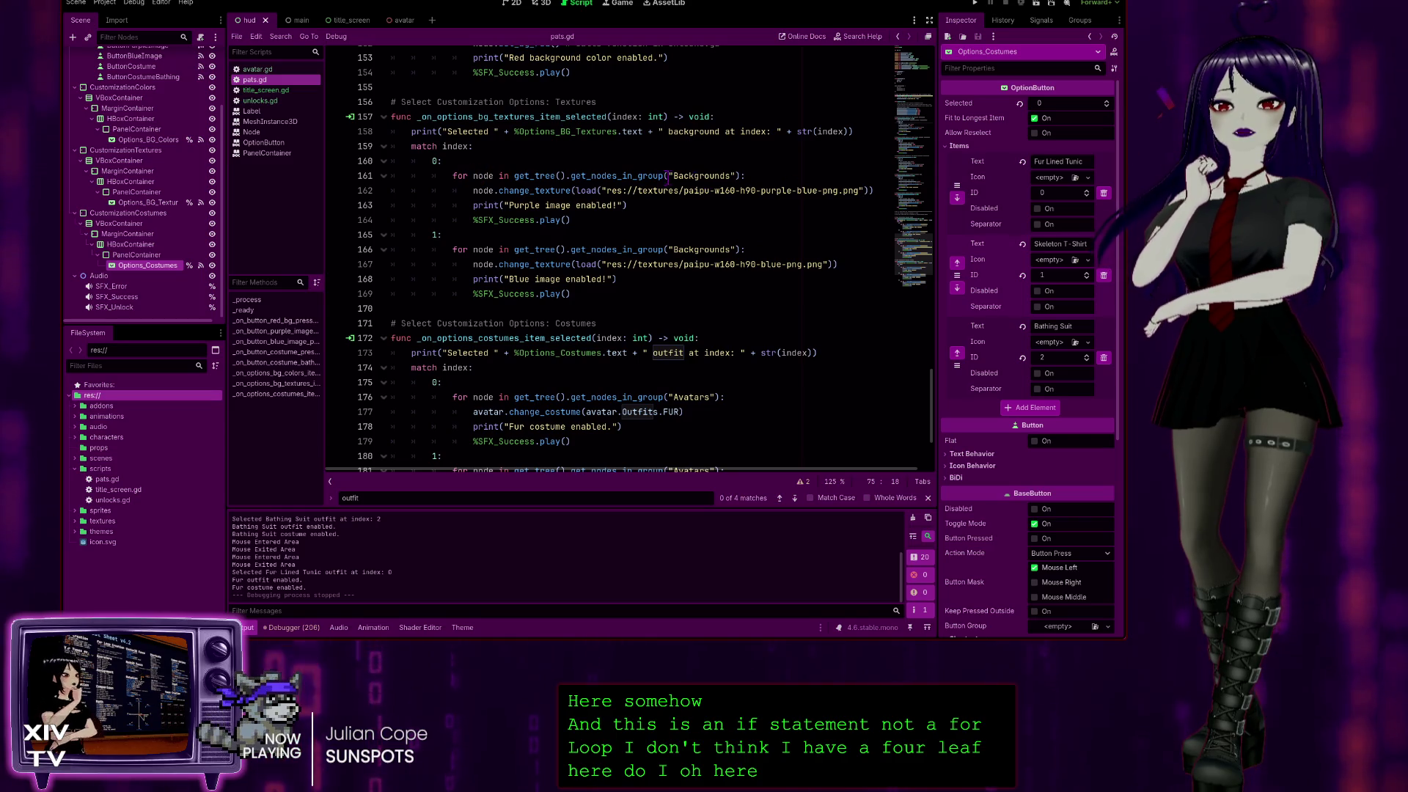
{"action": "scroll", "coordinate": [628, 293], "scroll_direction": "up", "scroll_amount": 2}
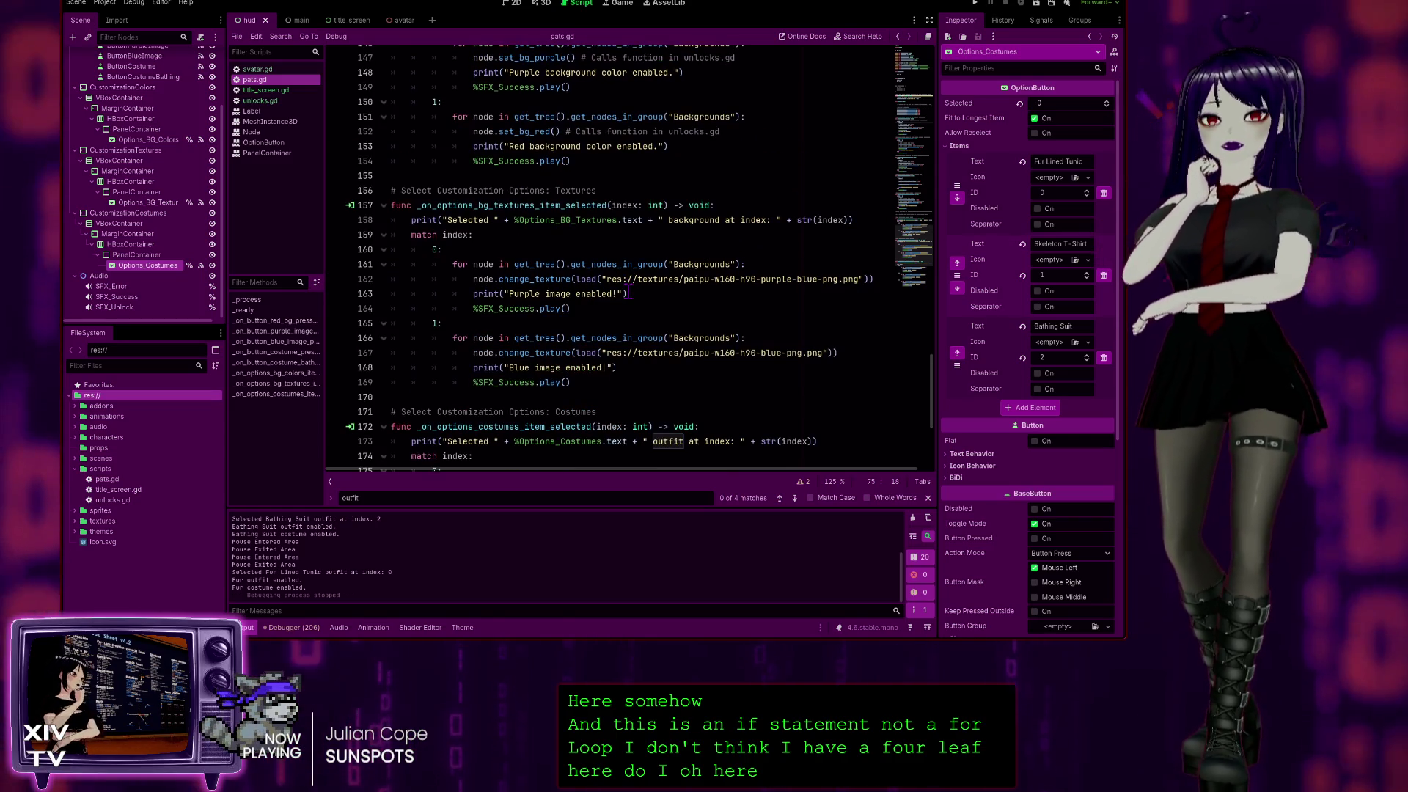
{"action": "scroll", "coordinate": [685, 352], "scroll_direction": "down", "scroll_amount": 2}
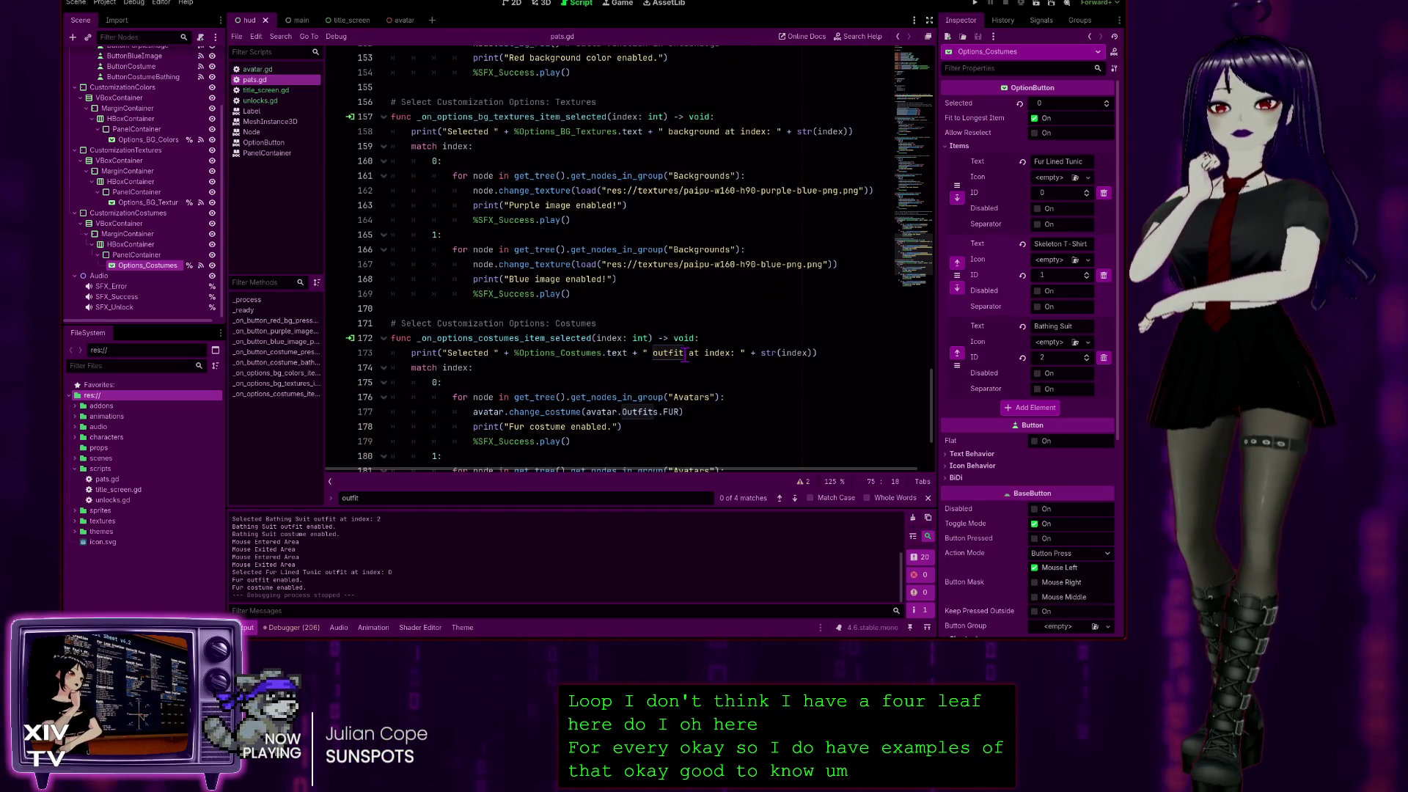
{"action": "scroll", "coordinate": [935, 411], "scroll_direction": "down", "scroll_amount": 3}
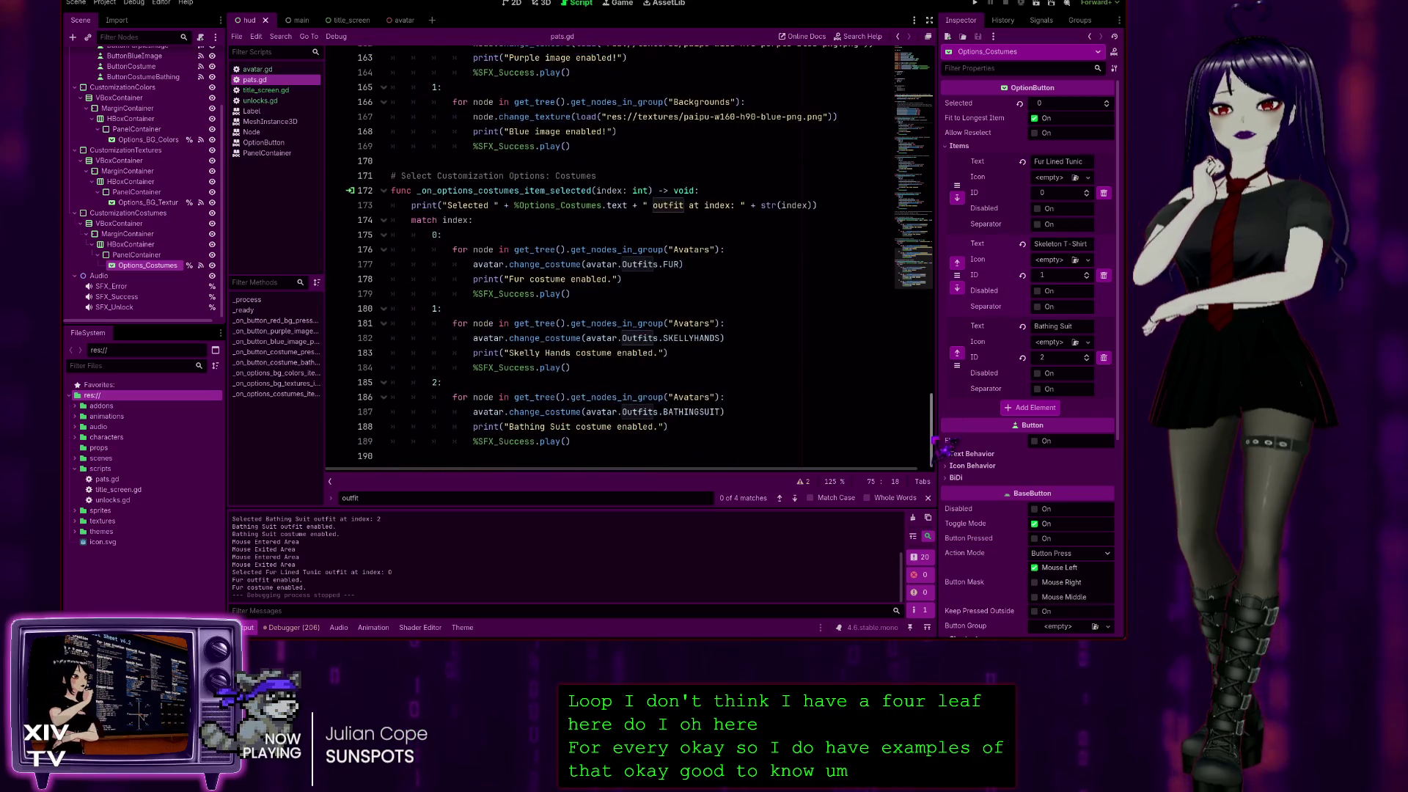
Uncheck and re-check the 5 changed files so every ClickerGame change is staged.
{"action": "left_click_drag", "start_coordinate": [946, 427], "coordinate": [951, 99]}
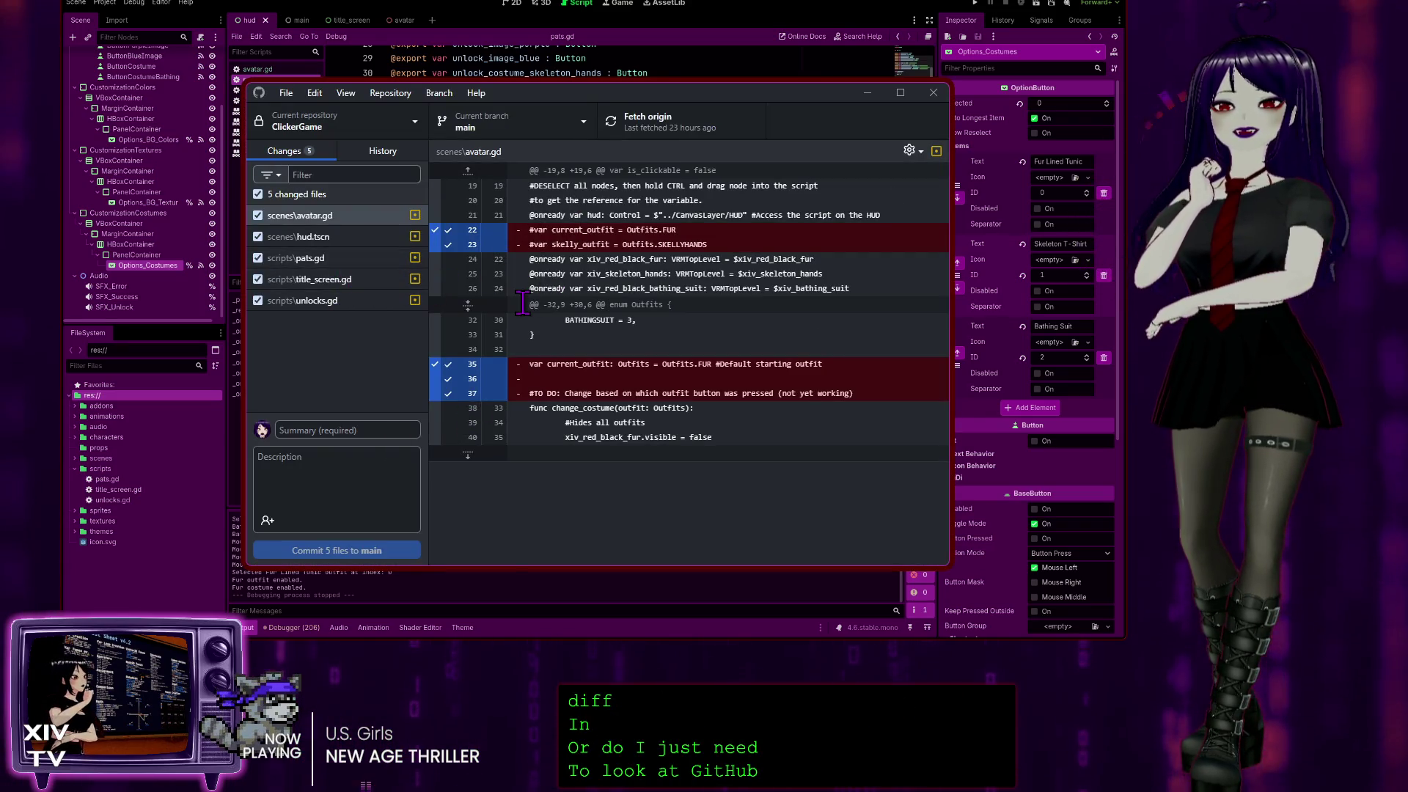
{"action": "left_click", "coordinate": [367, 197]}
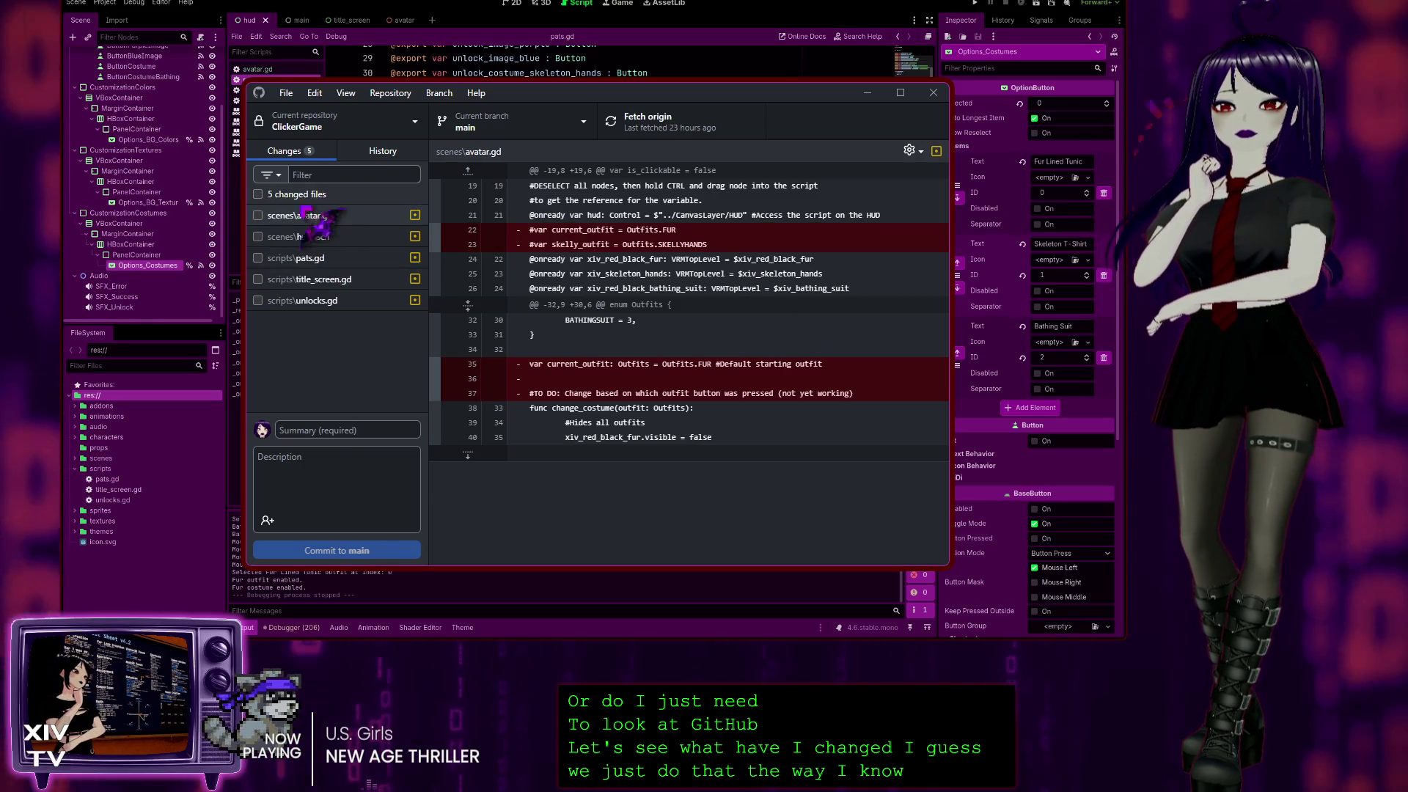
{"action": "left_click", "coordinate": [289, 195]}
{"action": "type", "text": "Cleaned"}
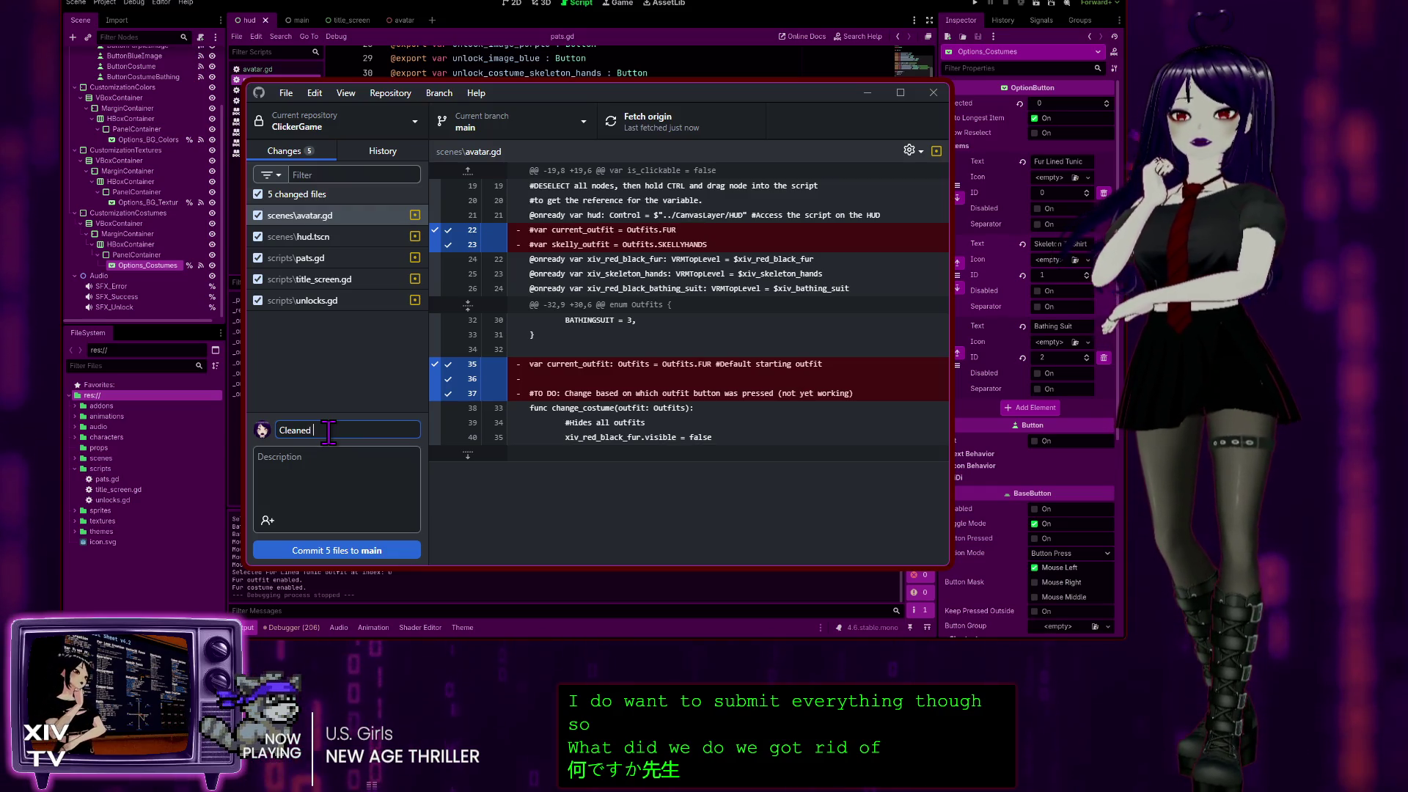
Enter summary 'Cleaned up unused code.', description '- Removed unused variables and old comments.', then view hud.tscn.
{"action": "type", "text": "up unused code"}
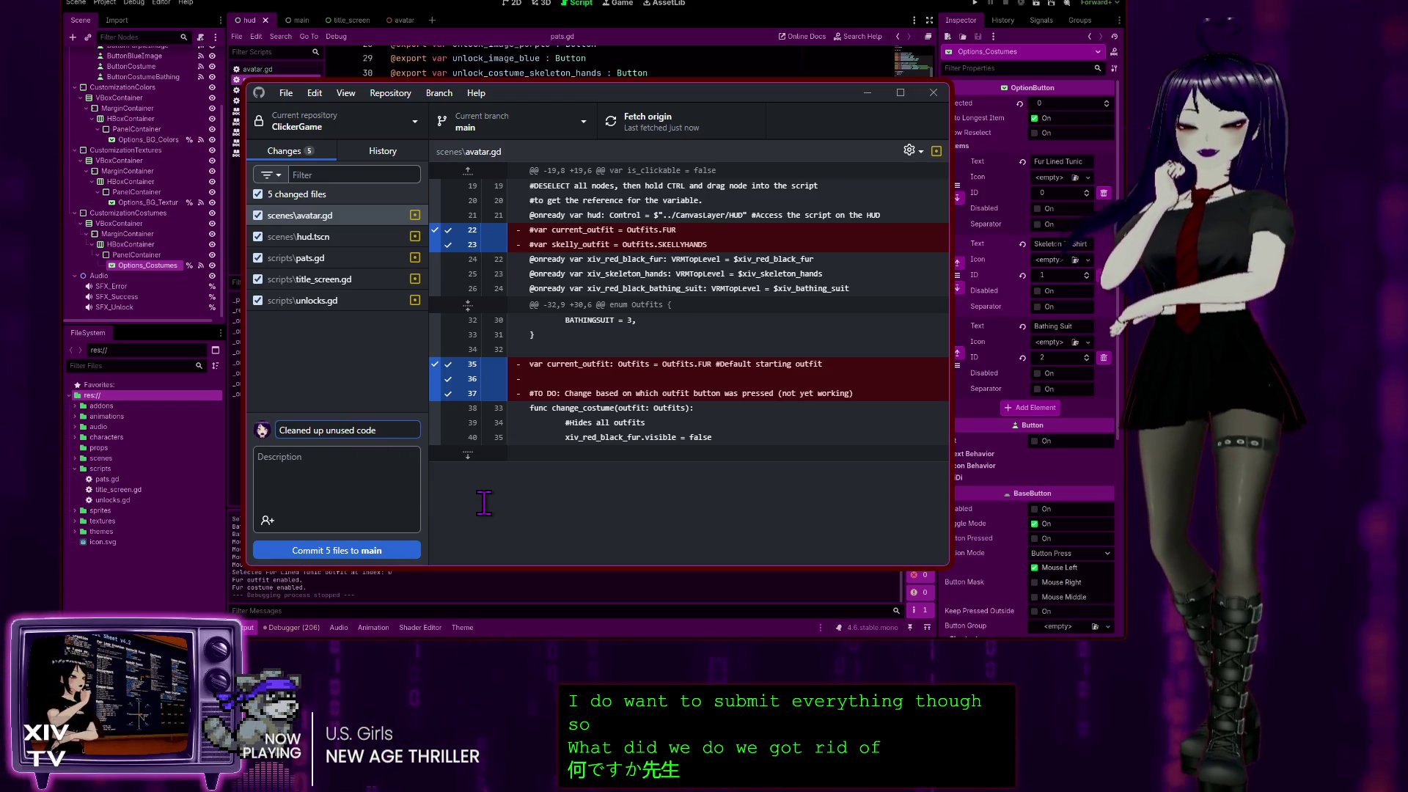
{"action": "type", "text": "."}
{"action": "key", "text": "Tab"}
{"action": "type", "text": "- Removed"}
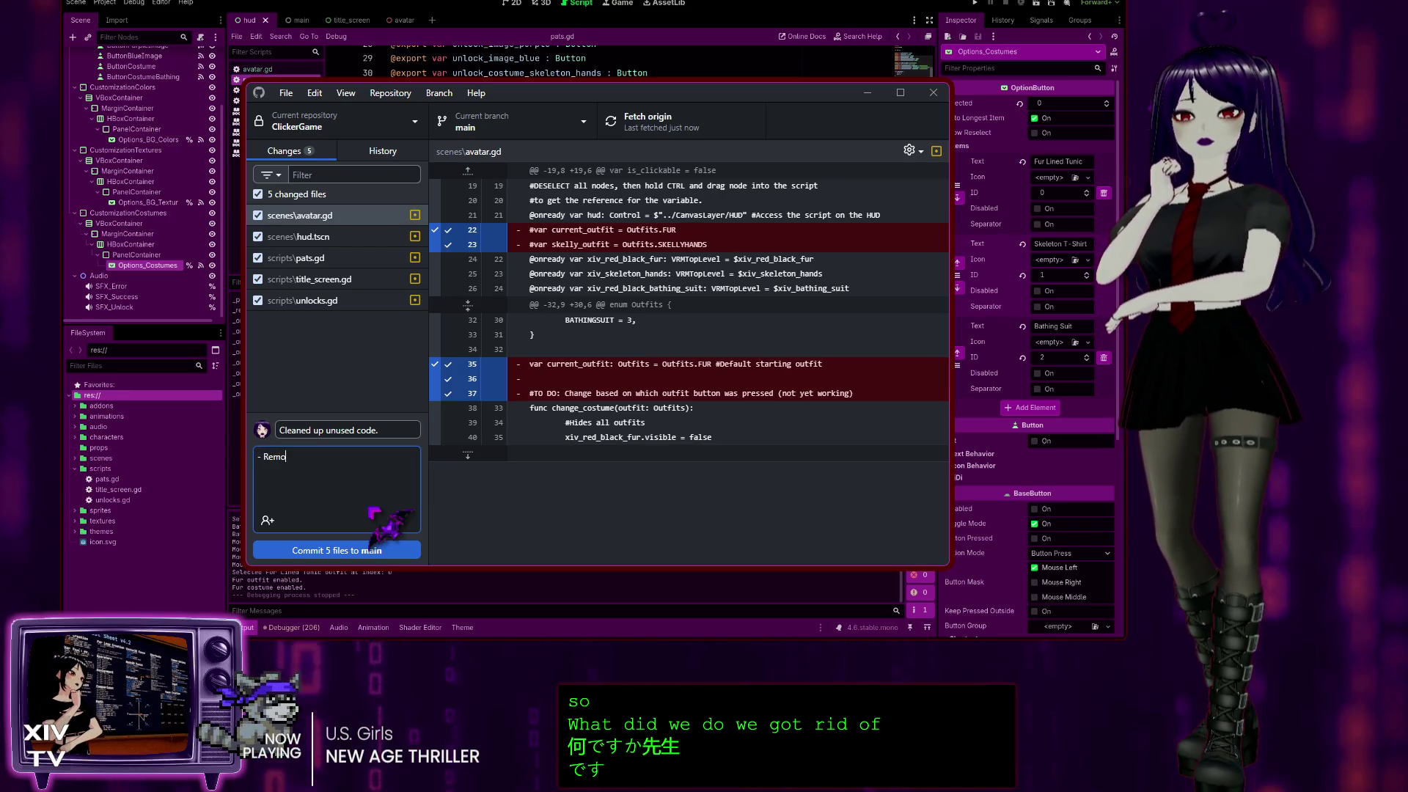
{"action": "type", "text": " un"}
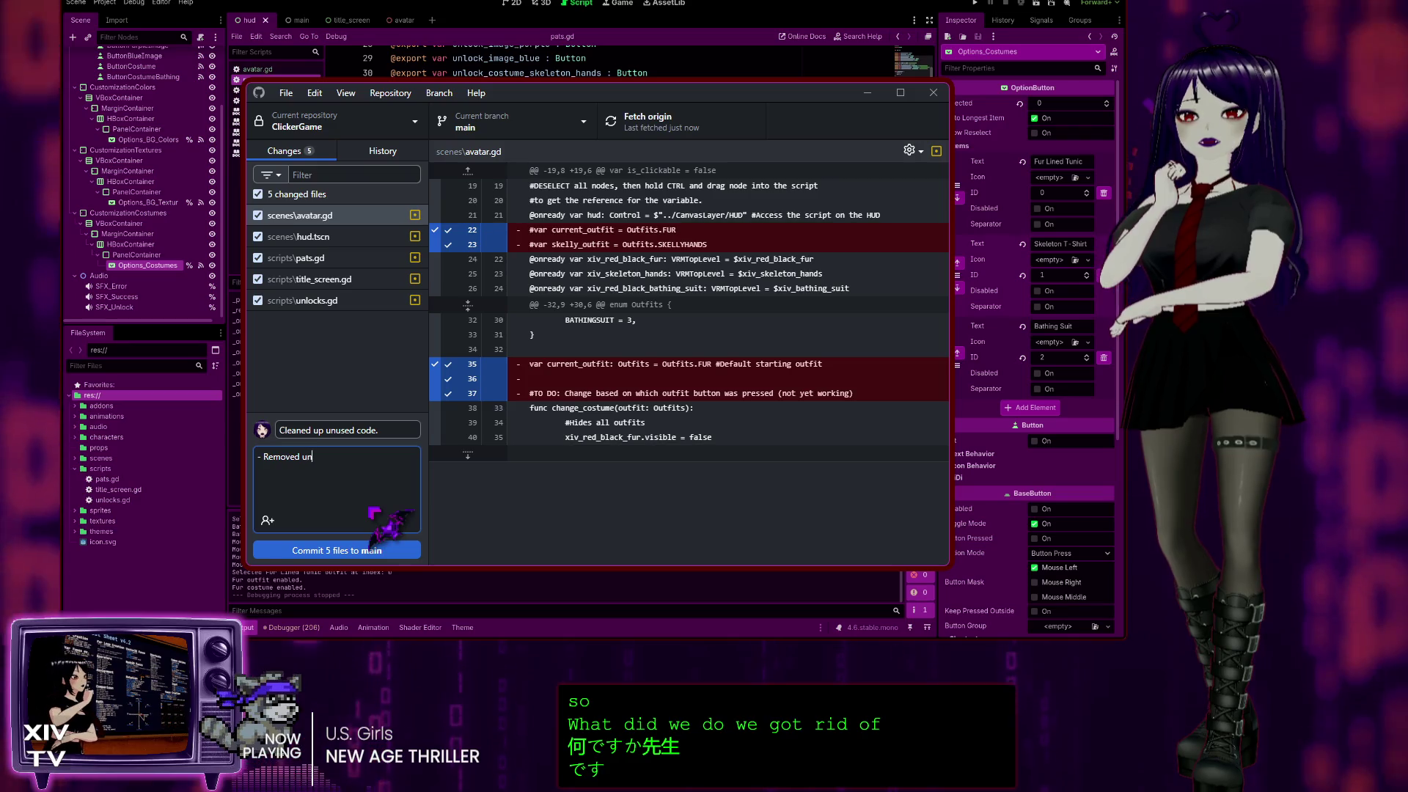
{"action": "type", "text": "used variables and comments"}
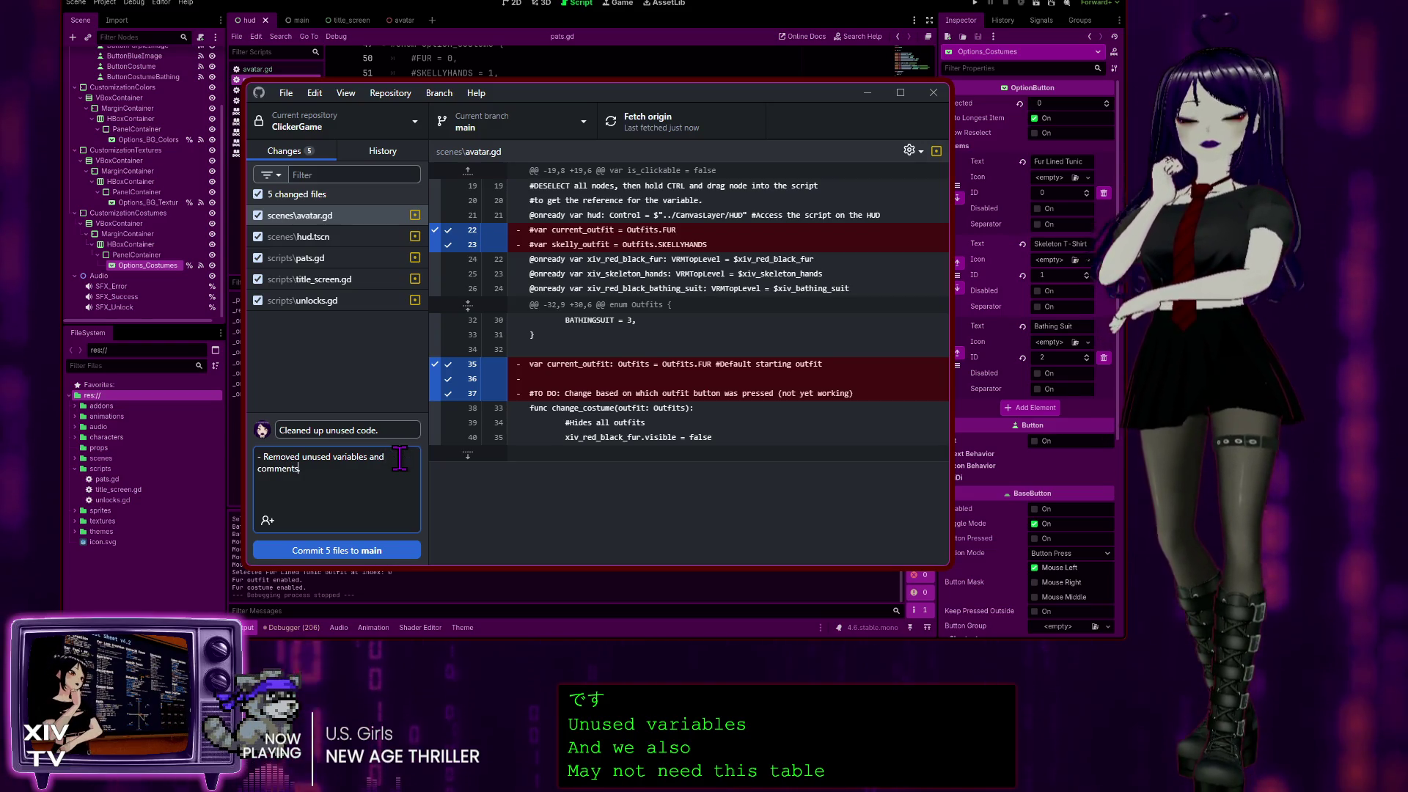
{"action": "type", "text": "."}
{"action": "left_click", "coordinate": [399, 458]}
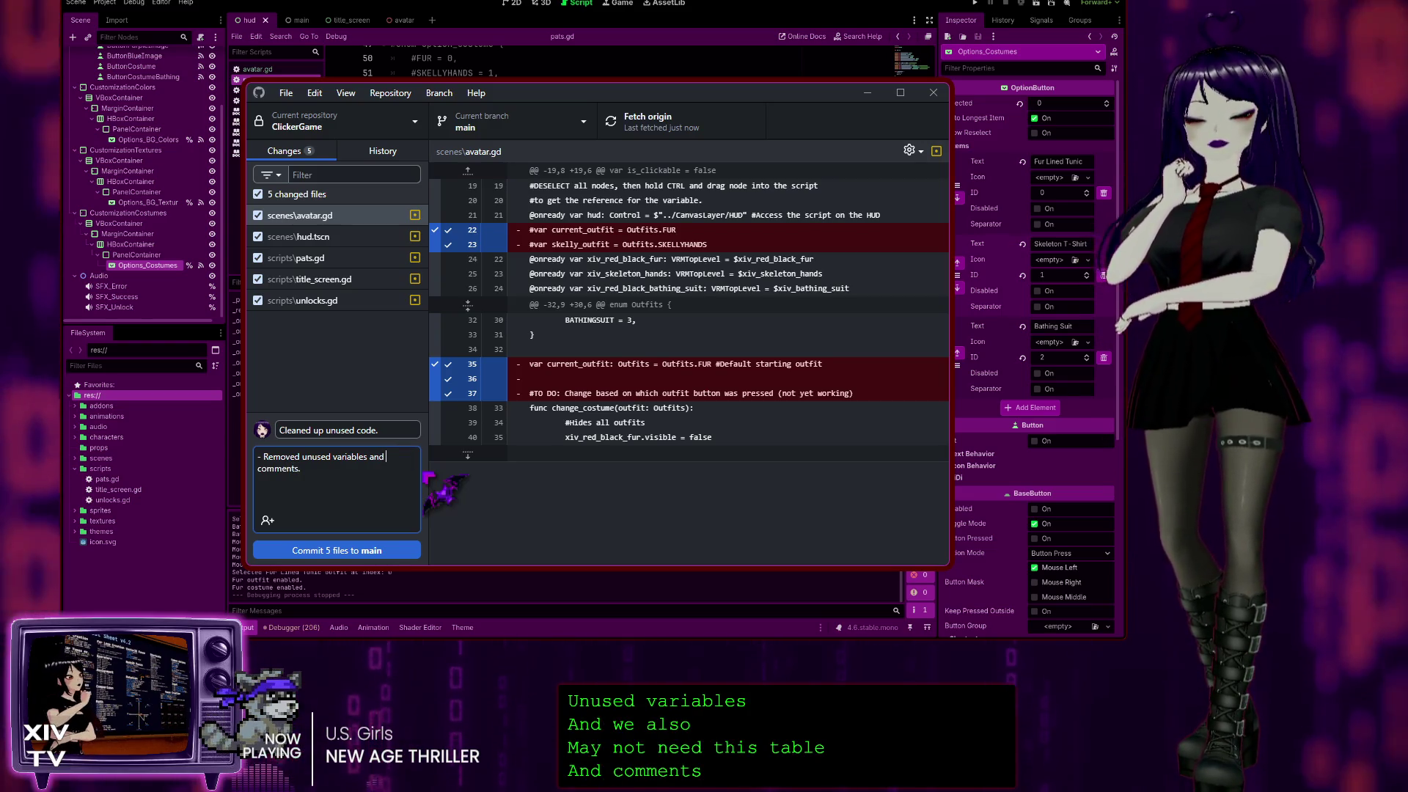
{"action": "type", "text": "old"}
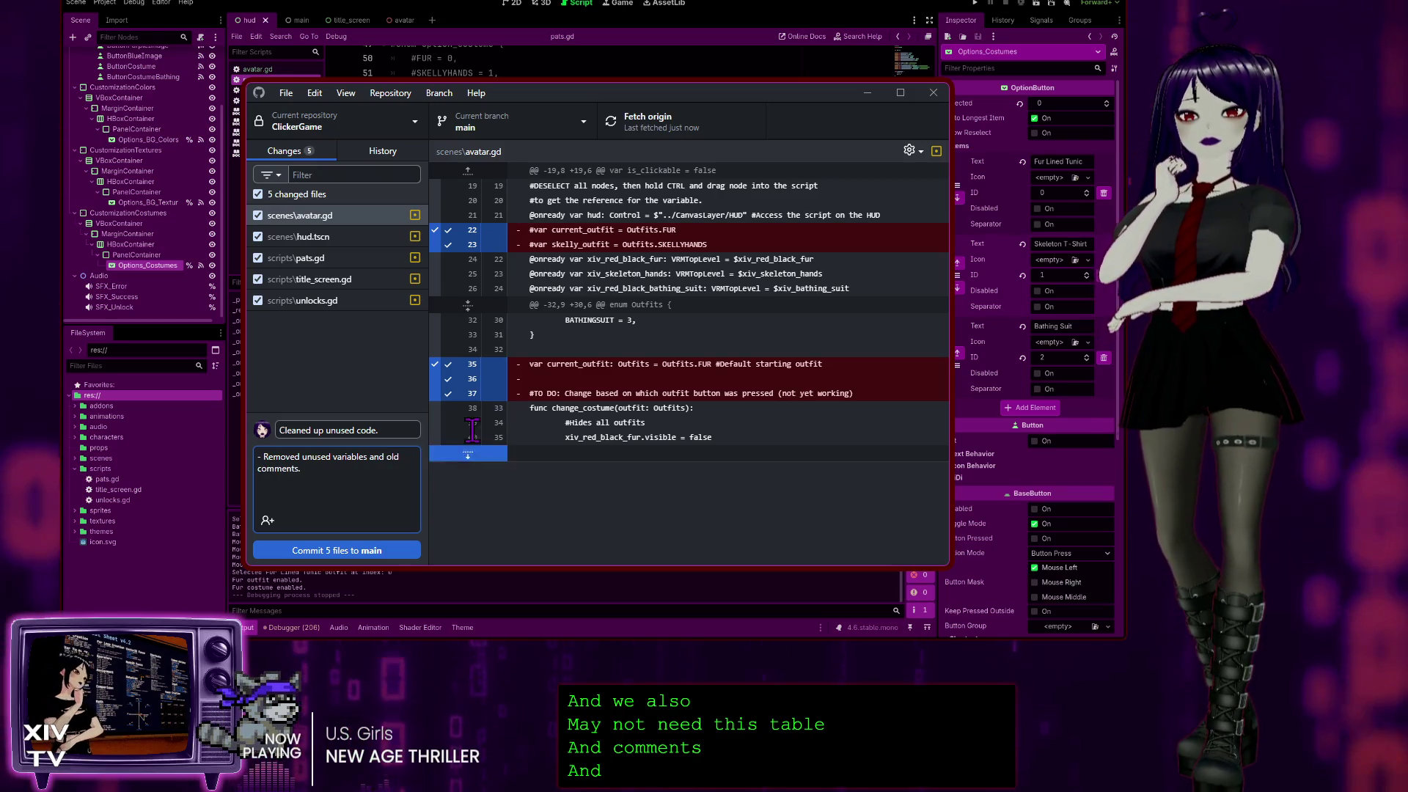
{"action": "left_click", "coordinate": [302, 239]}
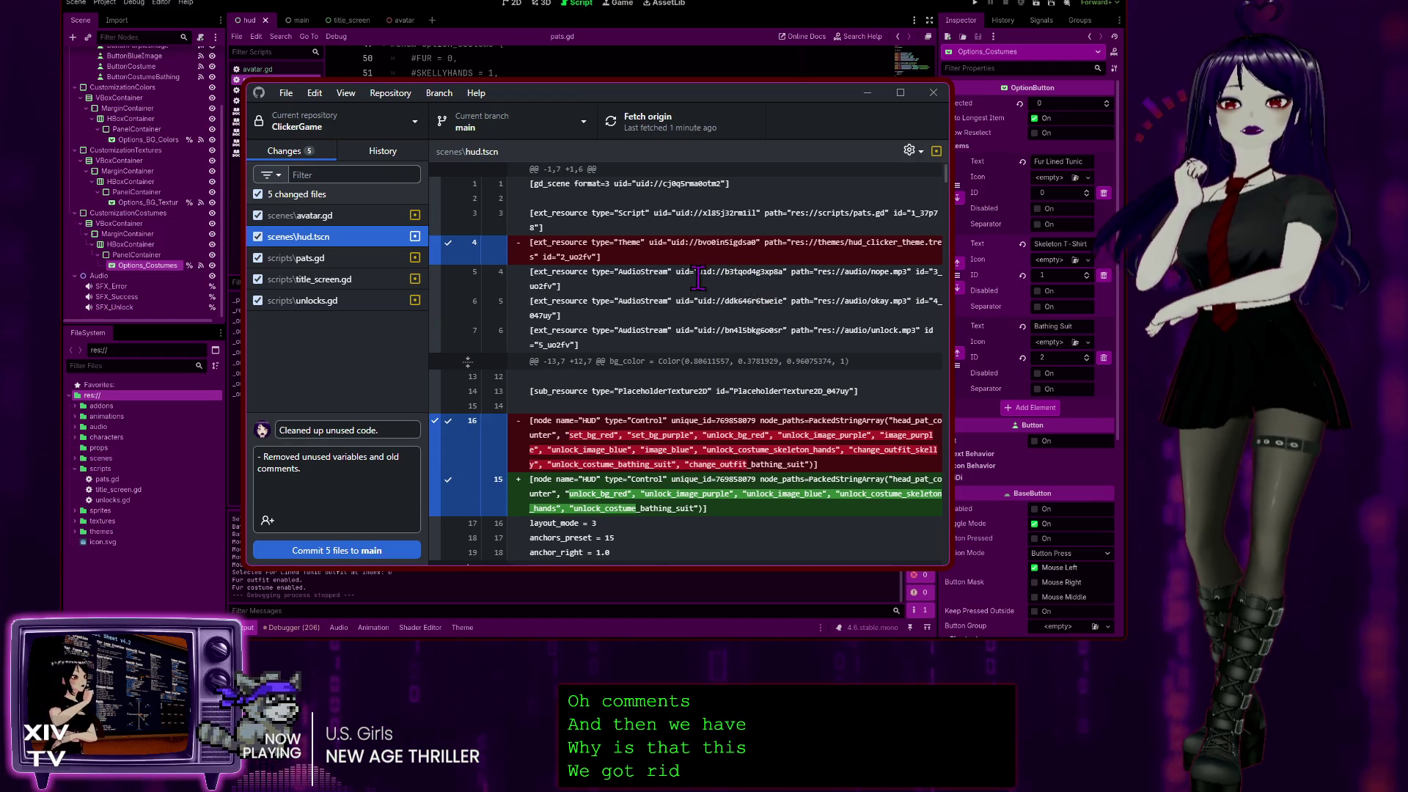
Start a second description line, '- Removed unused buttons from the scene', while reviewing the hud diff.
{"action": "scroll", "coordinate": [698, 278], "scroll_direction": "down", "scroll_amount": 5}
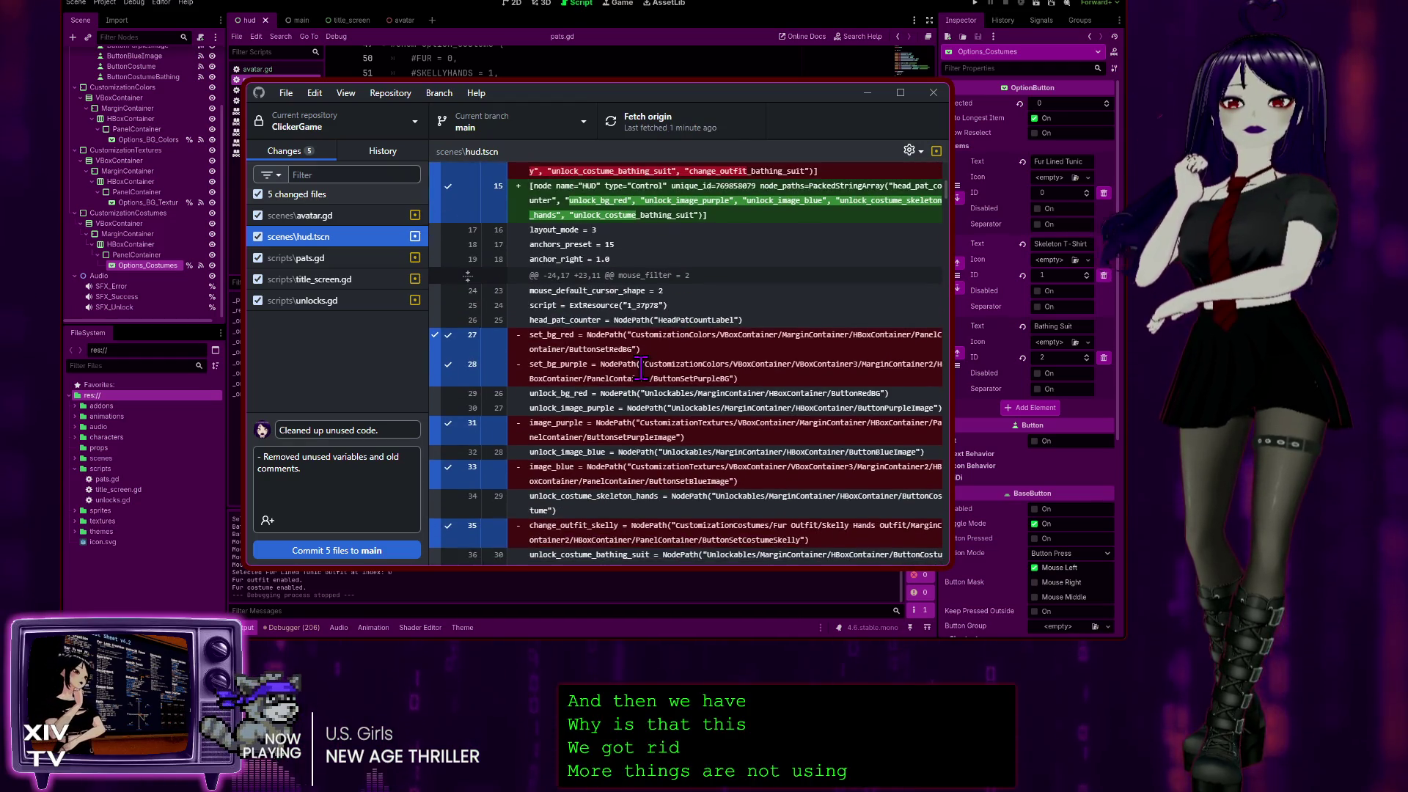
{"action": "scroll", "coordinate": [641, 369], "scroll_direction": "down", "scroll_amount": 3}
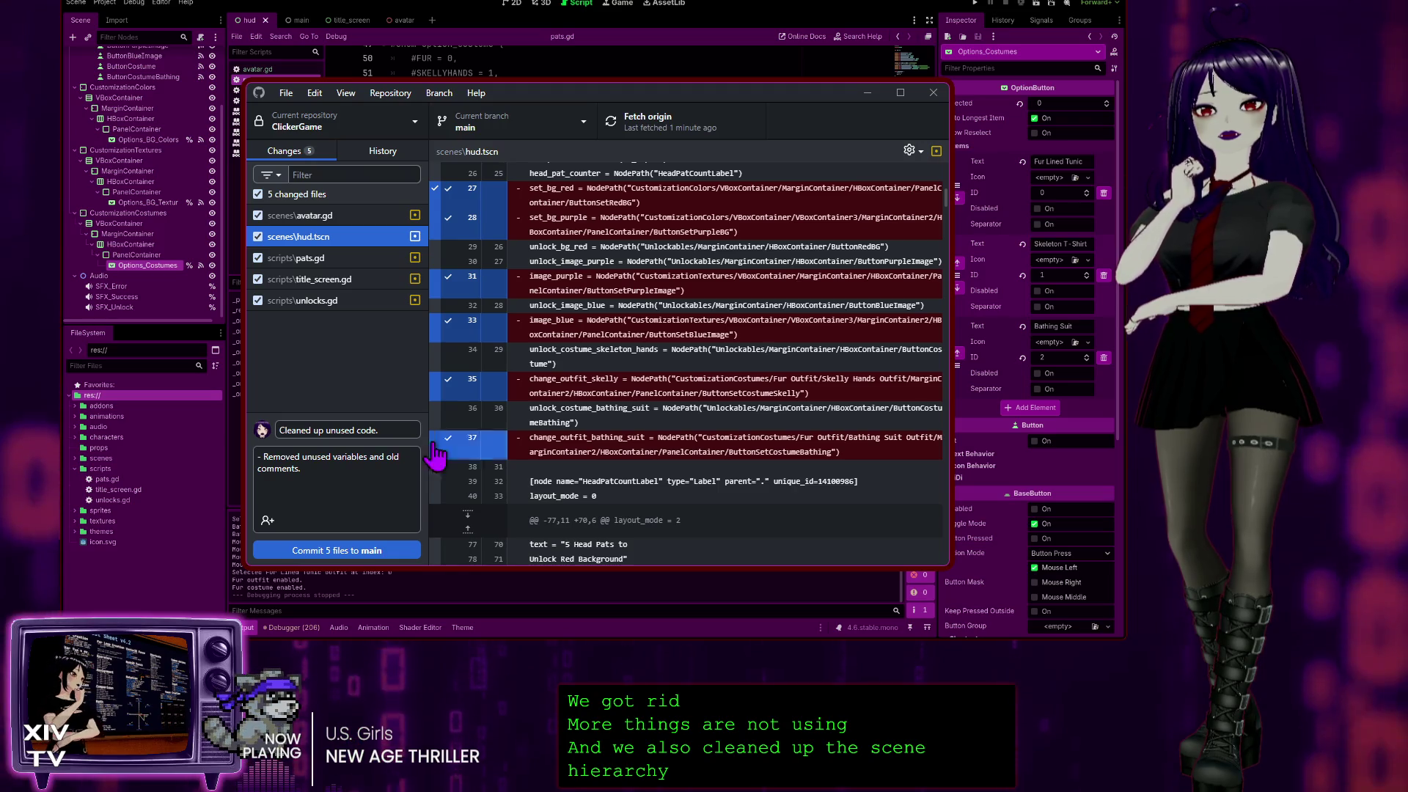
{"action": "type", "text": "- Removed"}
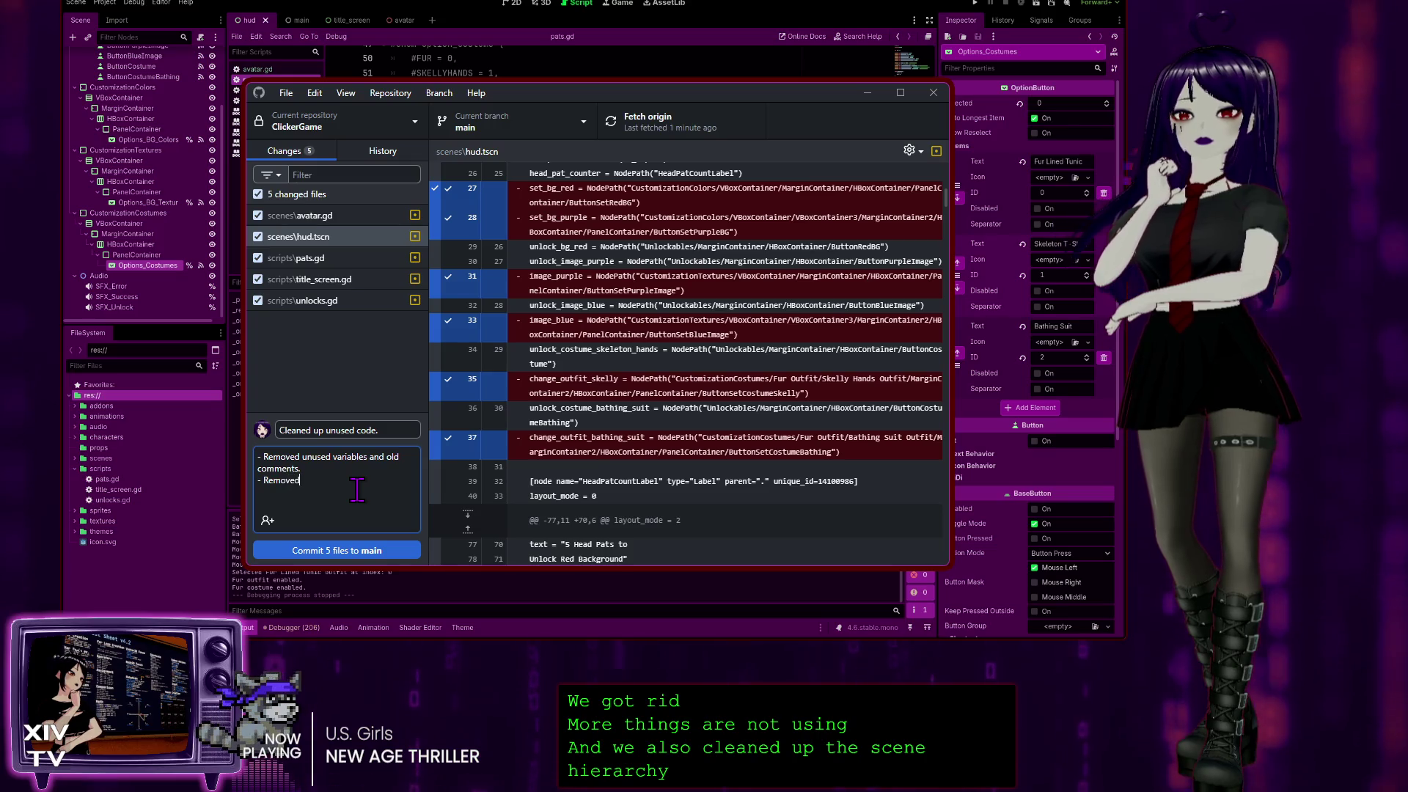
{"action": "type", "text": " unused"}
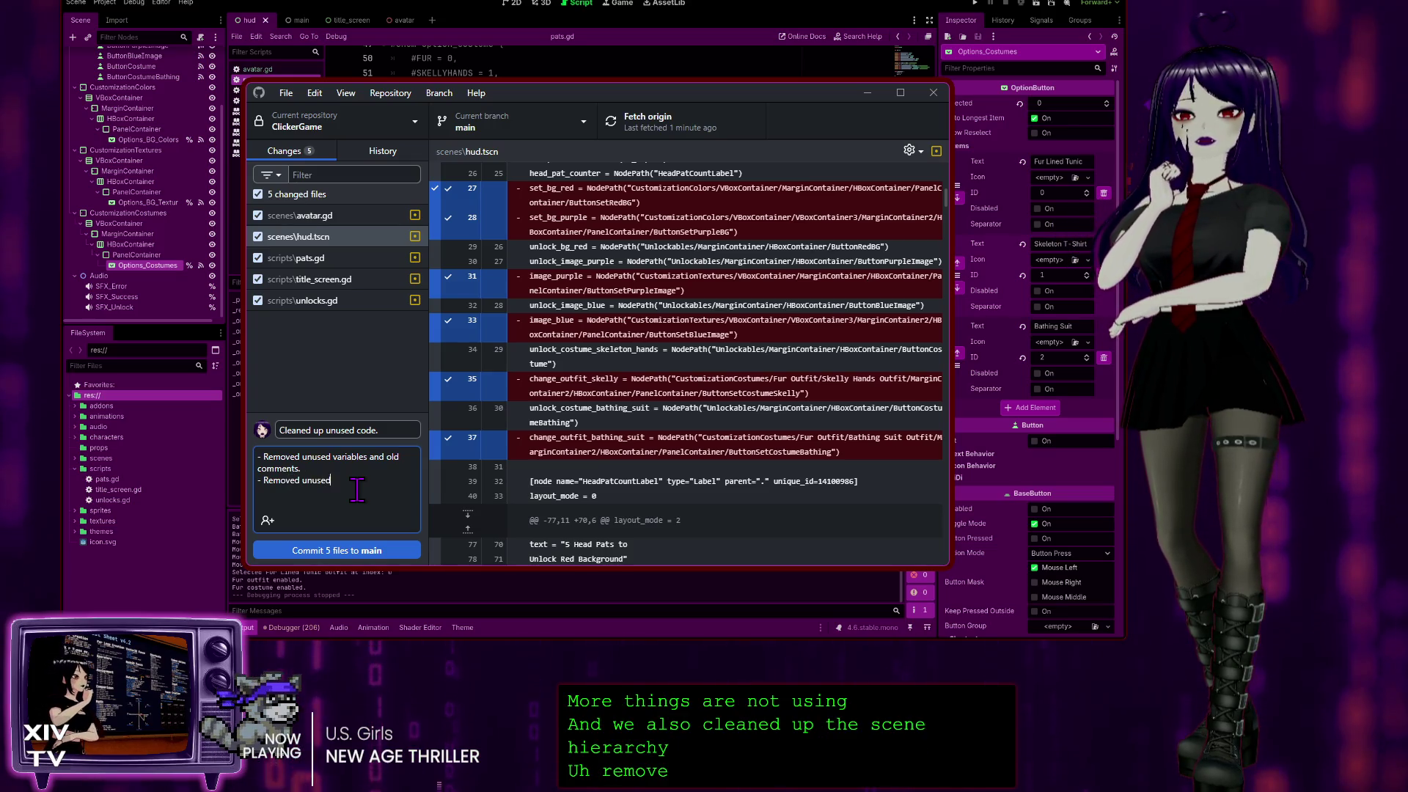
{"action": "type", "text": " buttons from the"}
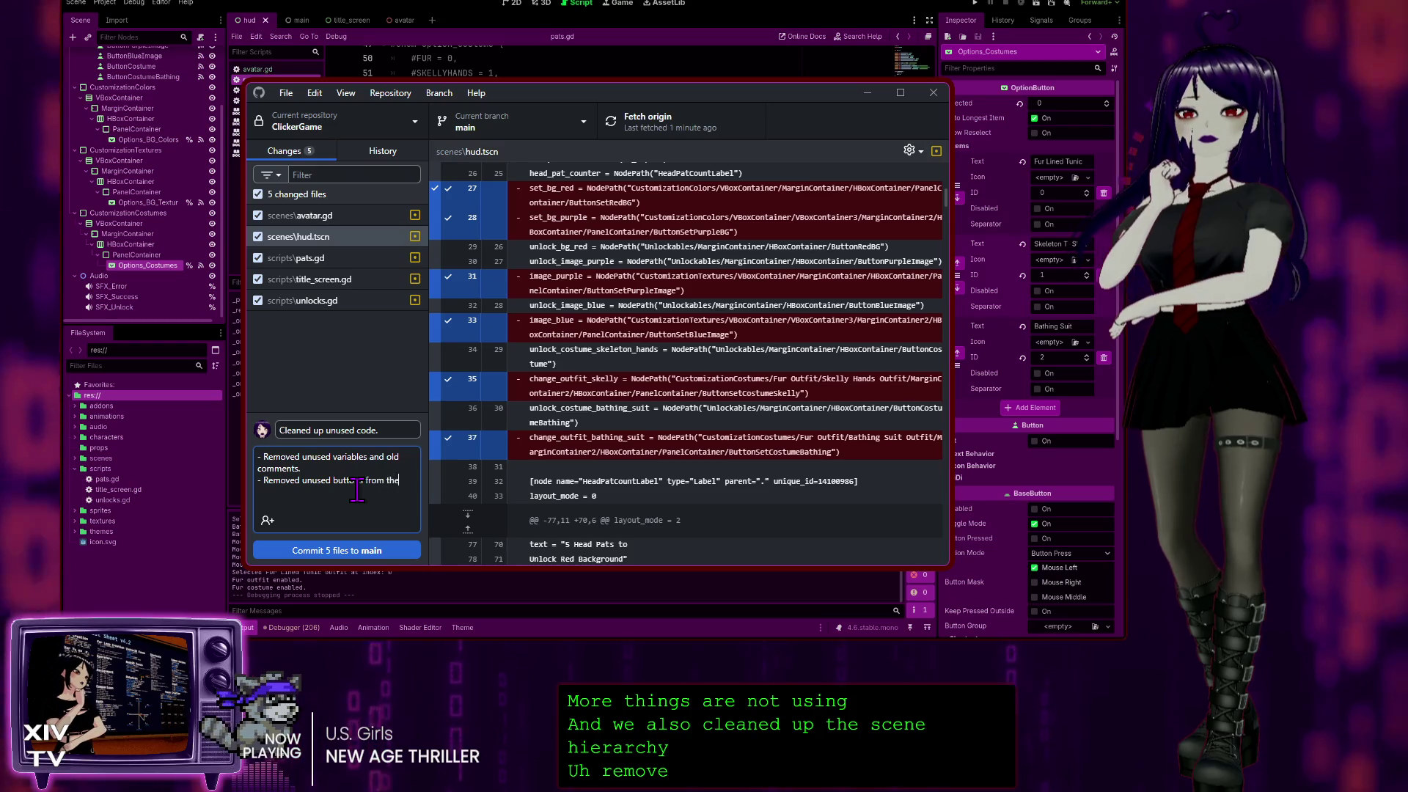
{"action": "type", "text": " s"}
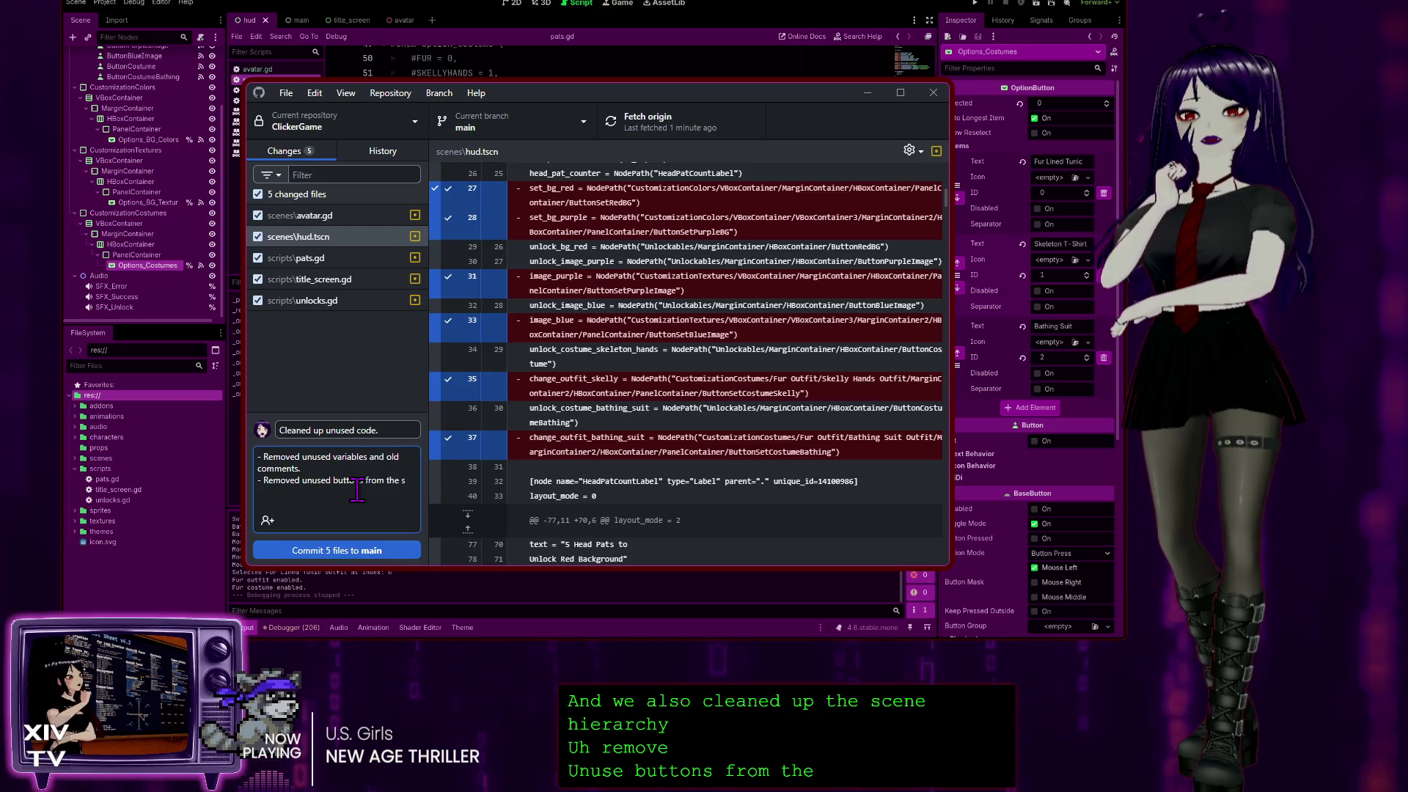
{"action": "type", "text": "cenehud"}
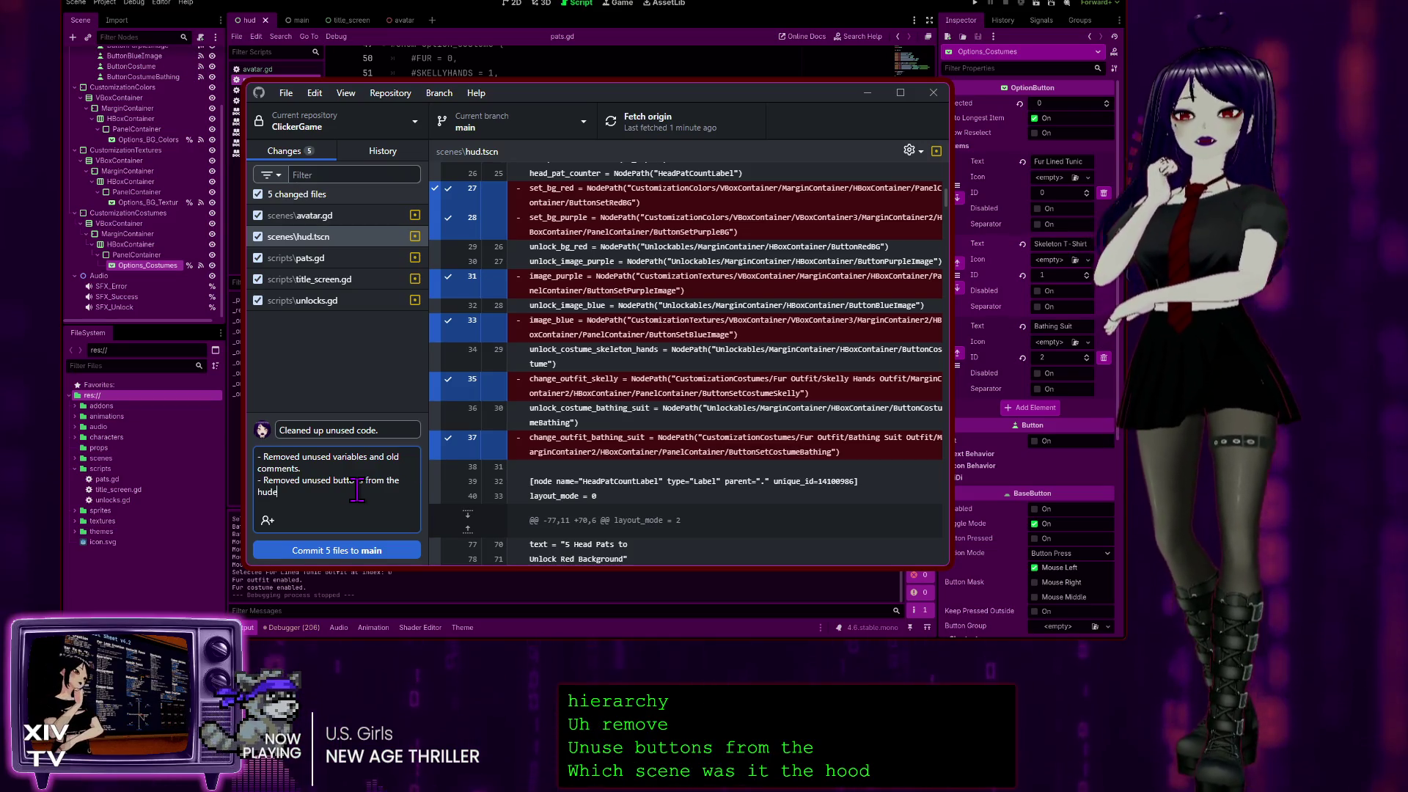
{"action": "type", "text": "ene."}
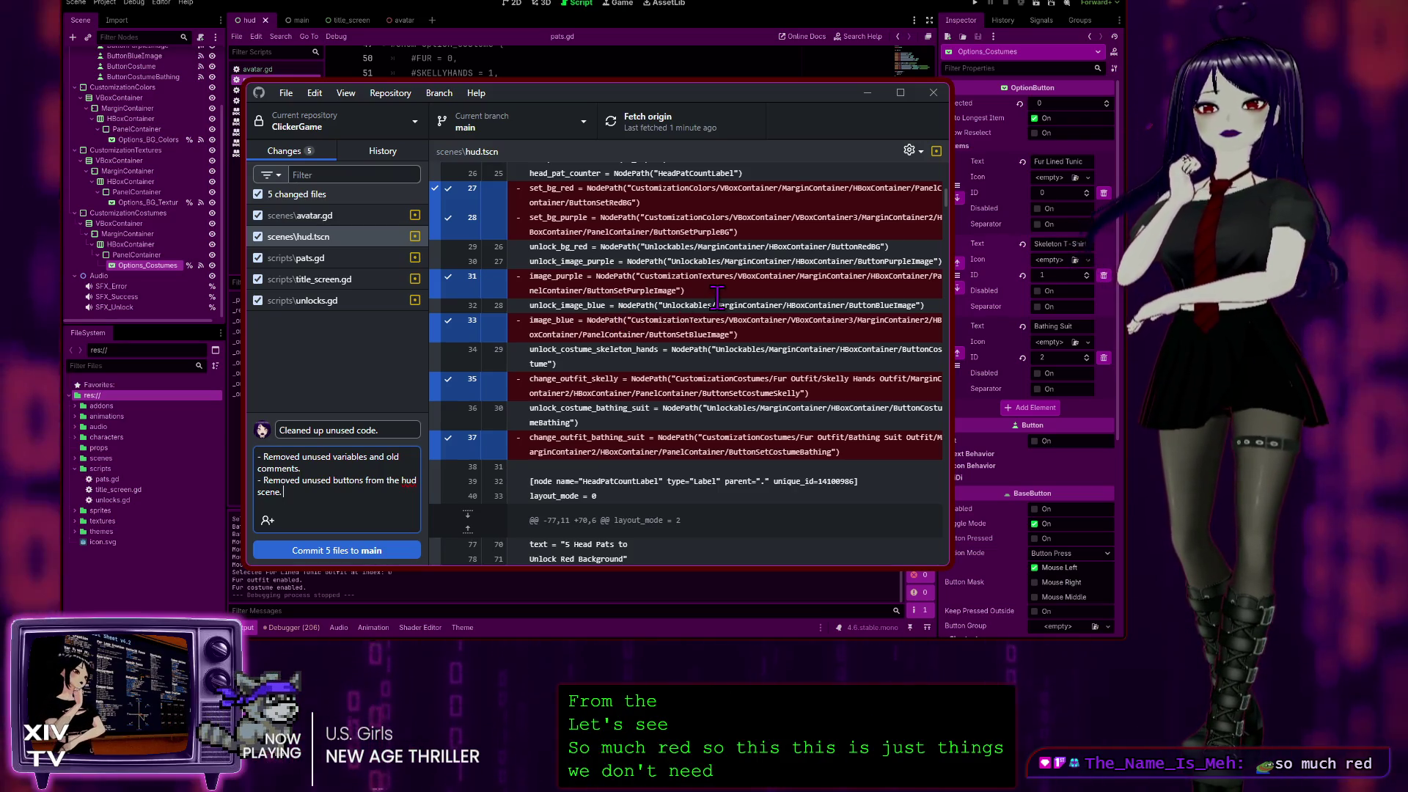
{"action": "scroll", "coordinate": [717, 348], "scroll_direction": "down", "scroll_amount": 5}
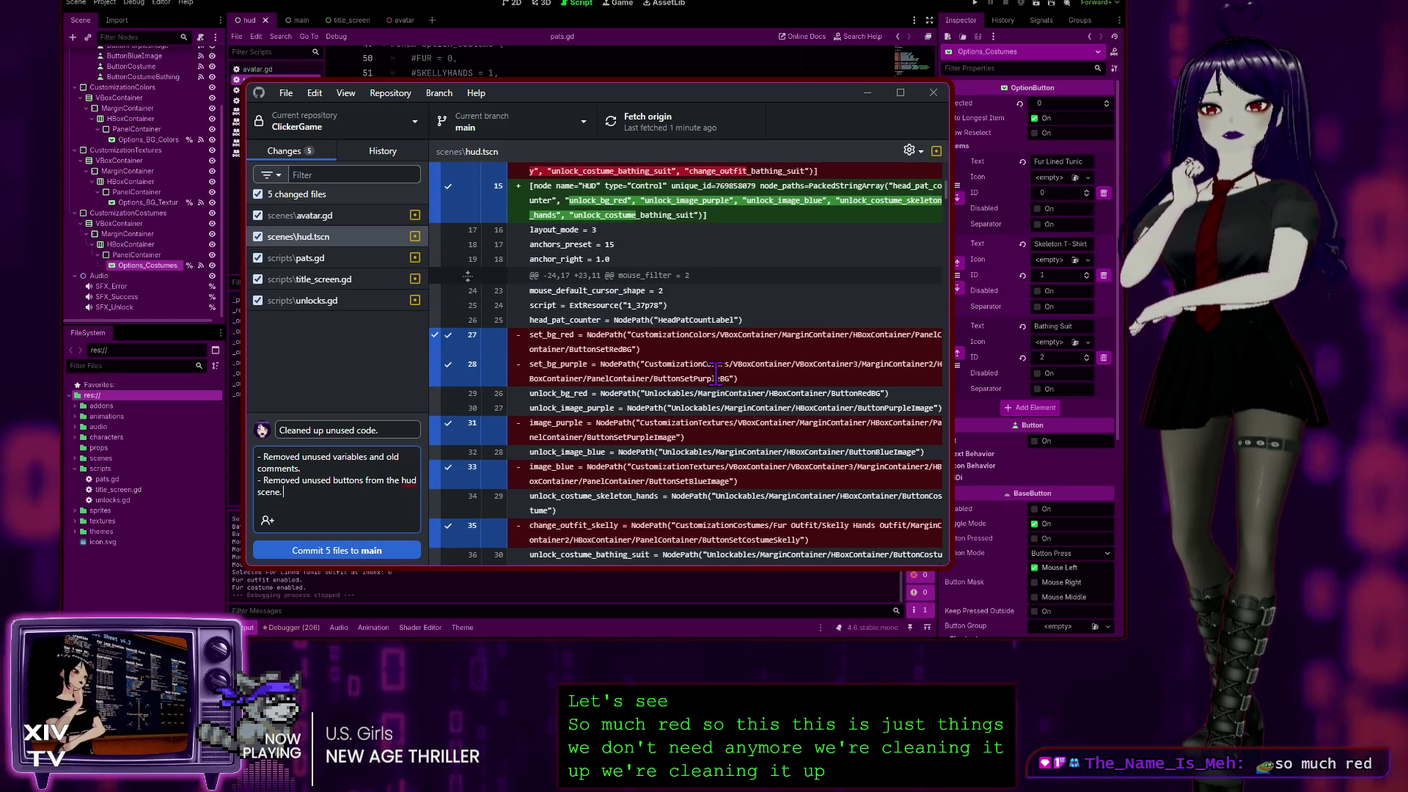
{"action": "scroll", "coordinate": [717, 348], "scroll_direction": "up", "scroll_amount": 10}
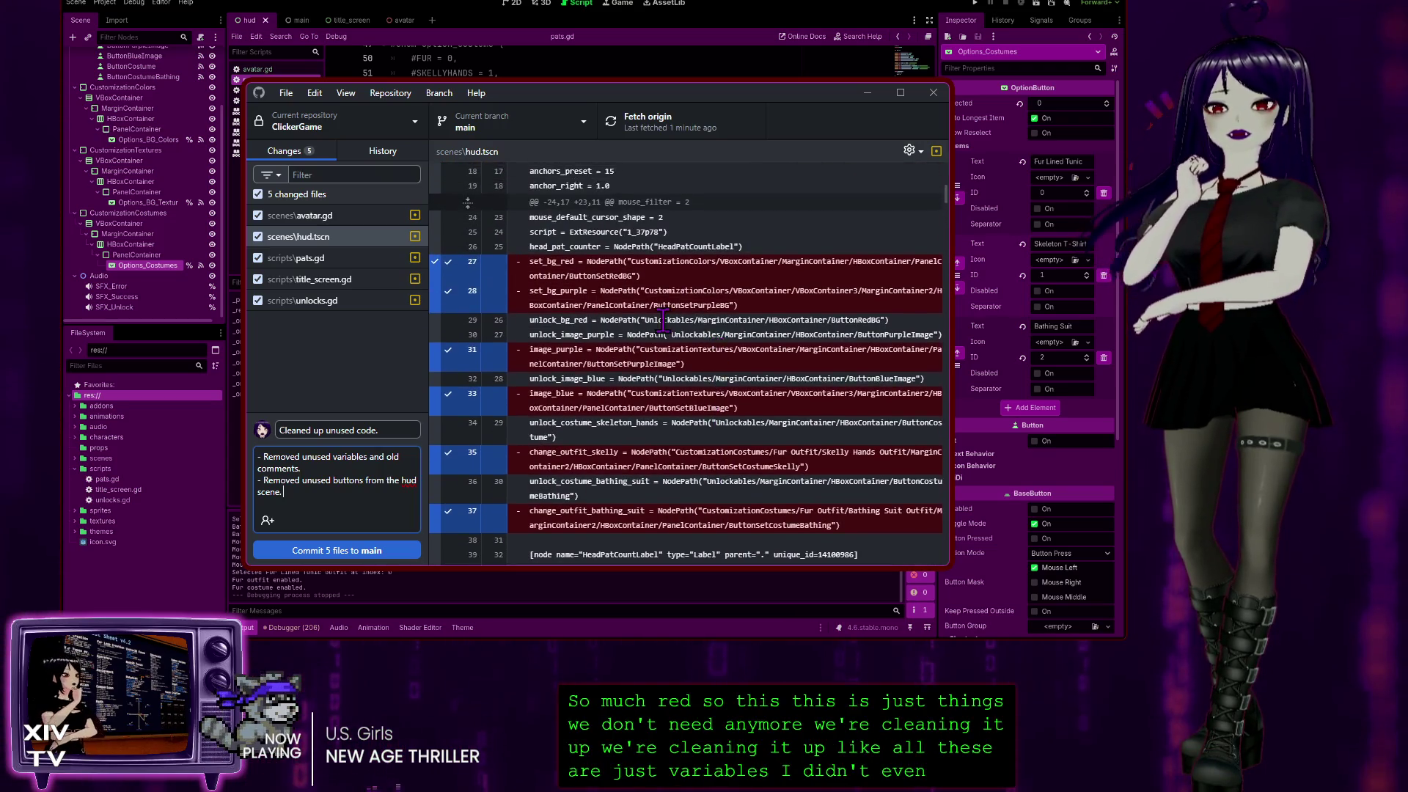
{"action": "scroll", "coordinate": [706, 321], "scroll_direction": "down", "scroll_amount": 10}
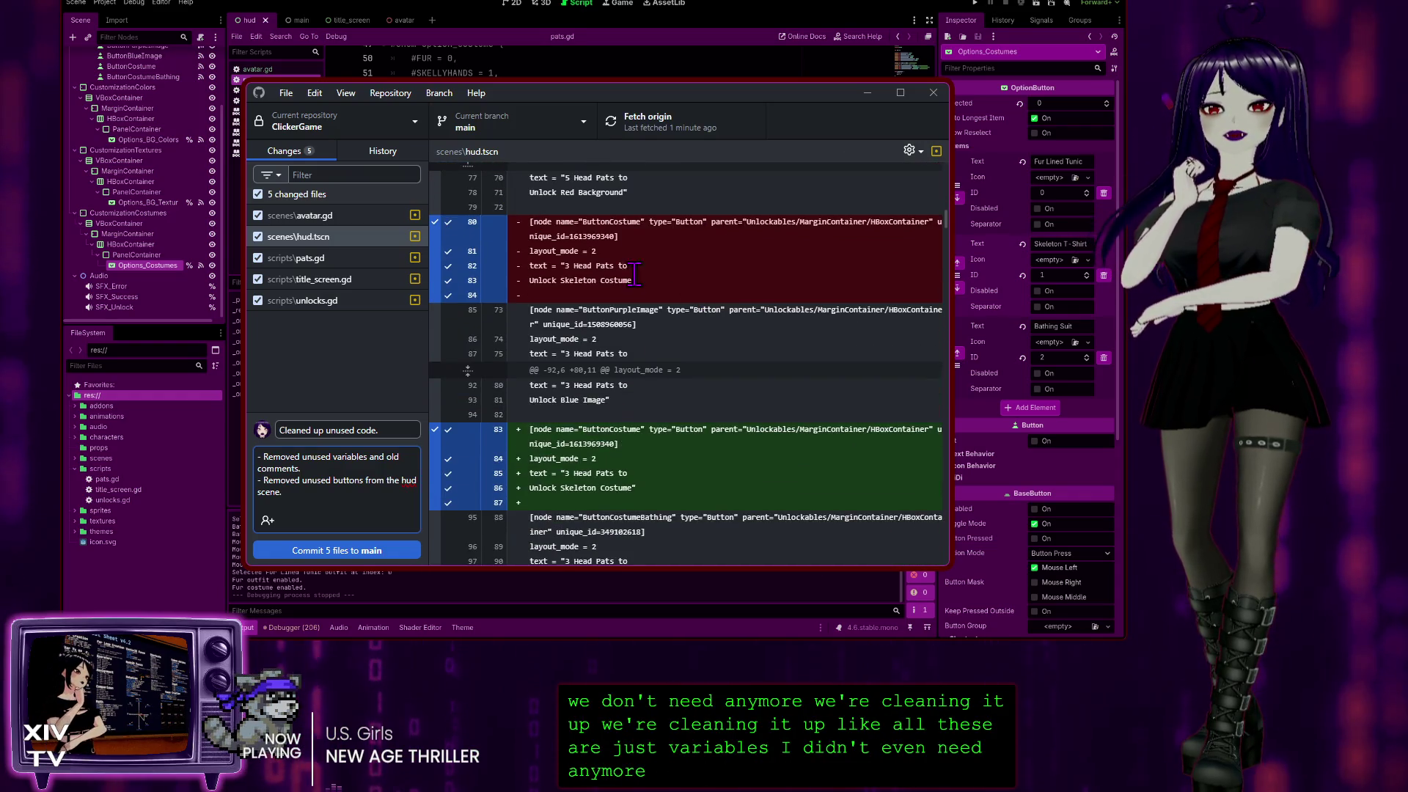
{"action": "scroll", "coordinate": [658, 392], "scroll_direction": "down", "scroll_amount": 5}
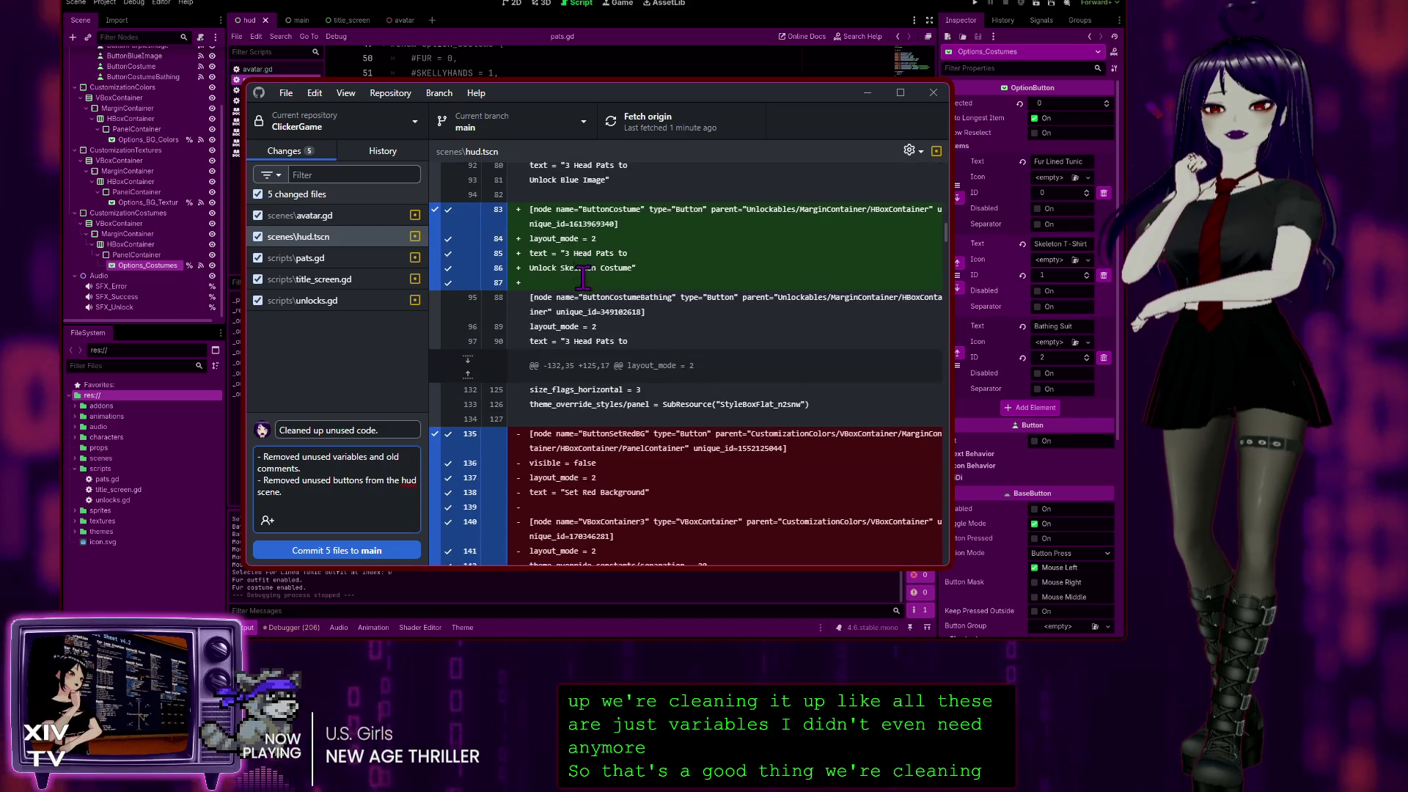
{"action": "scroll", "coordinate": [605, 336], "scroll_direction": "down", "scroll_amount": 5}
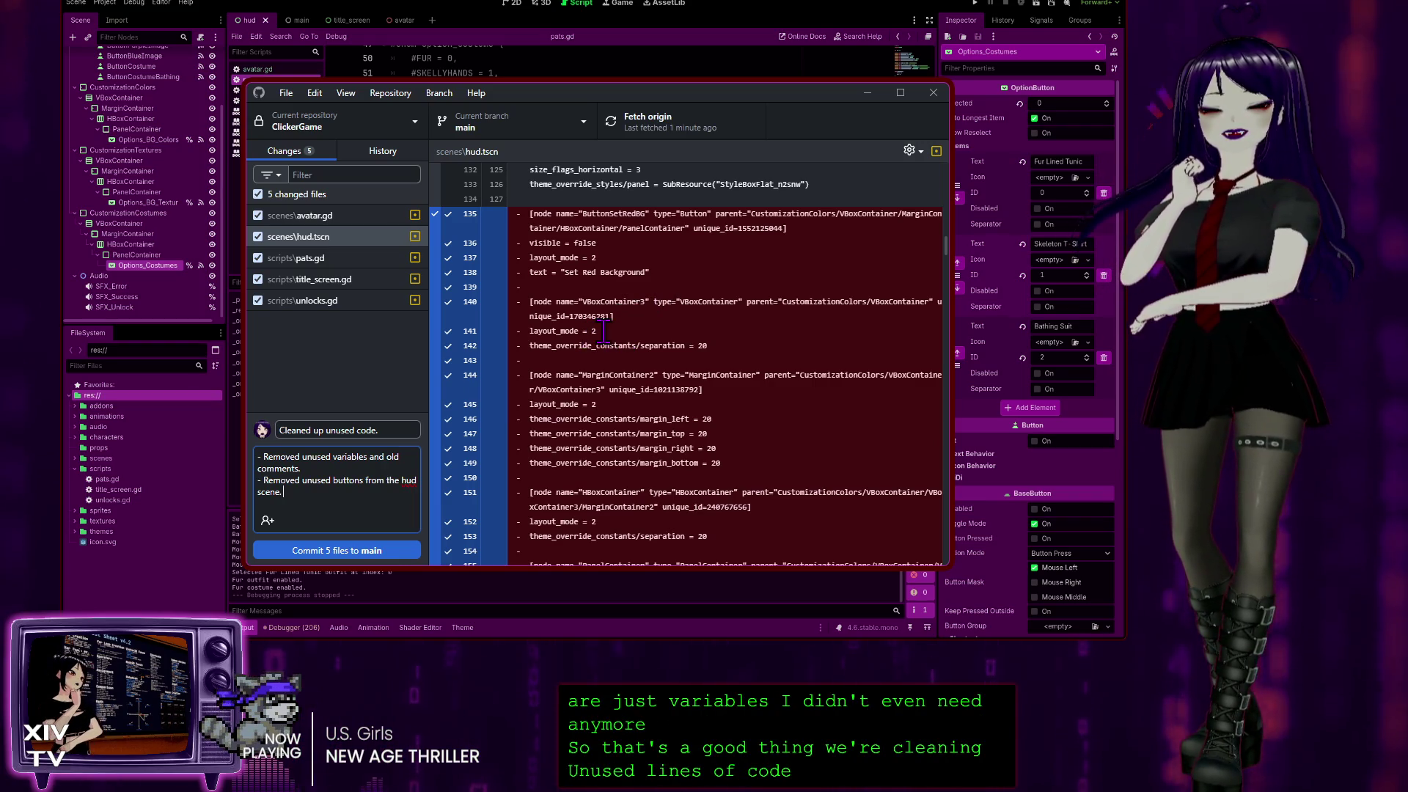
{"action": "scroll", "coordinate": [615, 346], "scroll_direction": "down", "scroll_amount": 3}
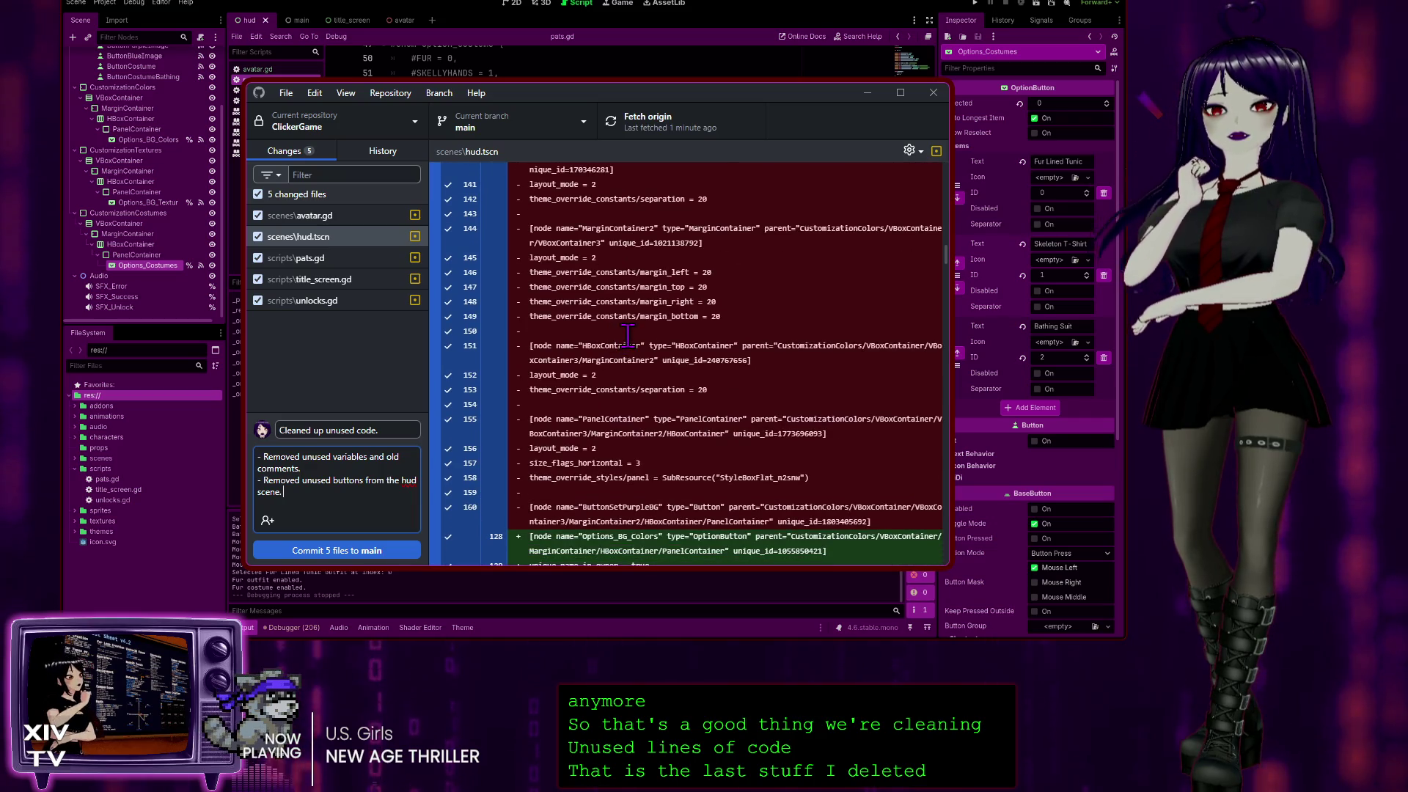
{"action": "scroll", "coordinate": [615, 345], "scroll_direction": "down", "scroll_amount": 4}
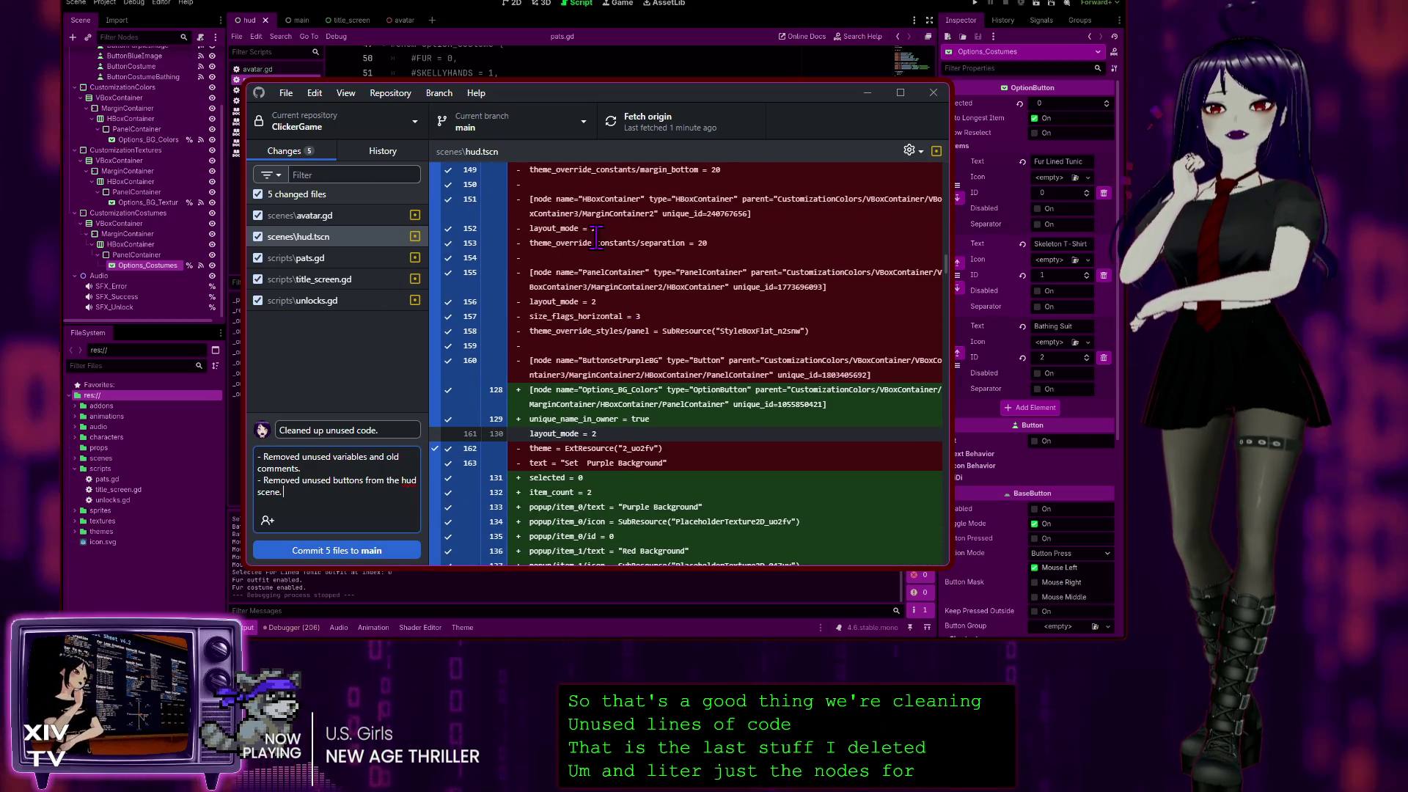
{"action": "scroll", "coordinate": [738, 381], "scroll_direction": "down", "scroll_amount": 3}
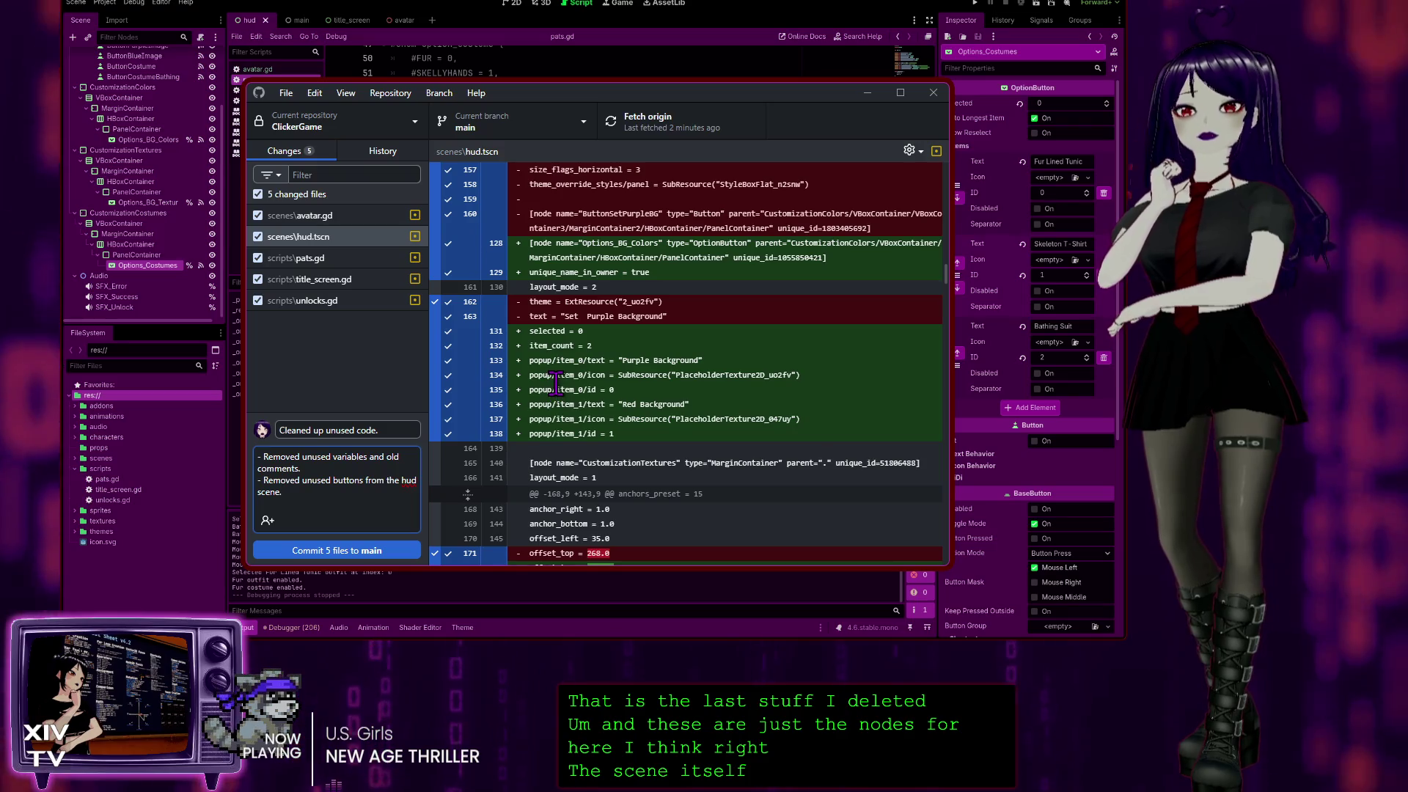
{"action": "scroll", "coordinate": [587, 381], "scroll_direction": "down", "scroll_amount": 1}
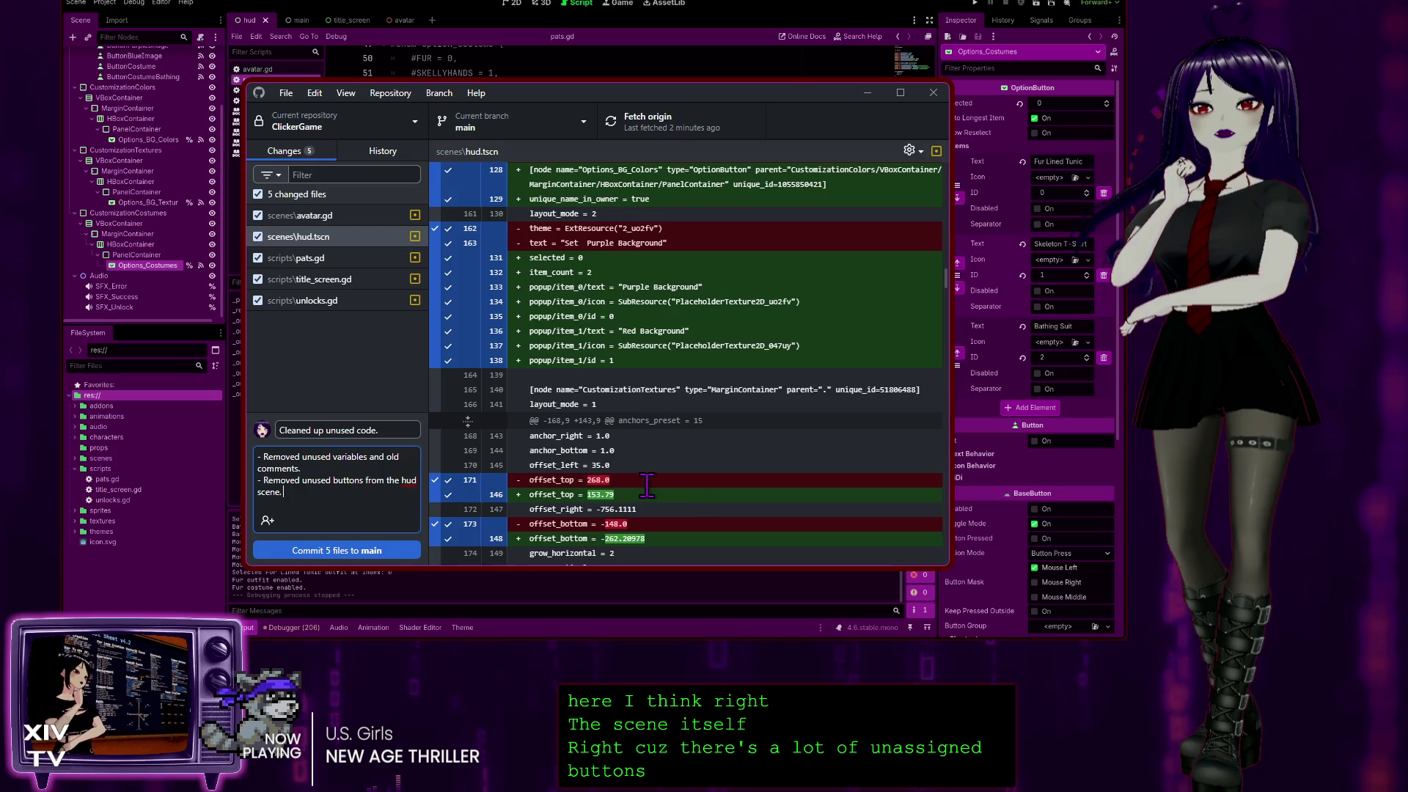
{"action": "scroll", "coordinate": [646, 484], "scroll_direction": "down", "scroll_amount": 1}
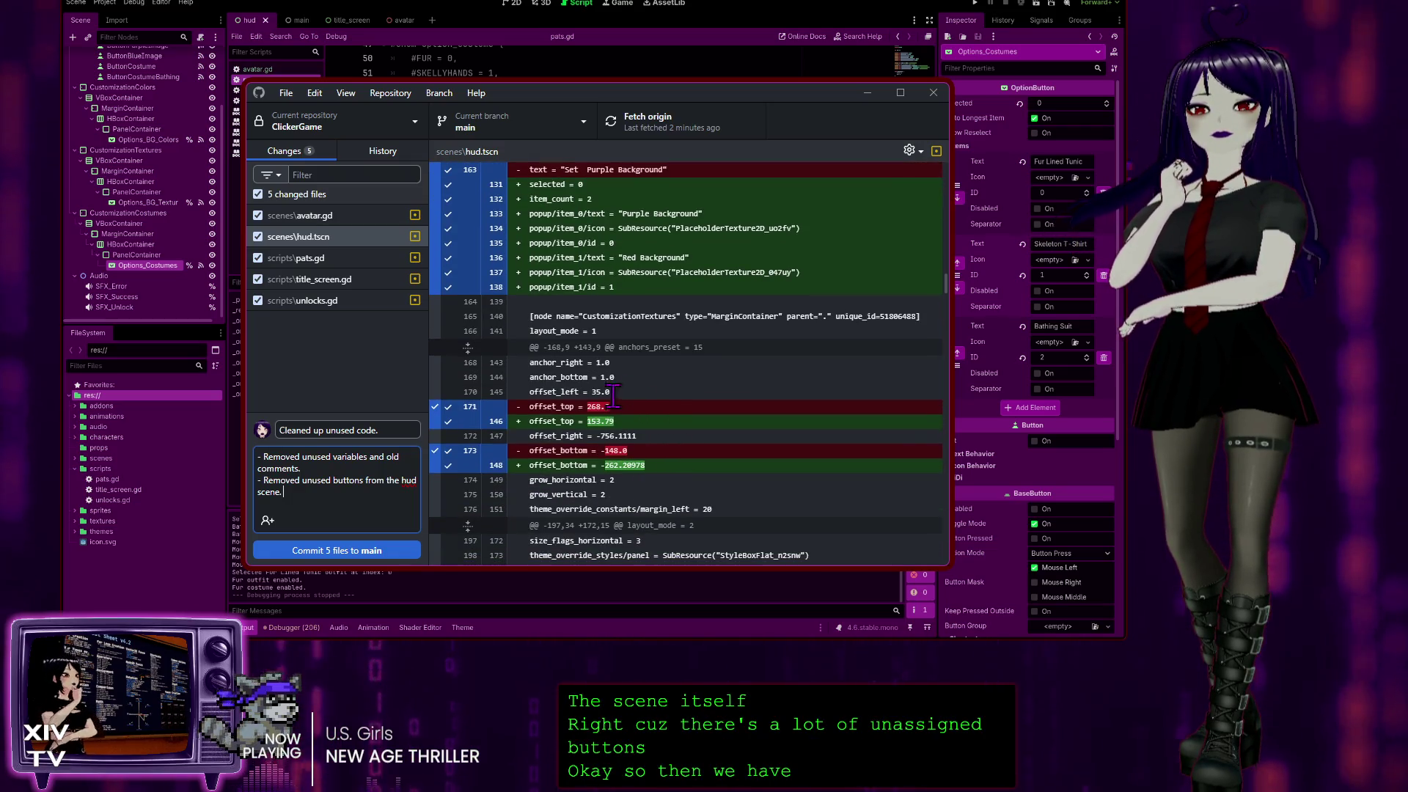
{"action": "scroll", "coordinate": [645, 395], "scroll_direction": "down", "scroll_amount": 4}
{"action": "scroll", "coordinate": [605, 365], "scroll_direction": "down", "scroll_amount": 1}
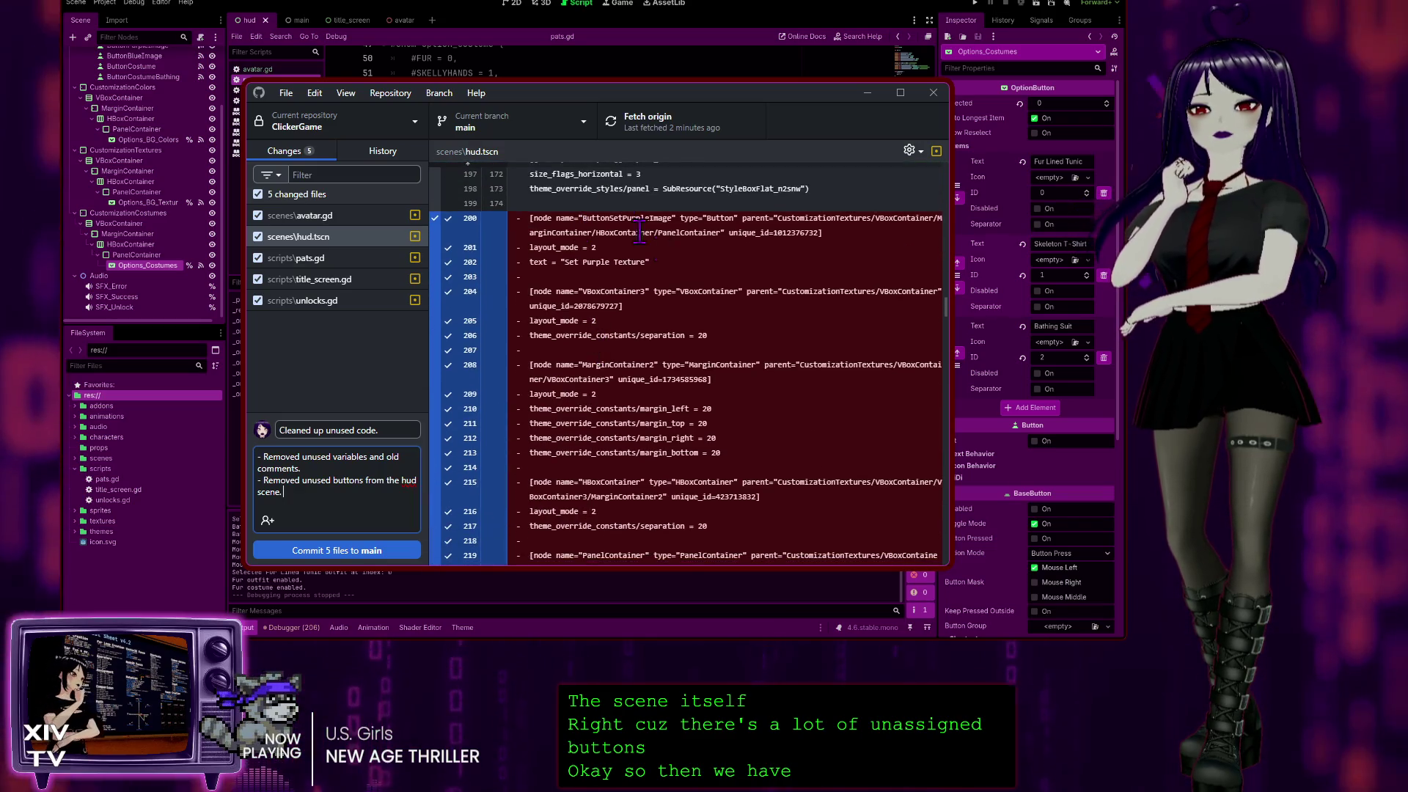
Insert 'and nodes' after 'buttons' and continue with ', and adjusted layout of option buttons'.
{"action": "left_click", "coordinate": [364, 480]}
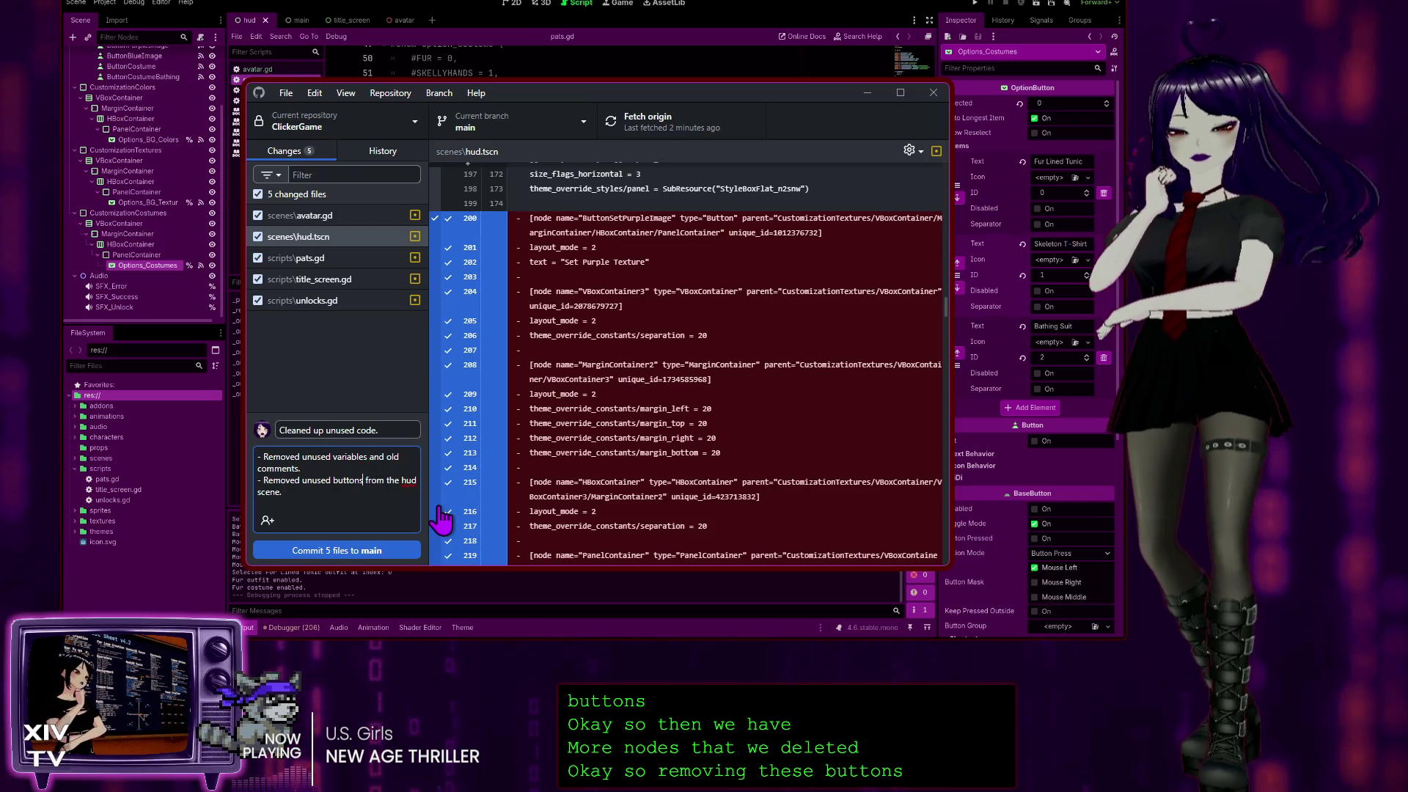
{"action": "type", "text": "and nodes"}
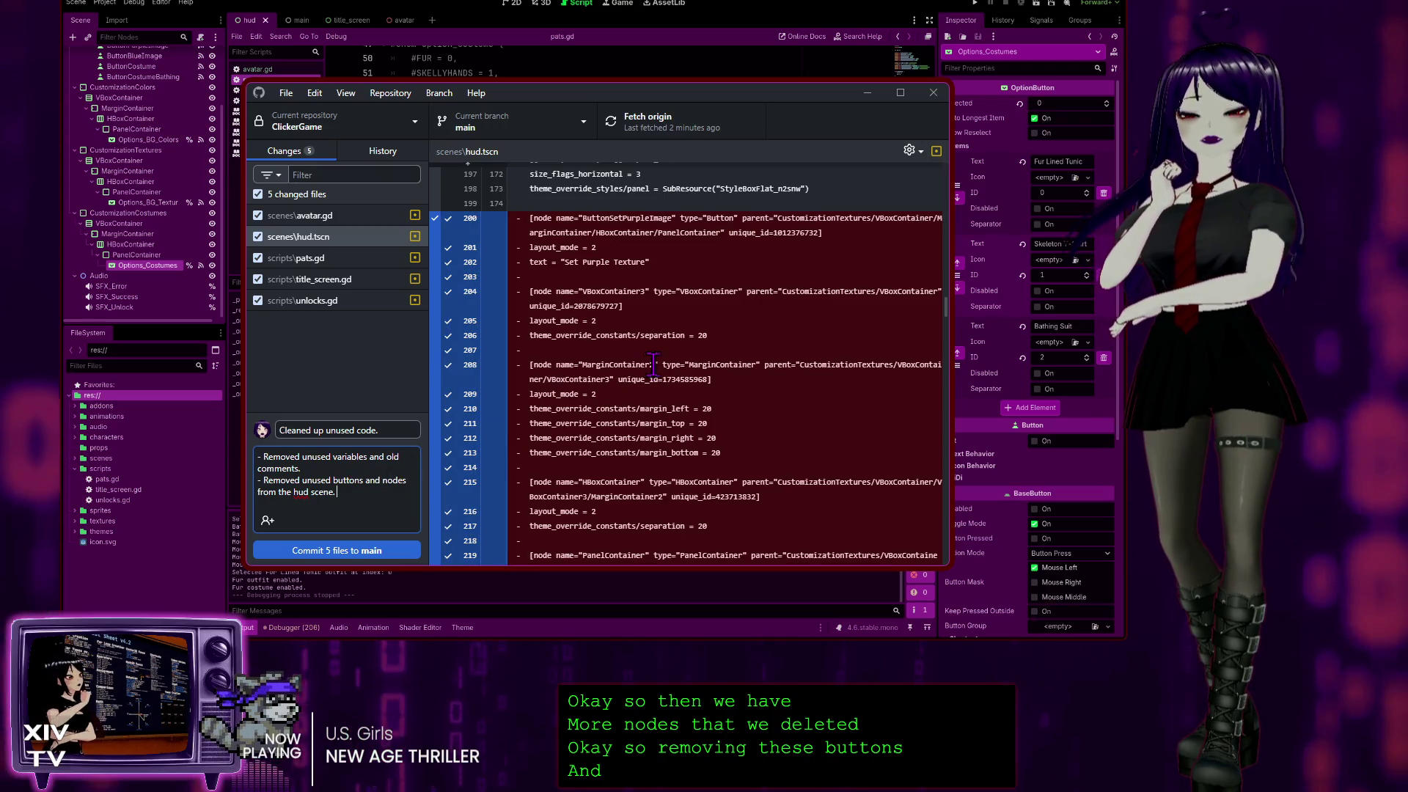
{"action": "scroll", "coordinate": [659, 370], "scroll_direction": "down", "scroll_amount": 1}
{"action": "scroll", "coordinate": [658, 370], "scroll_direction": "down", "scroll_amount": 10}
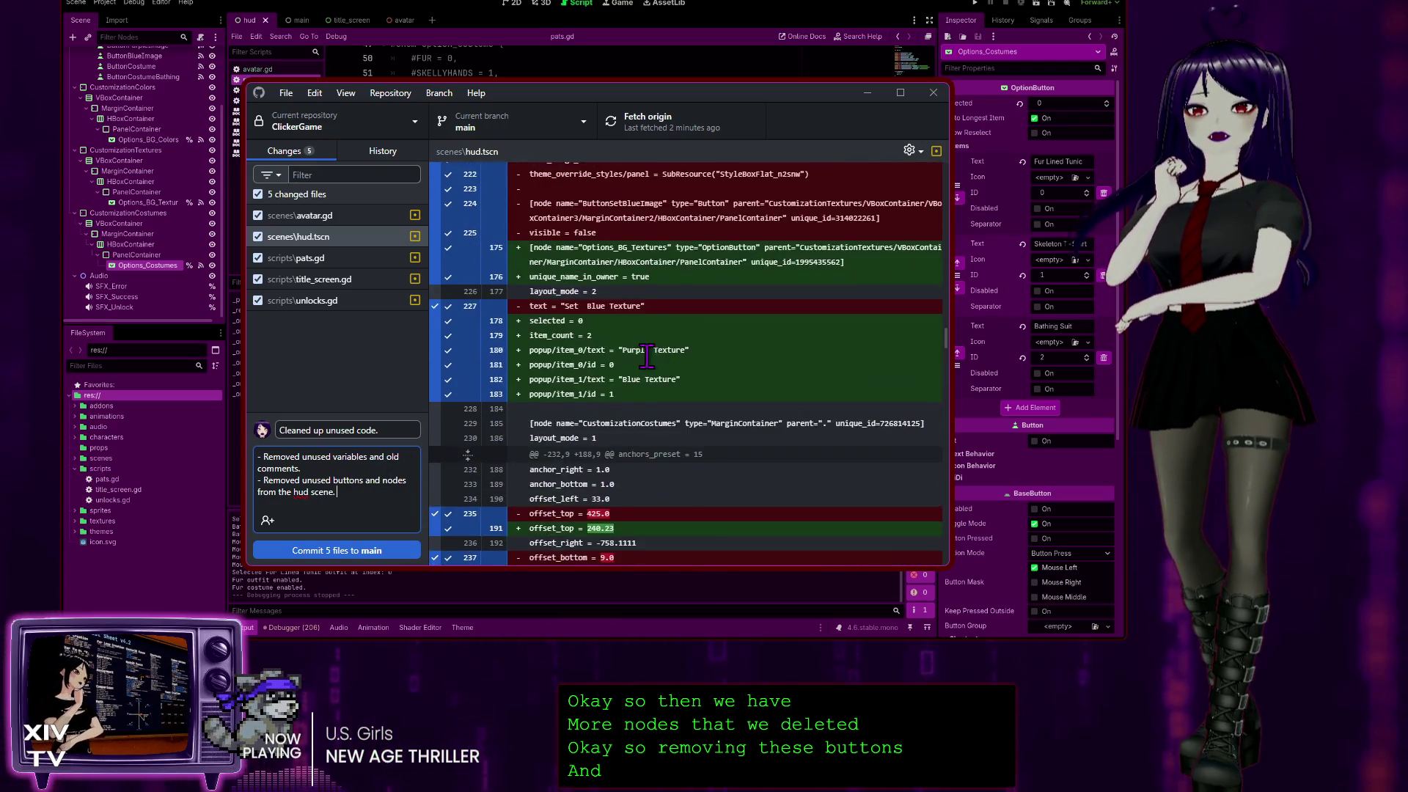
{"action": "scroll", "coordinate": [658, 370], "scroll_direction": "down", "scroll_amount": 20}
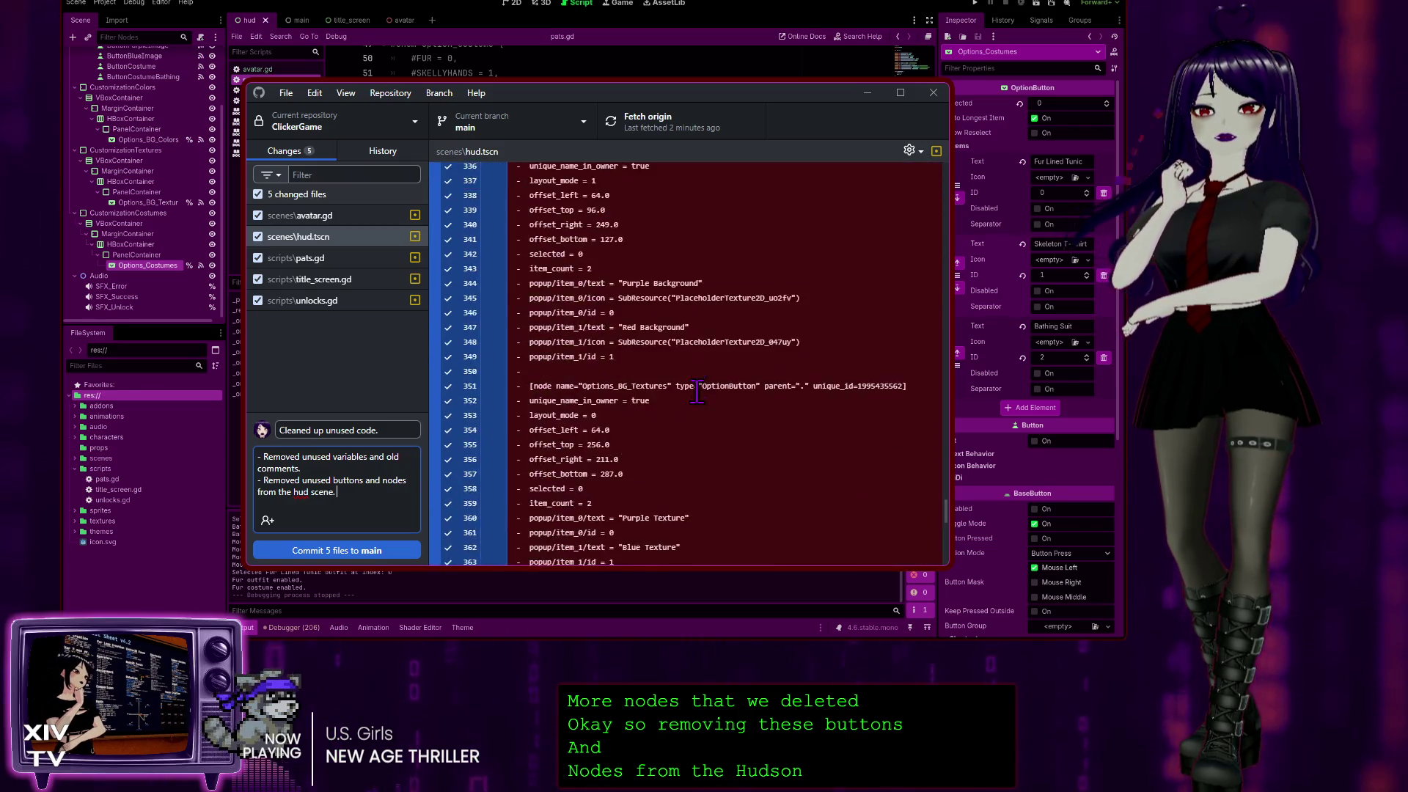
{"action": "scroll", "coordinate": [694, 387], "scroll_direction": "down", "scroll_amount": 5}
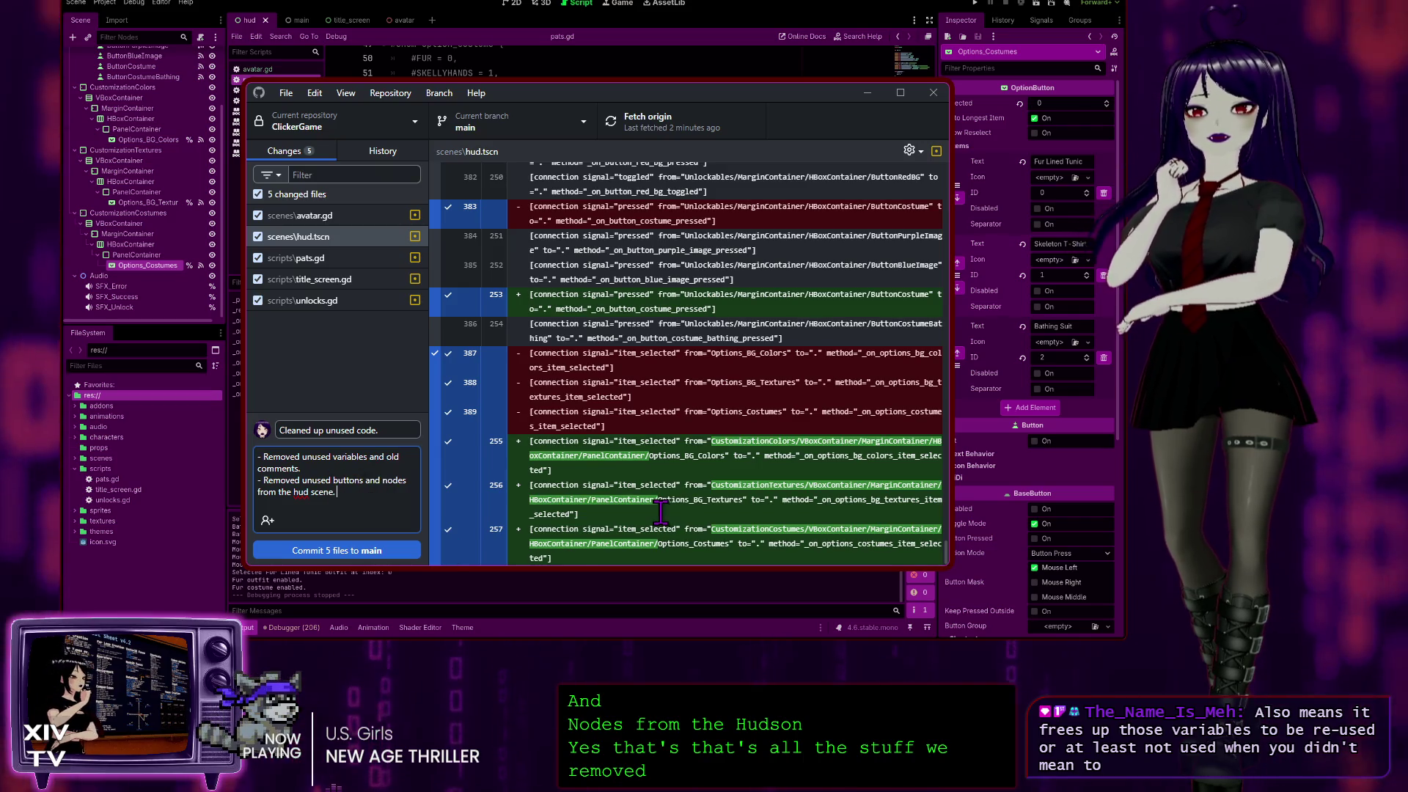
{"action": "key", "text": "BackSpace"}
{"action": "type", "text": ", and"}
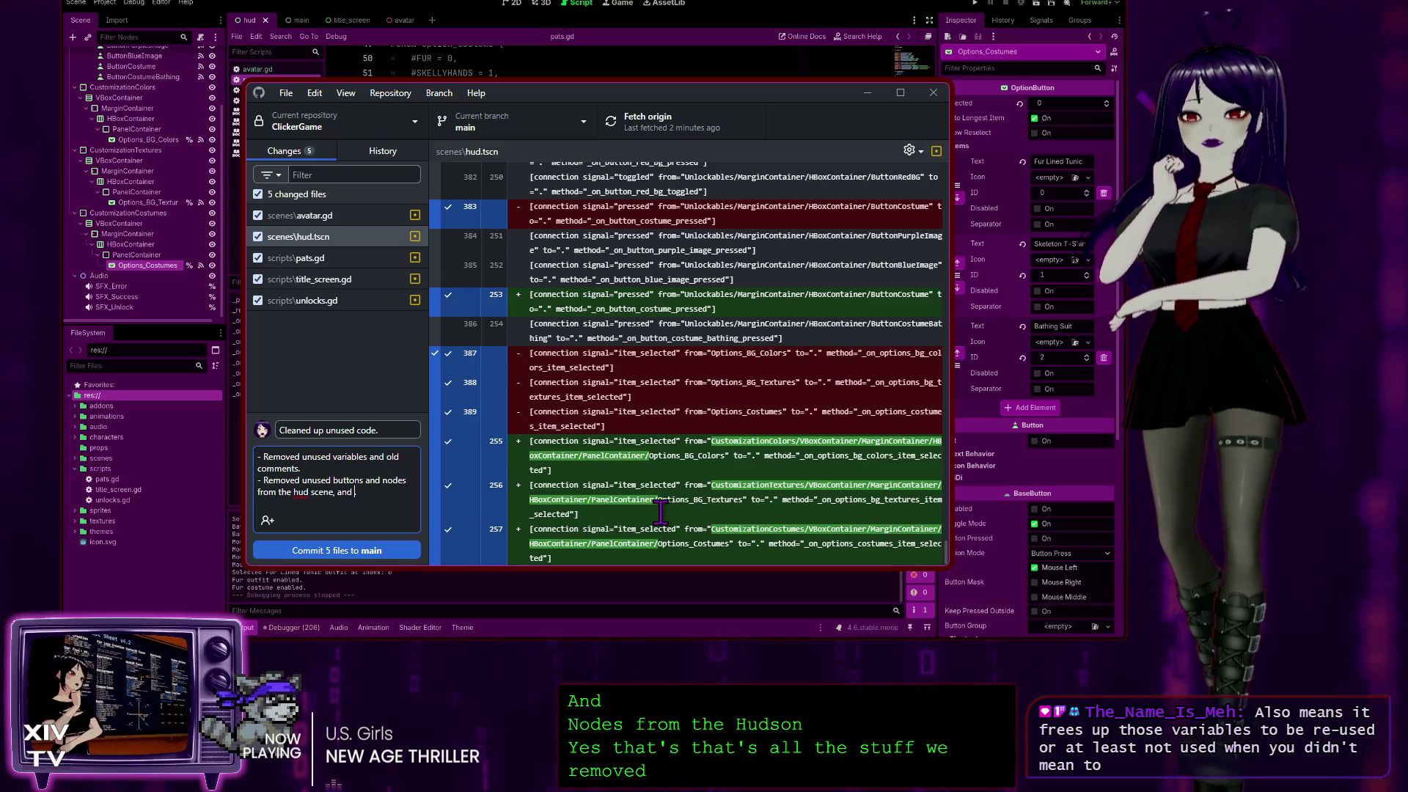
{"action": "type", "text": "."}
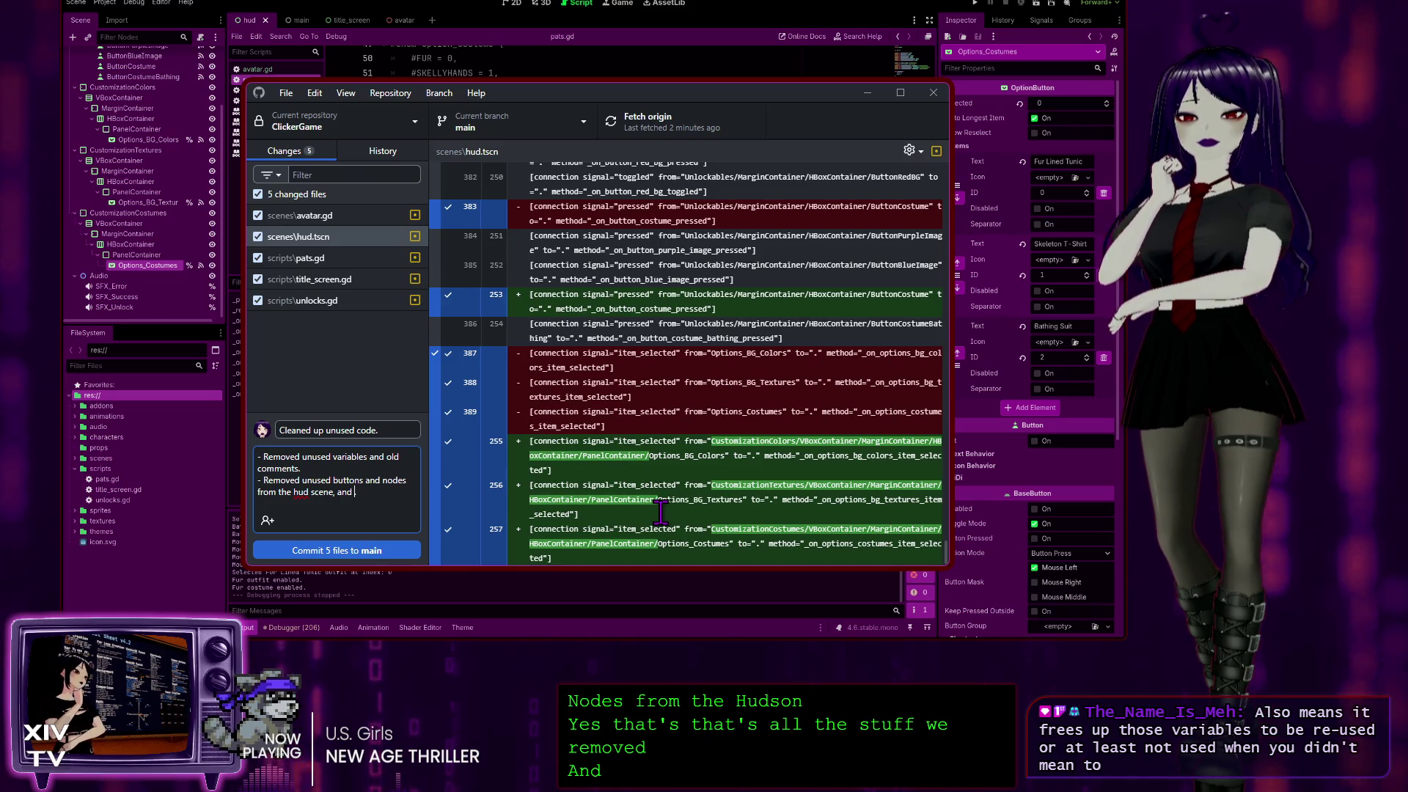
{"action": "type", "text": "justed "}
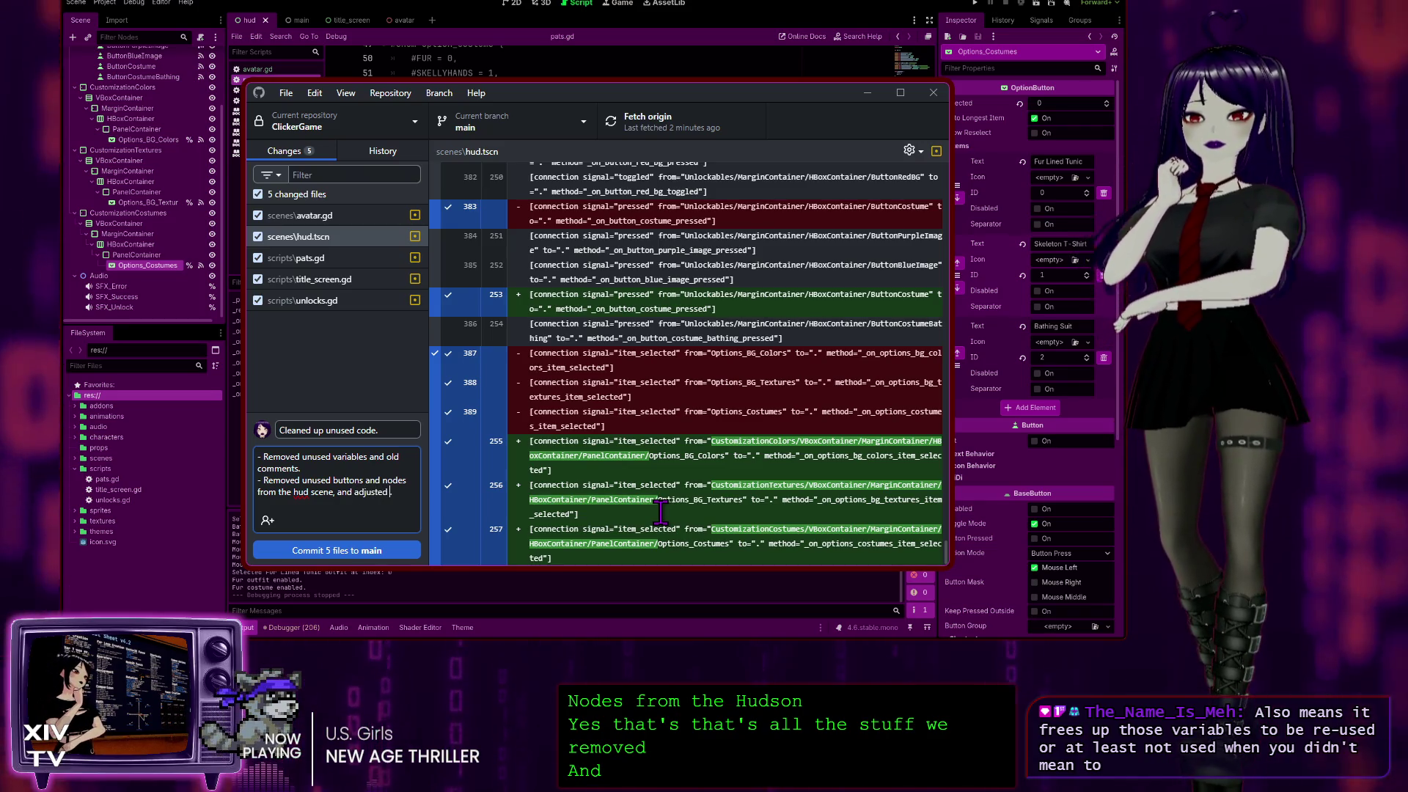
{"action": "type", "text": "layout of option buttons."}
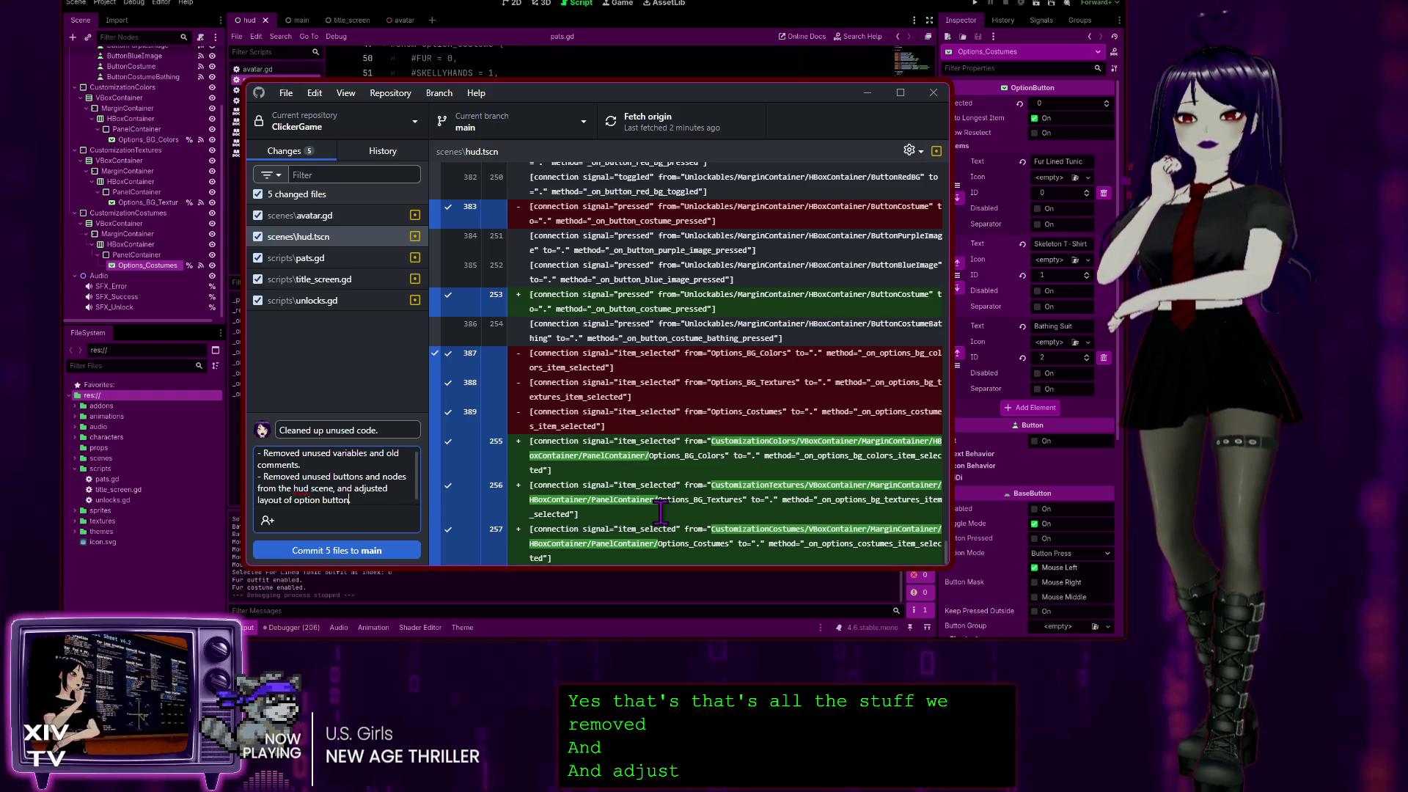
Show the pats.gd diff and add a mention of redundant debug text to the description's first line.
{"action": "left_click", "coordinate": [324, 259]}
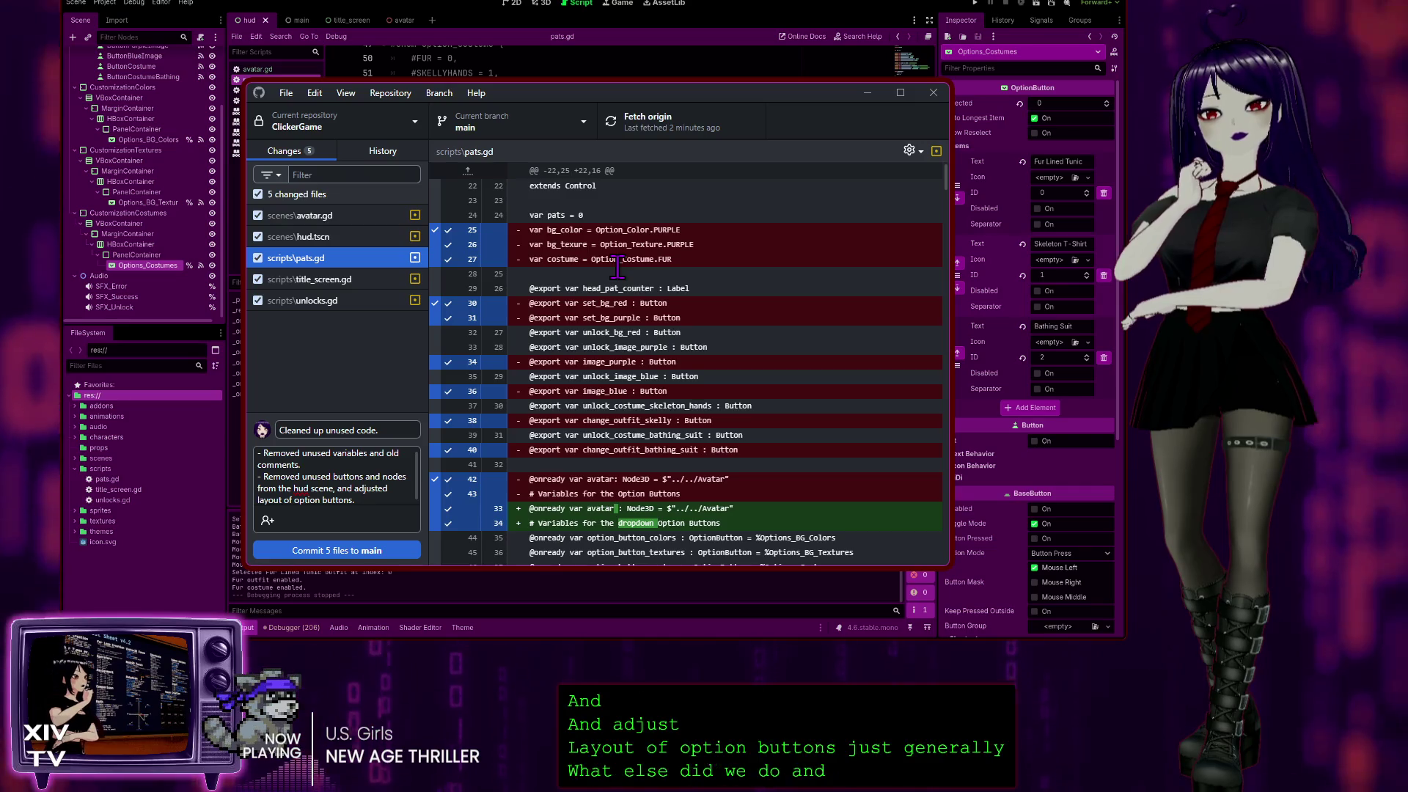
{"action": "scroll", "coordinate": [619, 269], "scroll_direction": "down", "scroll_amount": 3}
{"action": "scroll", "coordinate": [619, 269], "scroll_direction": "down", "scroll_amount": 4}
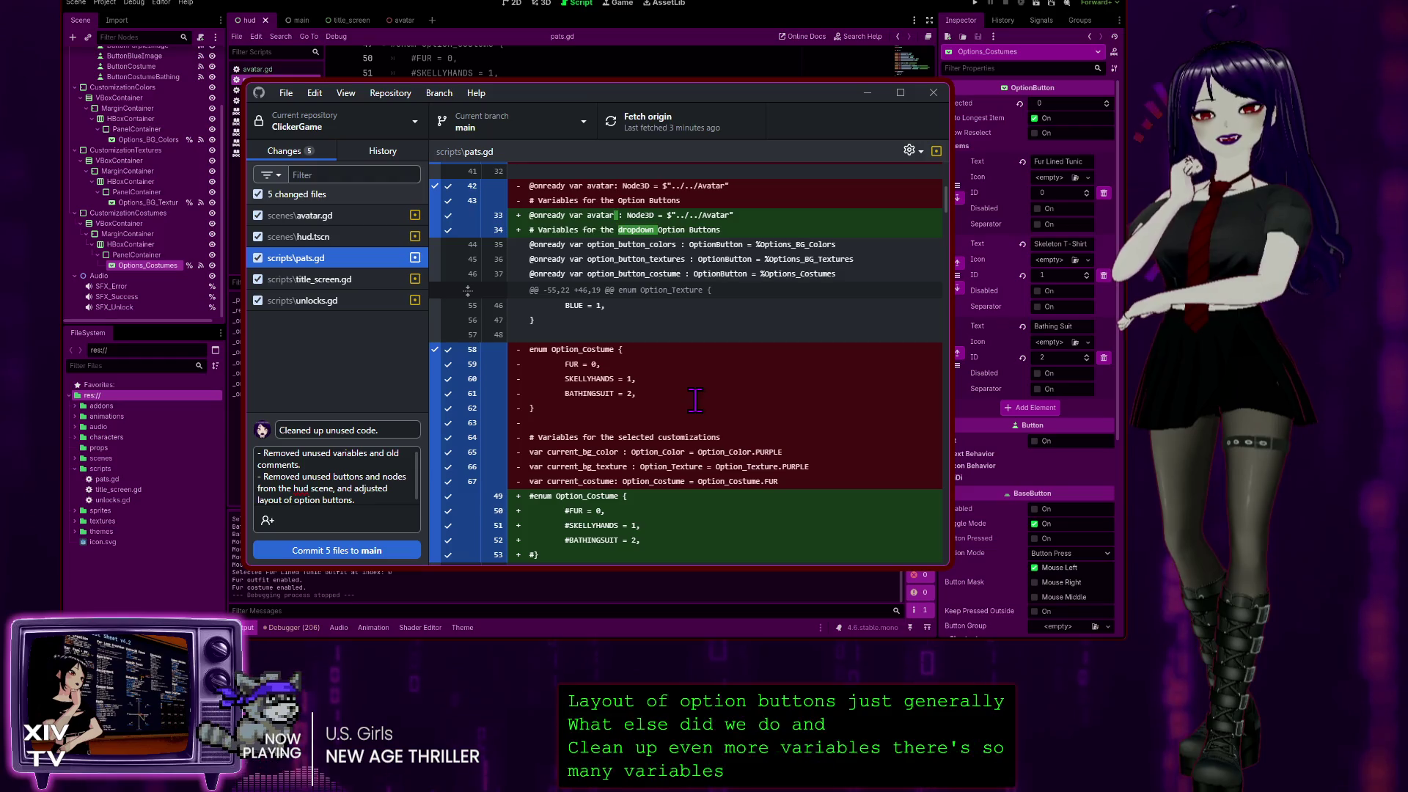
{"action": "scroll", "coordinate": [702, 394], "scroll_direction": "down", "scroll_amount": 14}
{"action": "type", "text": ","}
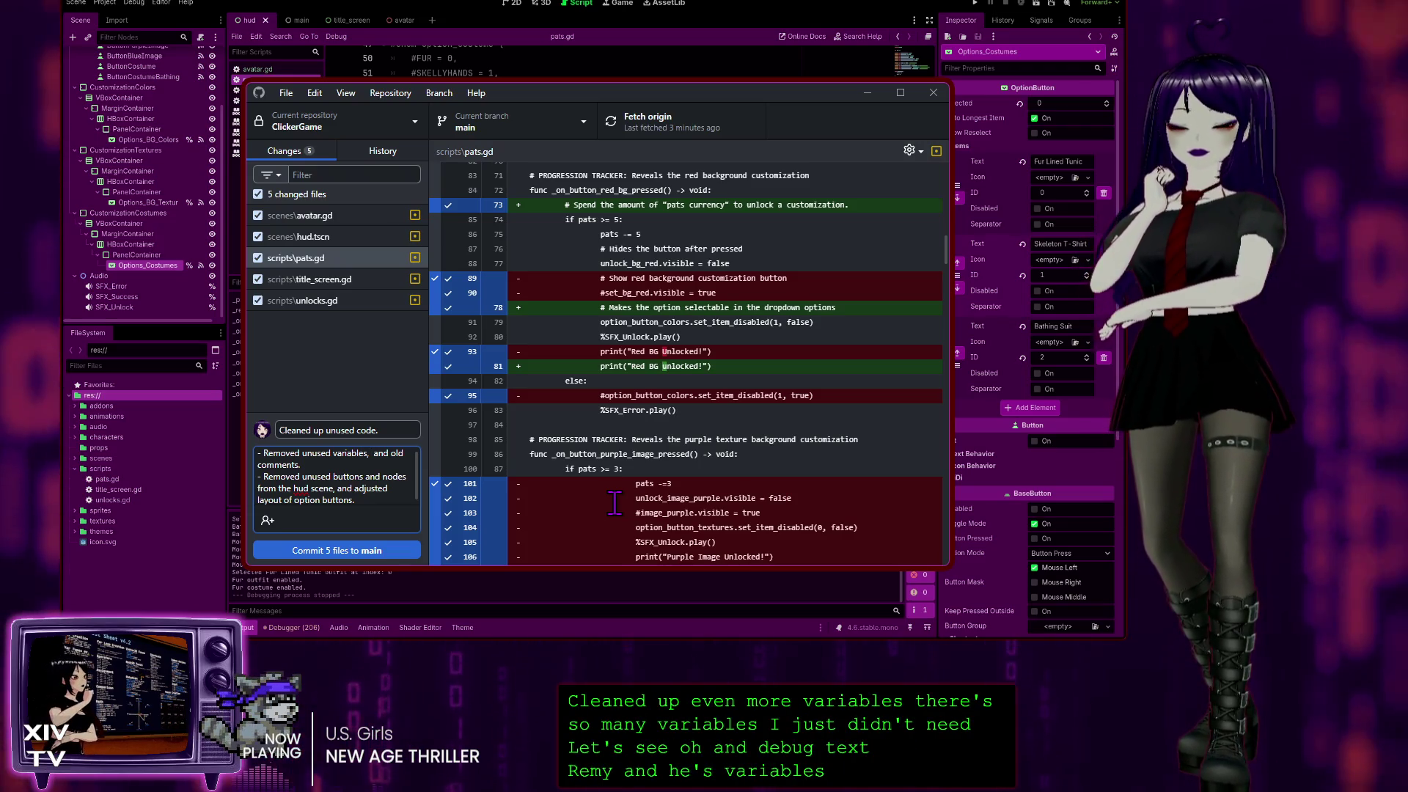
{"action": "type", "text": "redundant"}
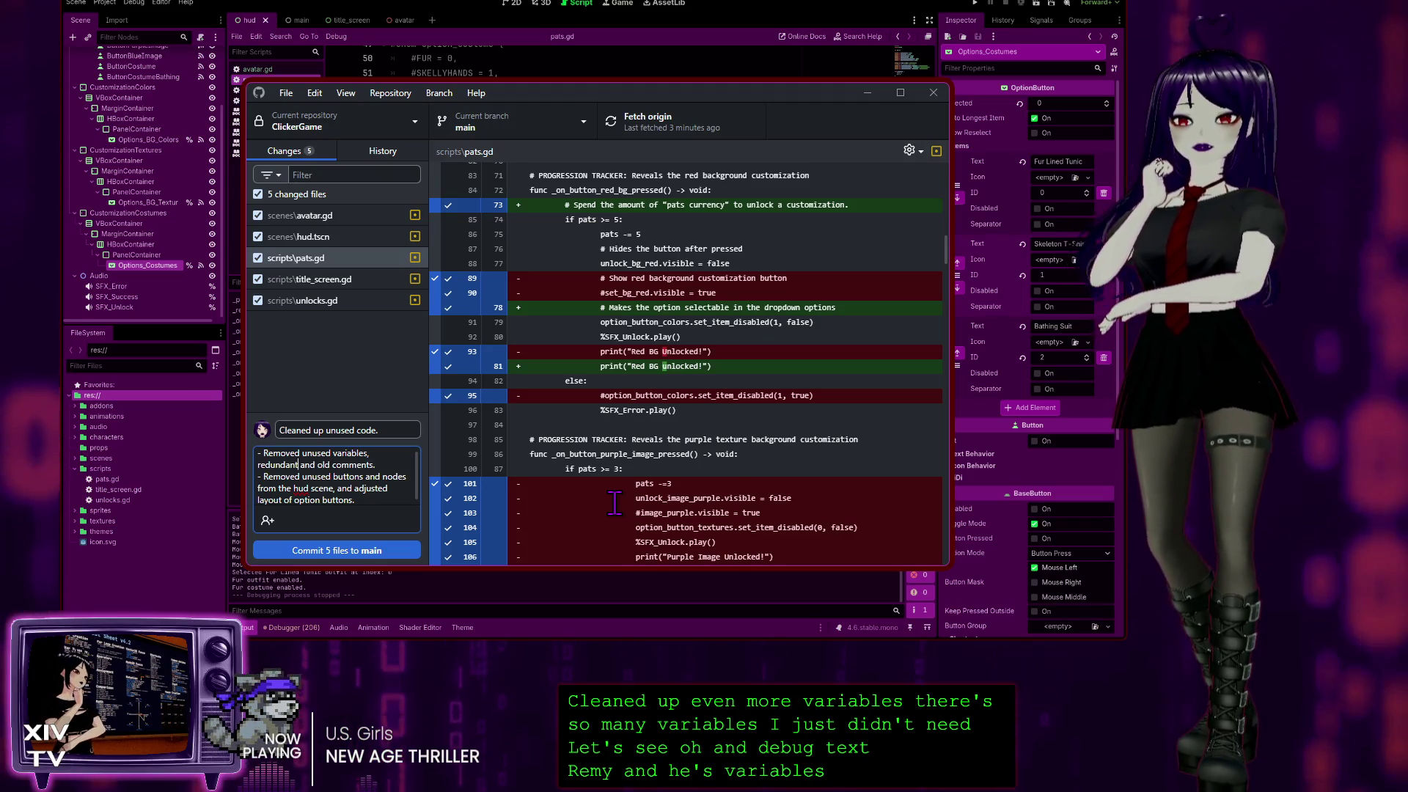
{"action": "type", "text": " debug text,"}
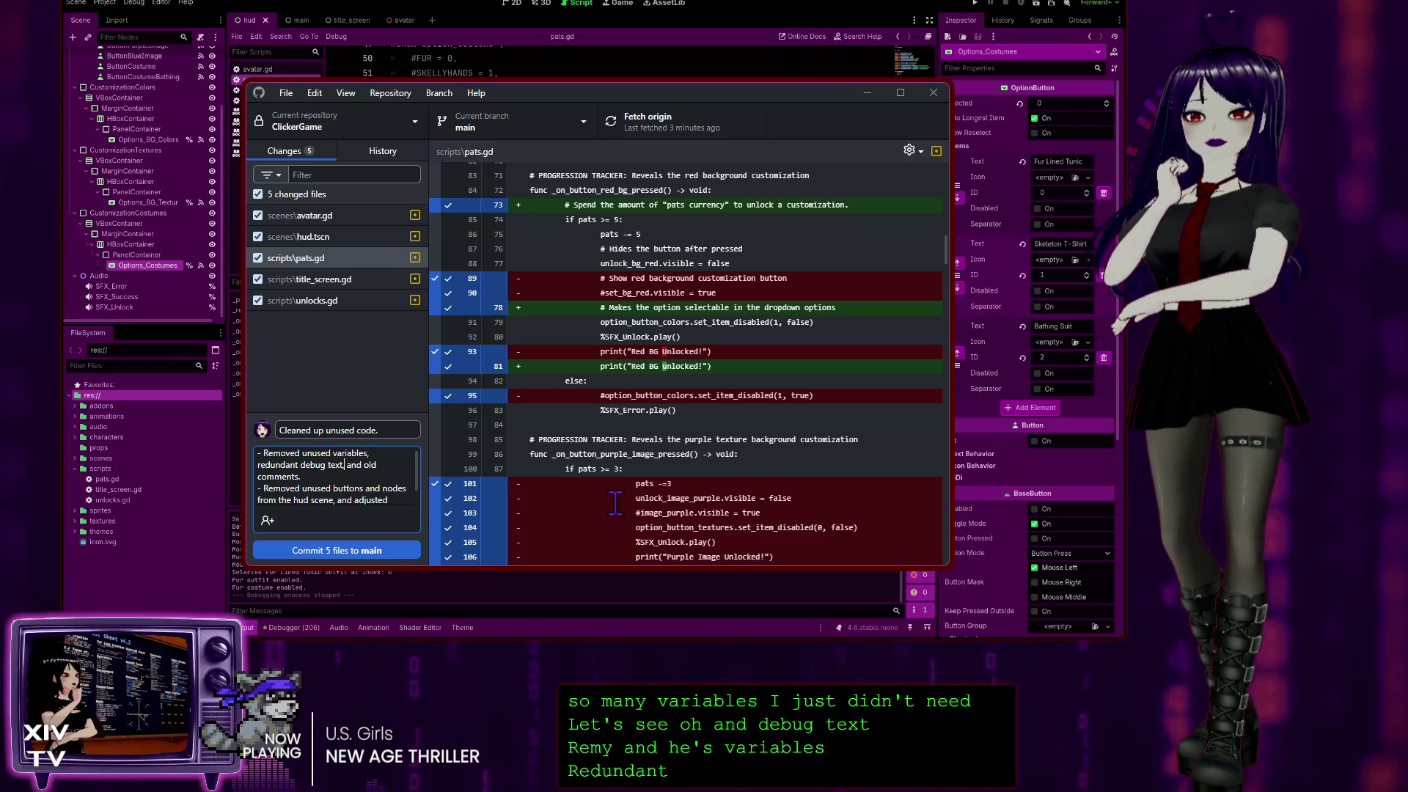
Read through the rest of the pats.gd diff, then display the title_screen.gd diff.
{"action": "scroll", "coordinate": [669, 464], "scroll_direction": "down", "scroll_amount": 15}
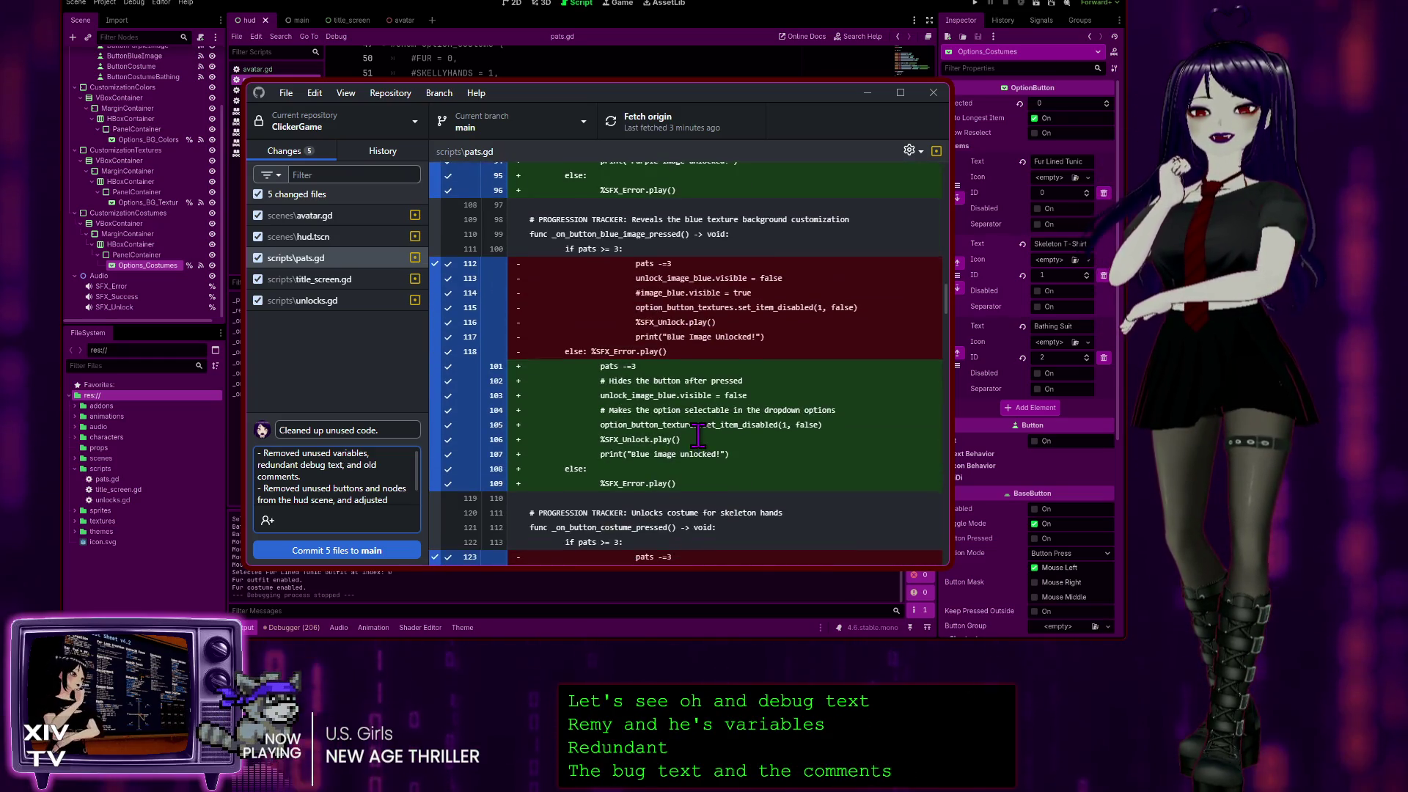
{"action": "scroll", "coordinate": [700, 337], "scroll_direction": "down", "scroll_amount": 8}
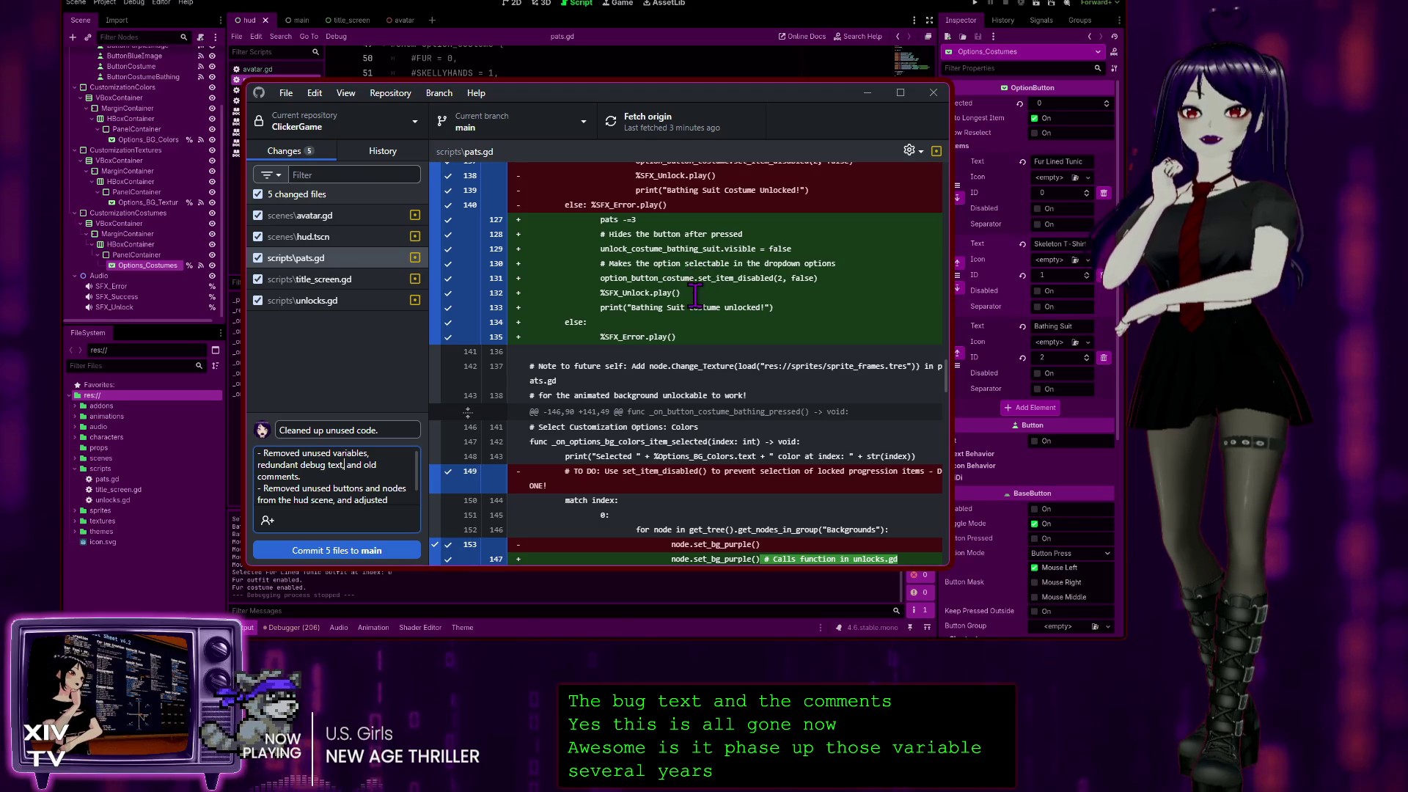
{"action": "scroll", "coordinate": [696, 286], "scroll_direction": "down", "scroll_amount": 5}
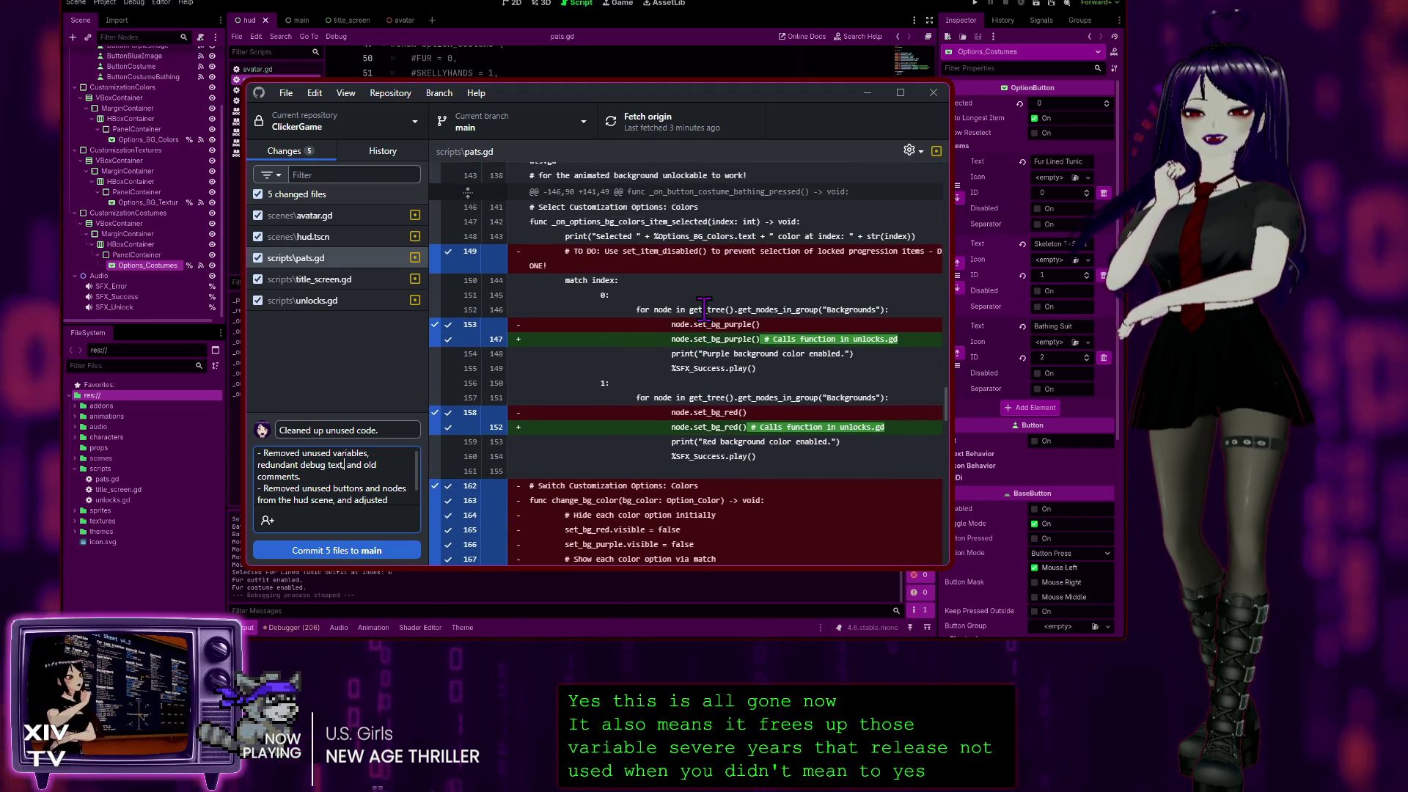
{"action": "scroll", "coordinate": [619, 409], "scroll_direction": "down", "scroll_amount": 6}
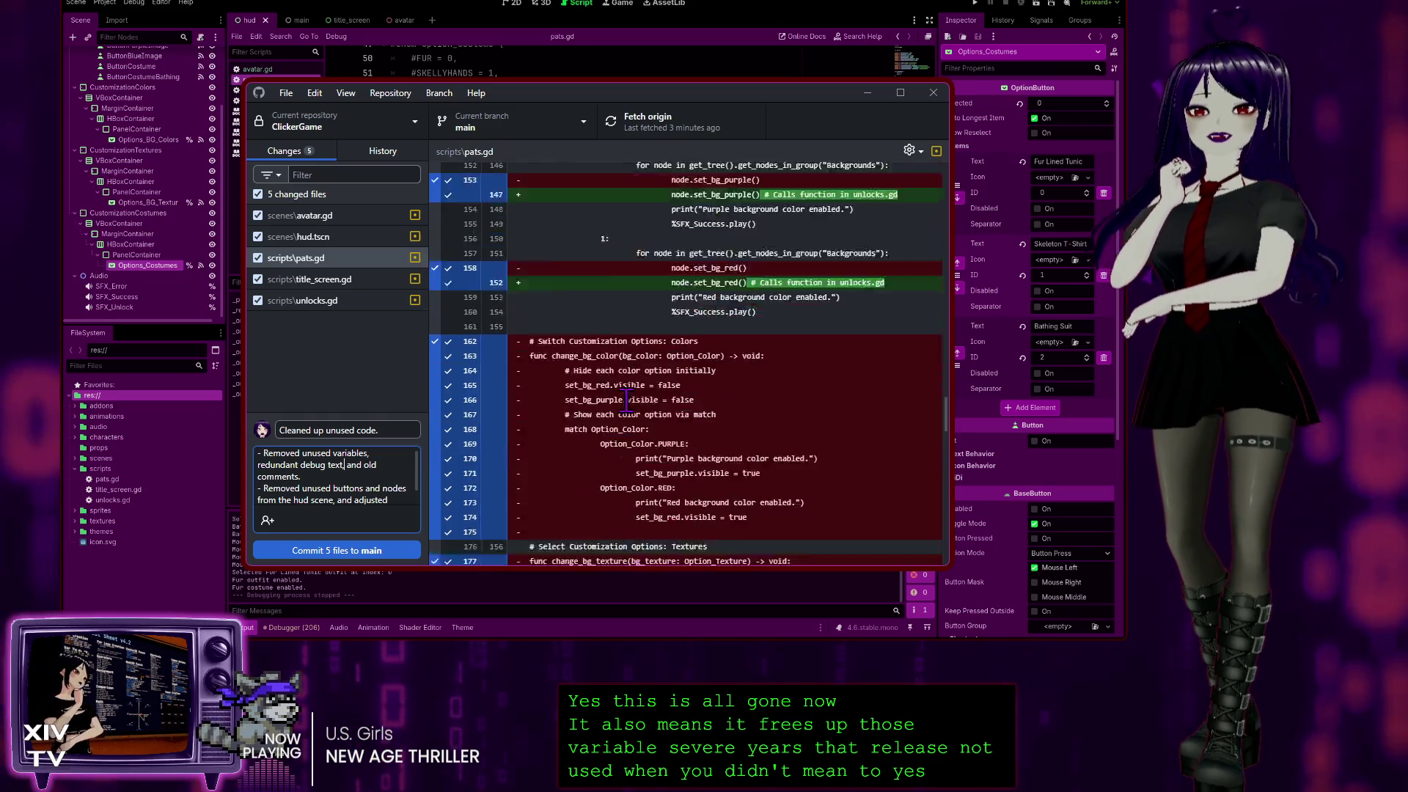
{"action": "scroll", "coordinate": [669, 417], "scroll_direction": "down", "scroll_amount": 9}
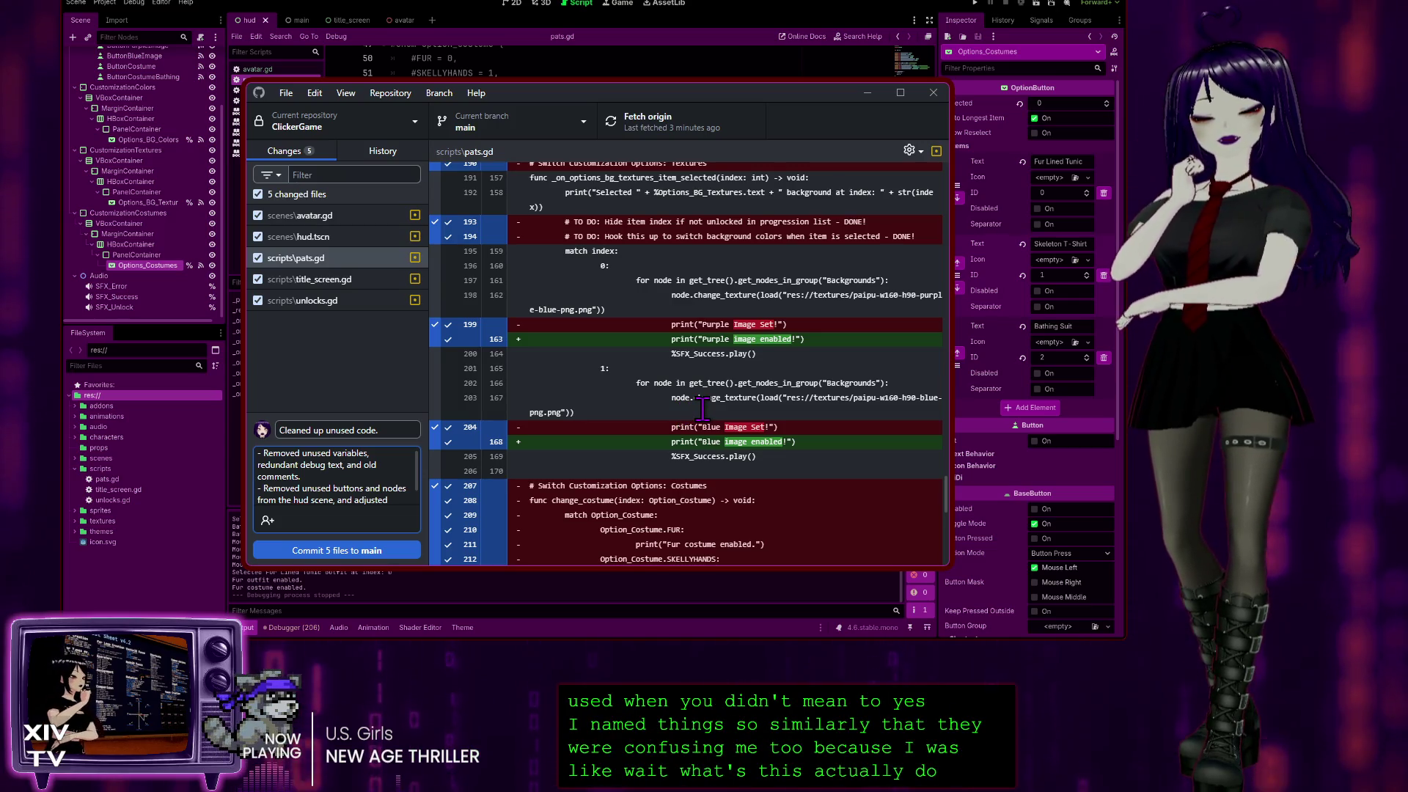
{"action": "scroll", "coordinate": [702, 407], "scroll_direction": "down", "scroll_amount": 5}
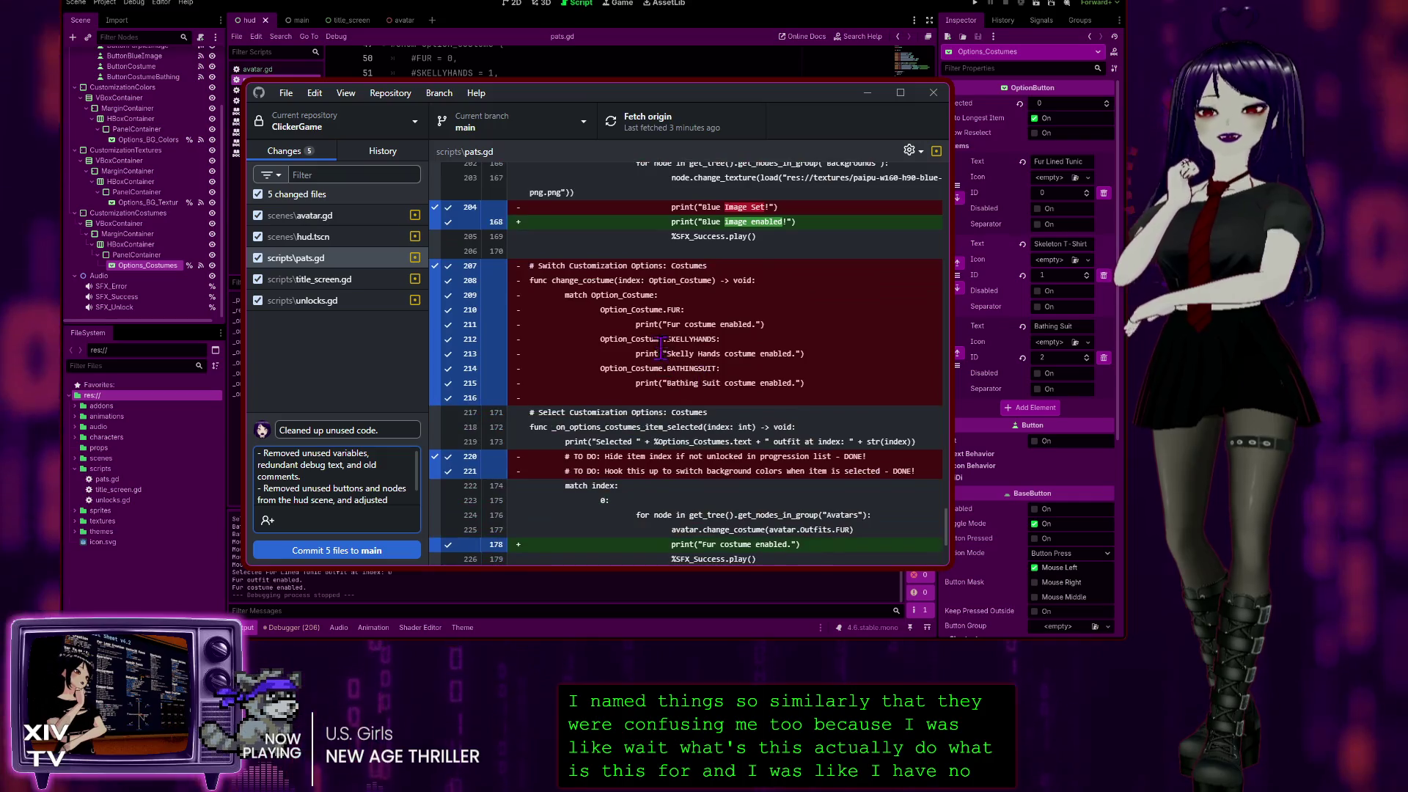
{"action": "scroll", "coordinate": [680, 292], "scroll_direction": "down", "scroll_amount": 3}
{"action": "scroll", "coordinate": [733, 308], "scroll_direction": "up", "scroll_amount": 4}
{"action": "scroll", "coordinate": [760, 324], "scroll_direction": "down", "scroll_amount": 1}
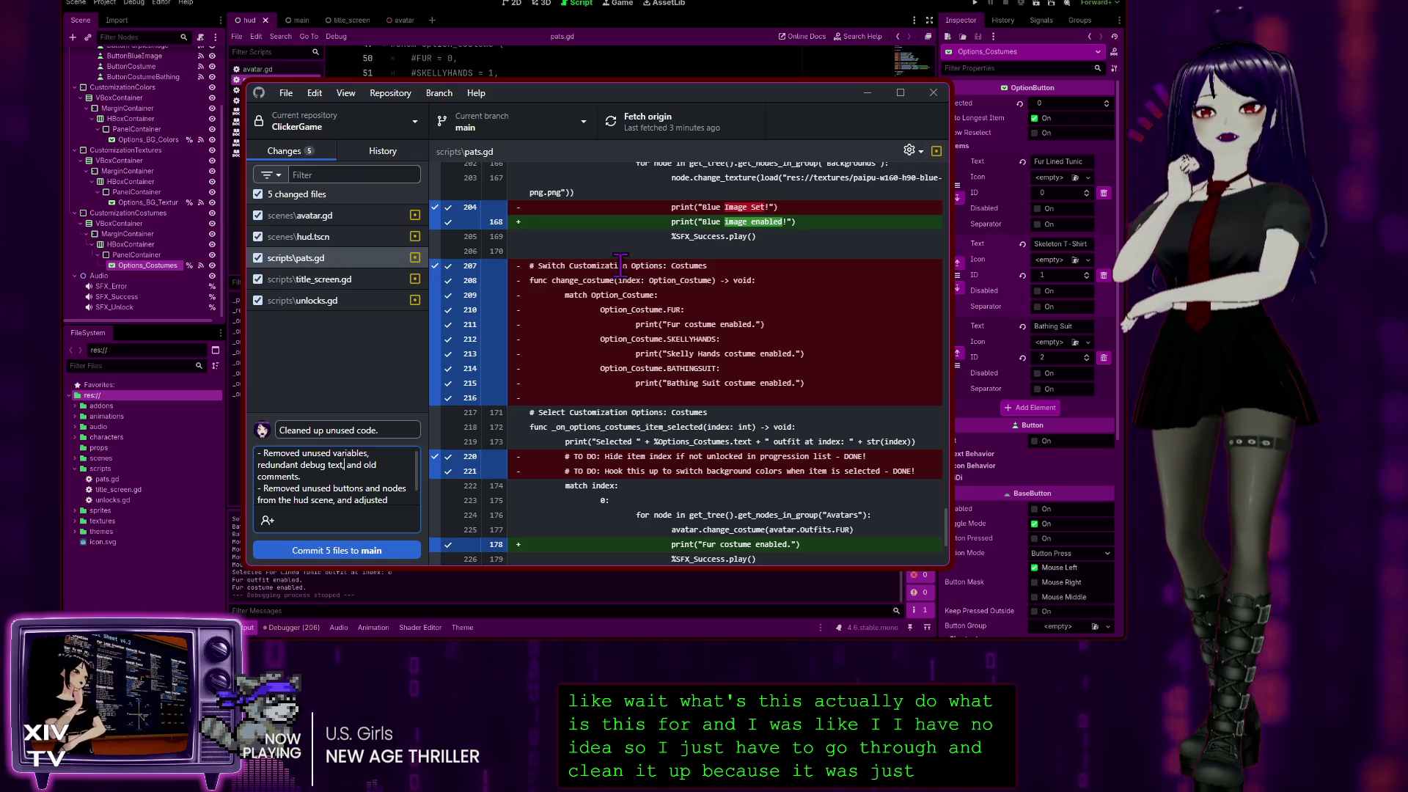
{"action": "scroll", "coordinate": [590, 360], "scroll_direction": "up", "scroll_amount": 2}
{"action": "scroll", "coordinate": [618, 470], "scroll_direction": "down", "scroll_amount": 5}
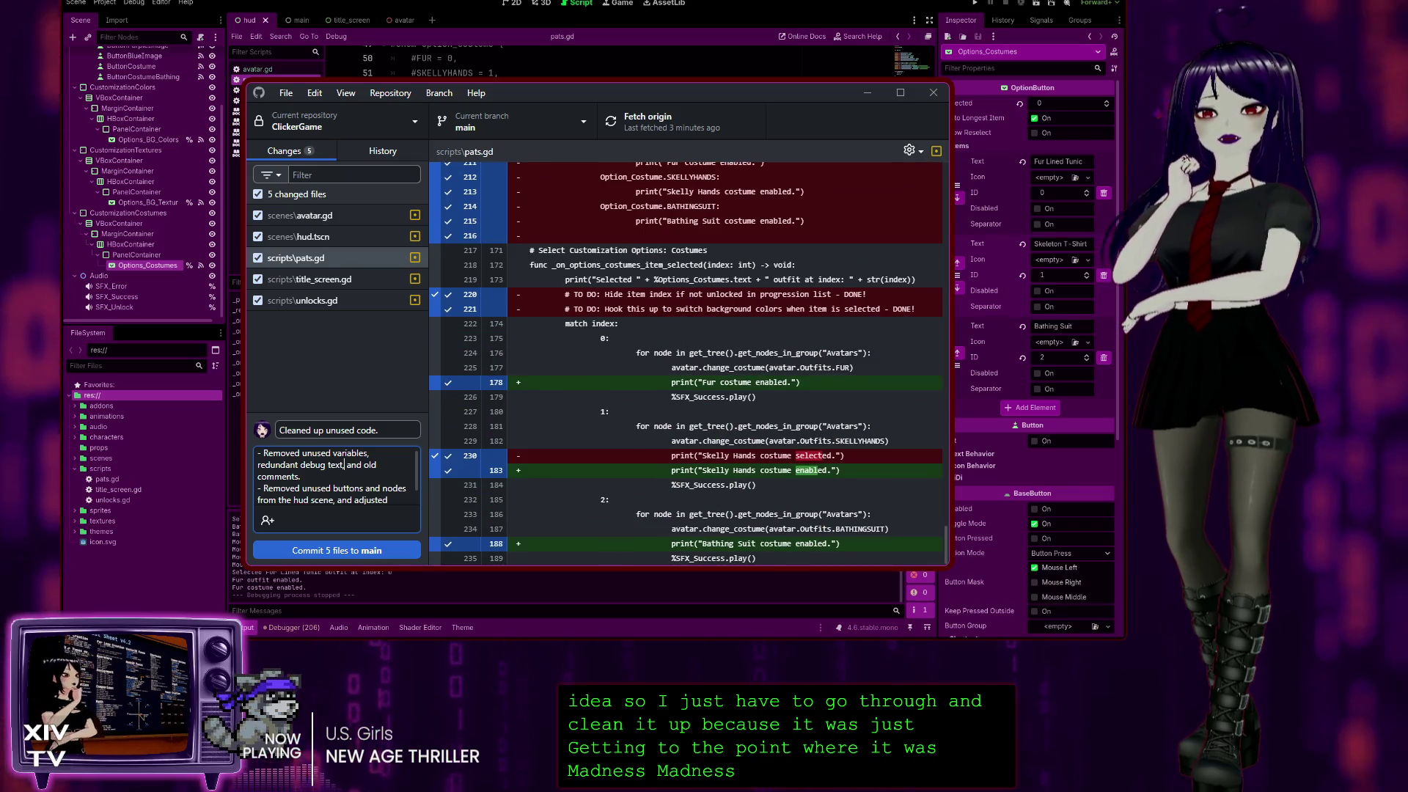
{"action": "left_click", "coordinate": [330, 281]}
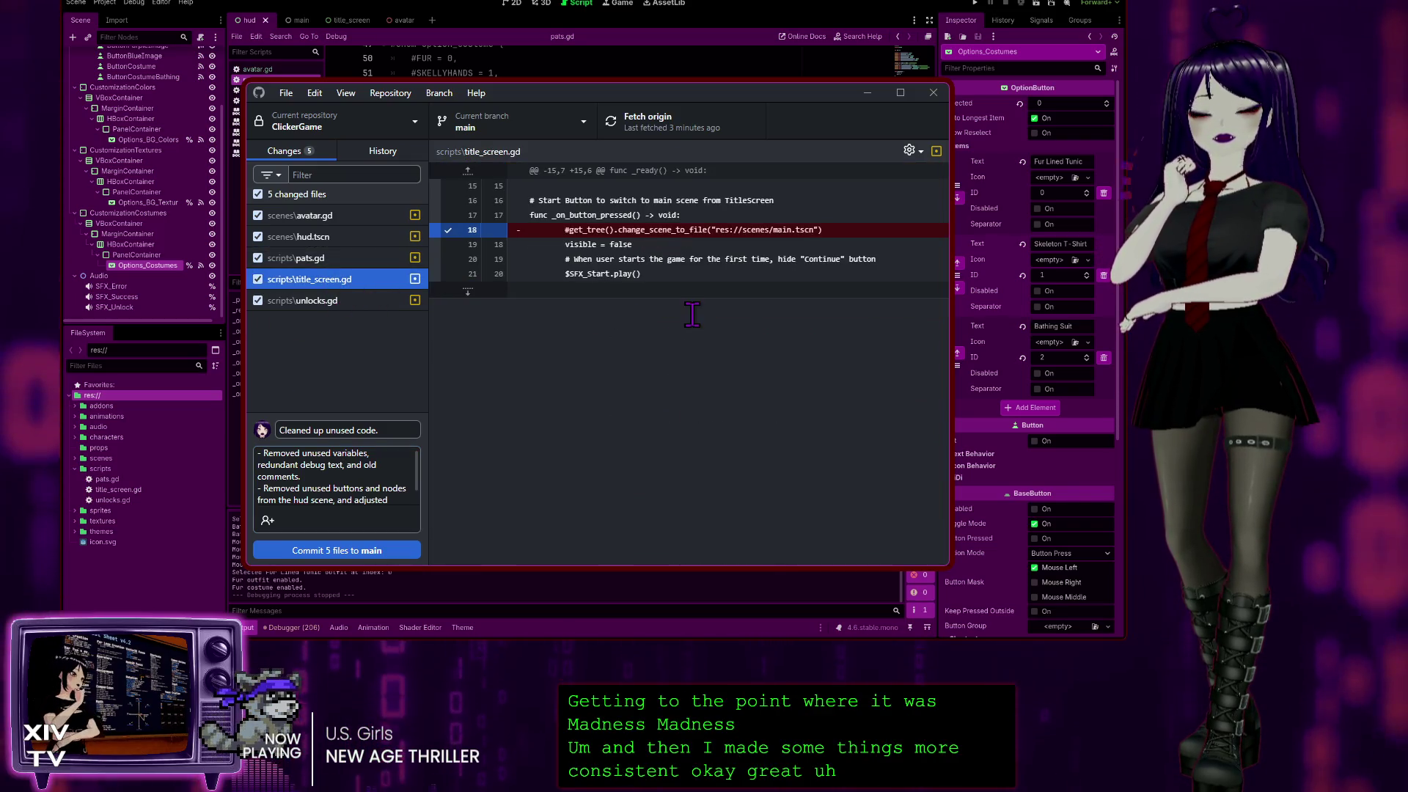
View the unlocks.gd diff, reread the full description, and commit the five files to main.
{"action": "left_click", "coordinate": [333, 302]}
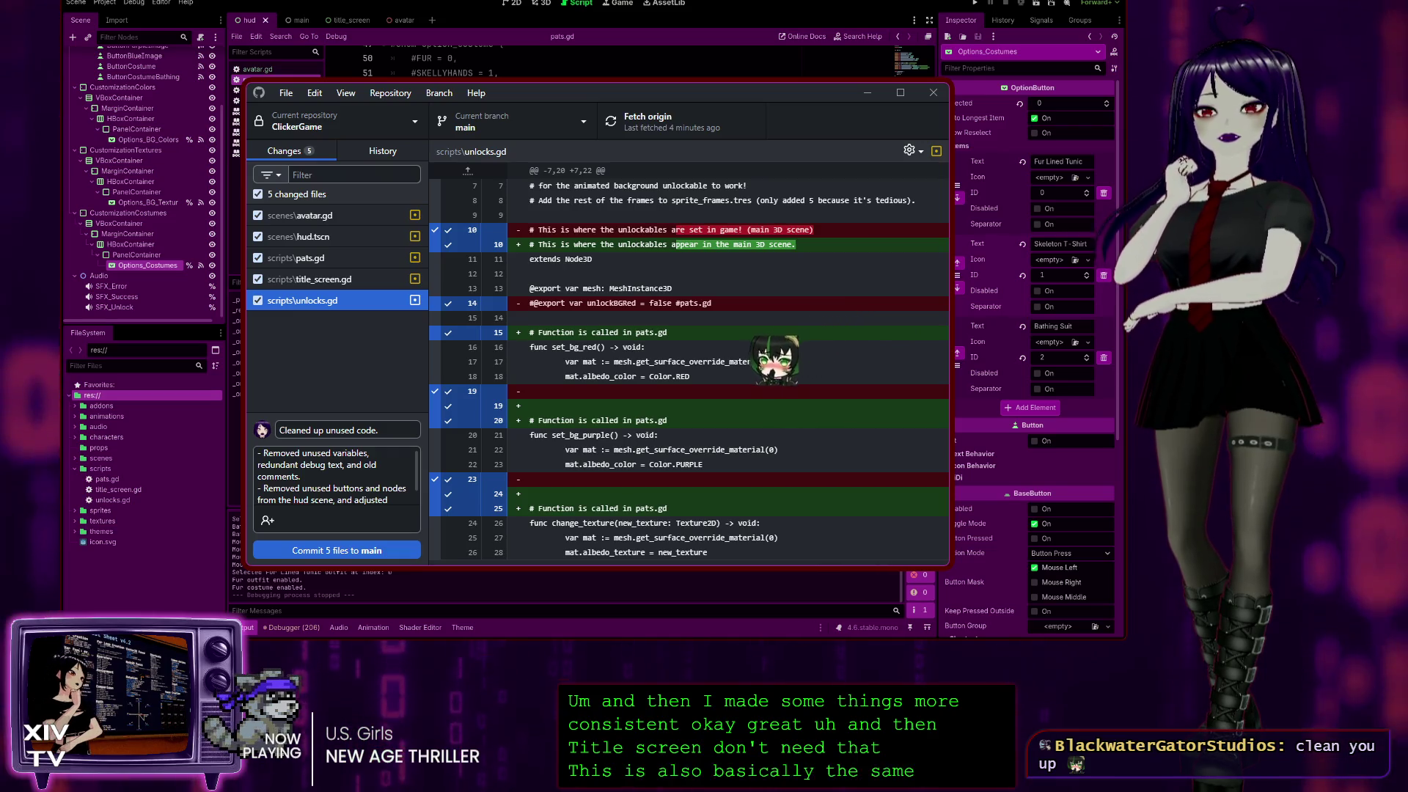
{"action": "left_click", "coordinate": [320, 519]}
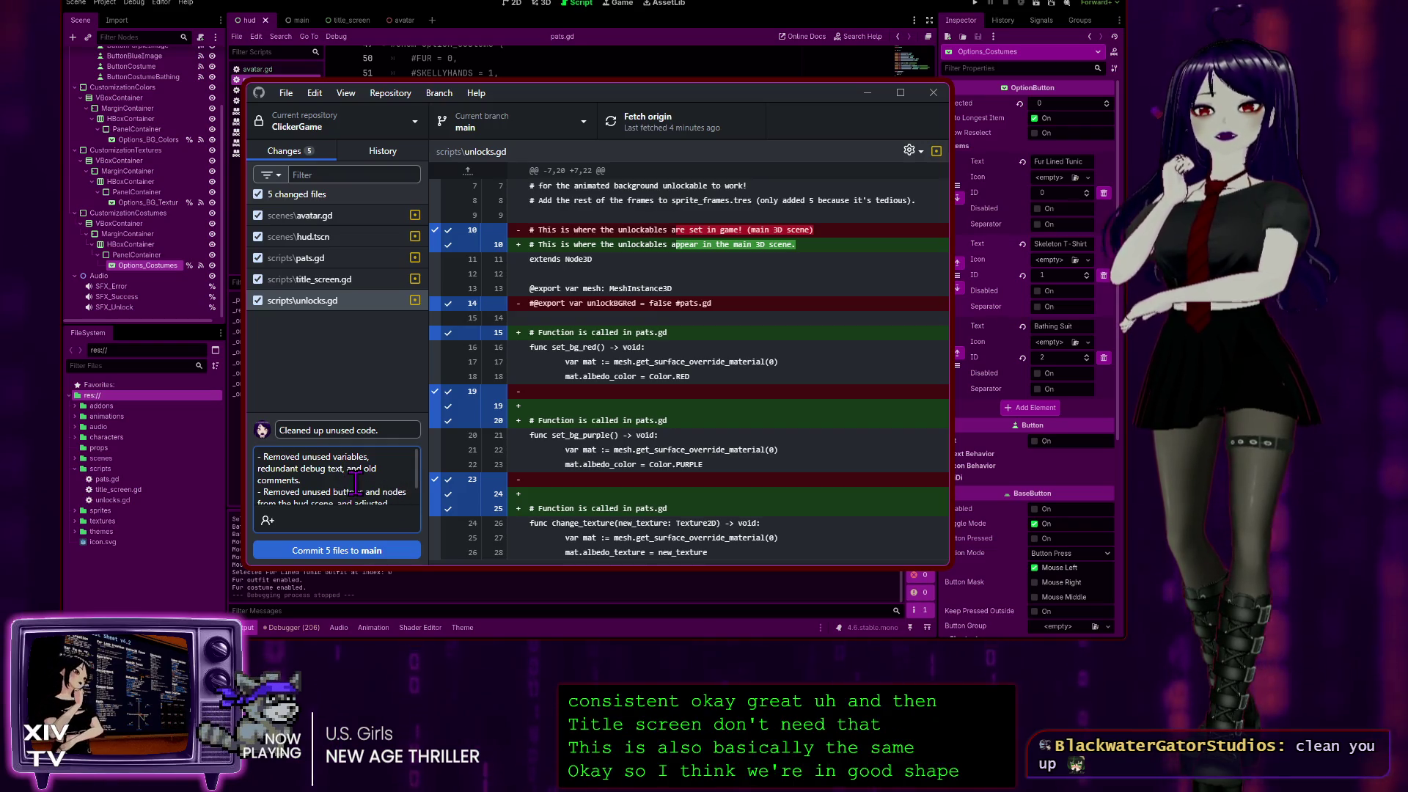
{"action": "scroll", "coordinate": [348, 491], "scroll_direction": "down", "scroll_amount": 1}
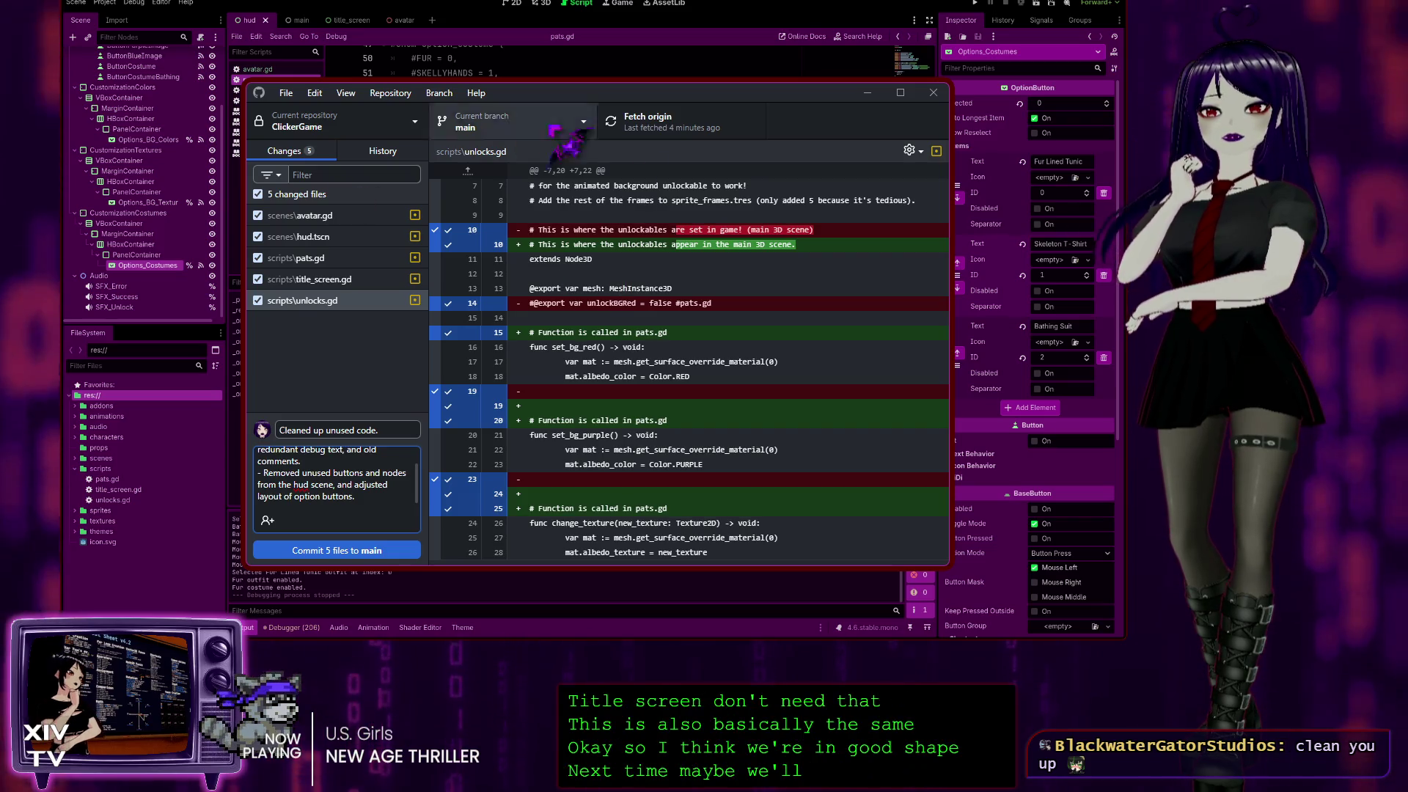
{"action": "scroll", "coordinate": [345, 498], "scroll_direction": "up", "scroll_amount": 1}
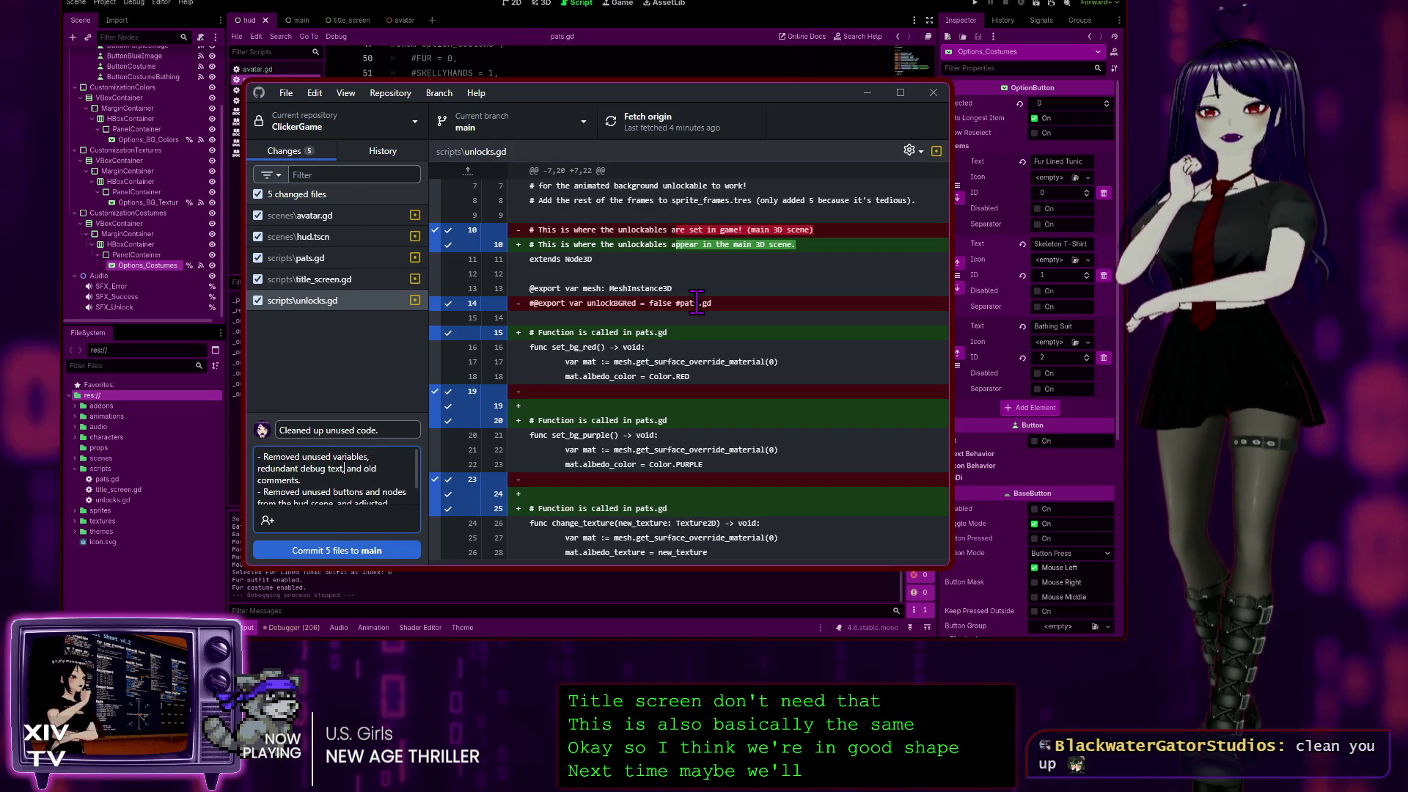
{"action": "scroll", "coordinate": [339, 476], "scroll_direction": "down", "scroll_amount": 1}
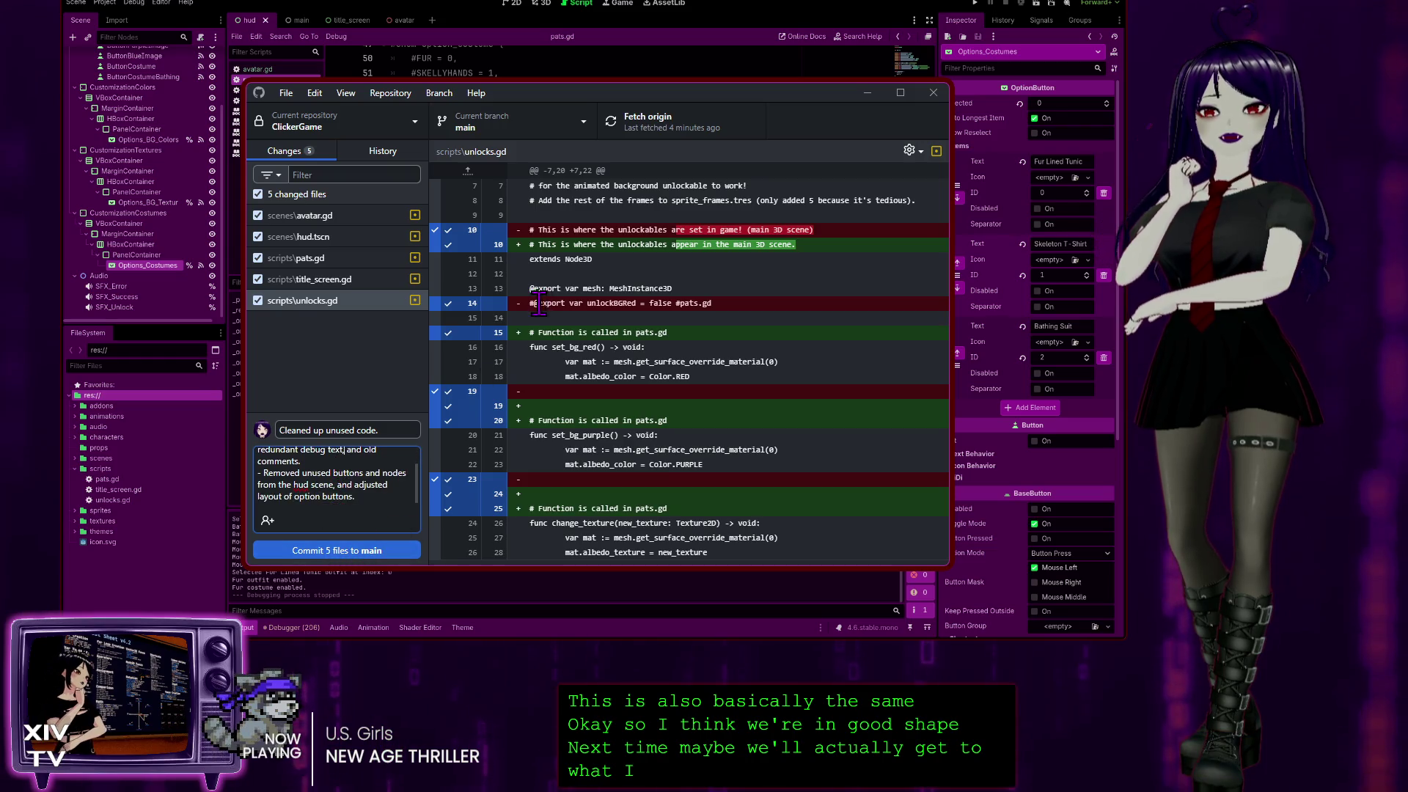
{"action": "left_click", "coordinate": [301, 550]}
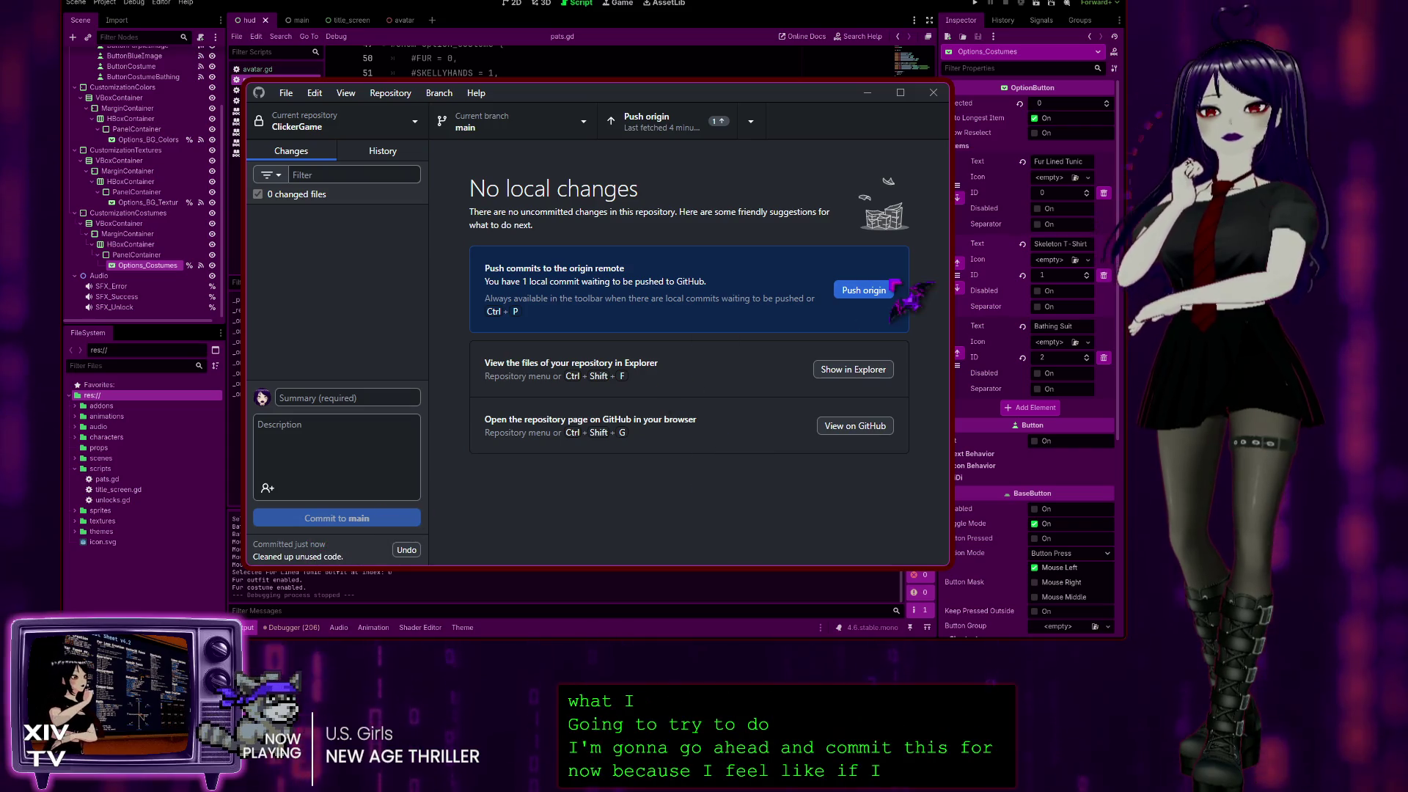
Push the commit to origin and minimize GitHub Desktop to return to Godot.
{"action": "left_click", "coordinate": [863, 290]}
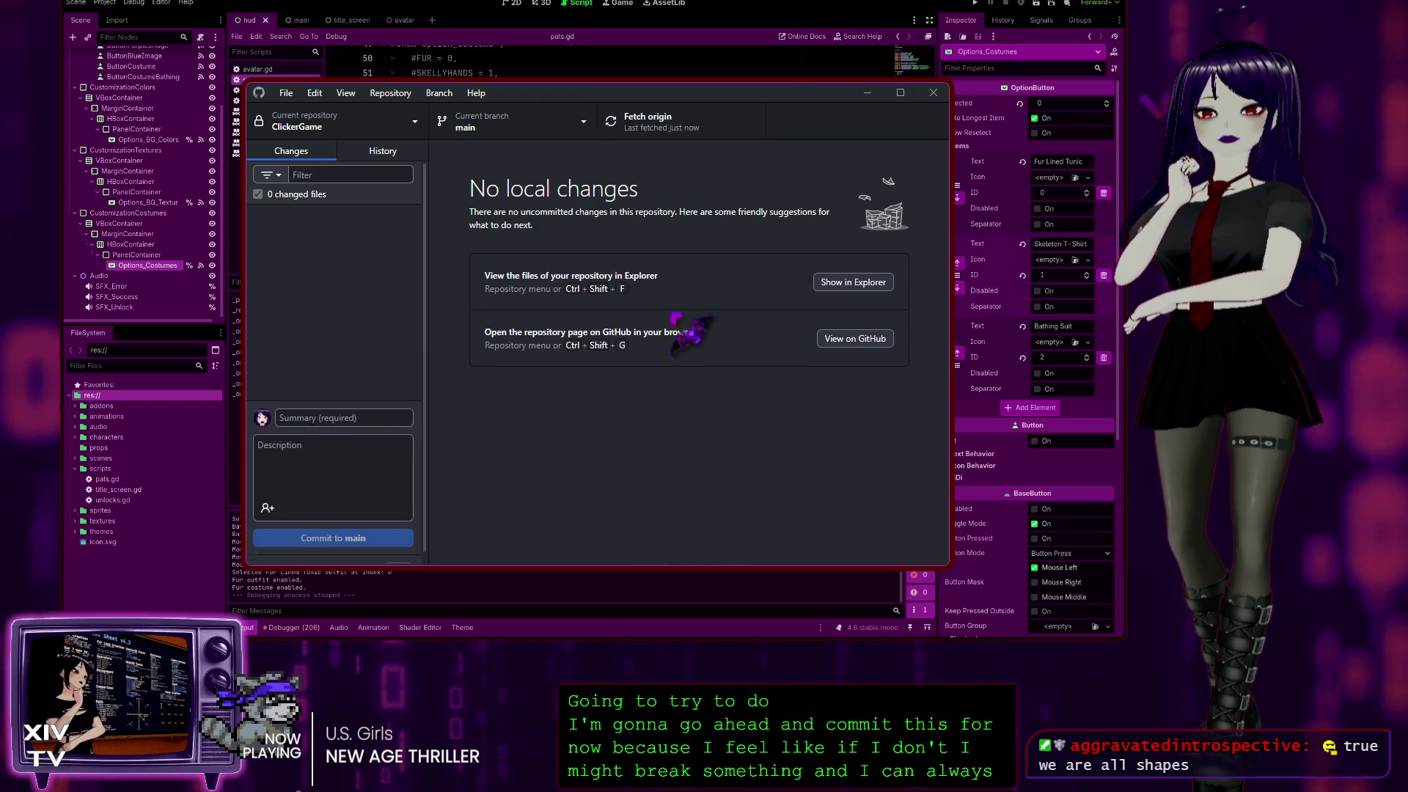
{"action": "left_click", "coordinate": [867, 93]}
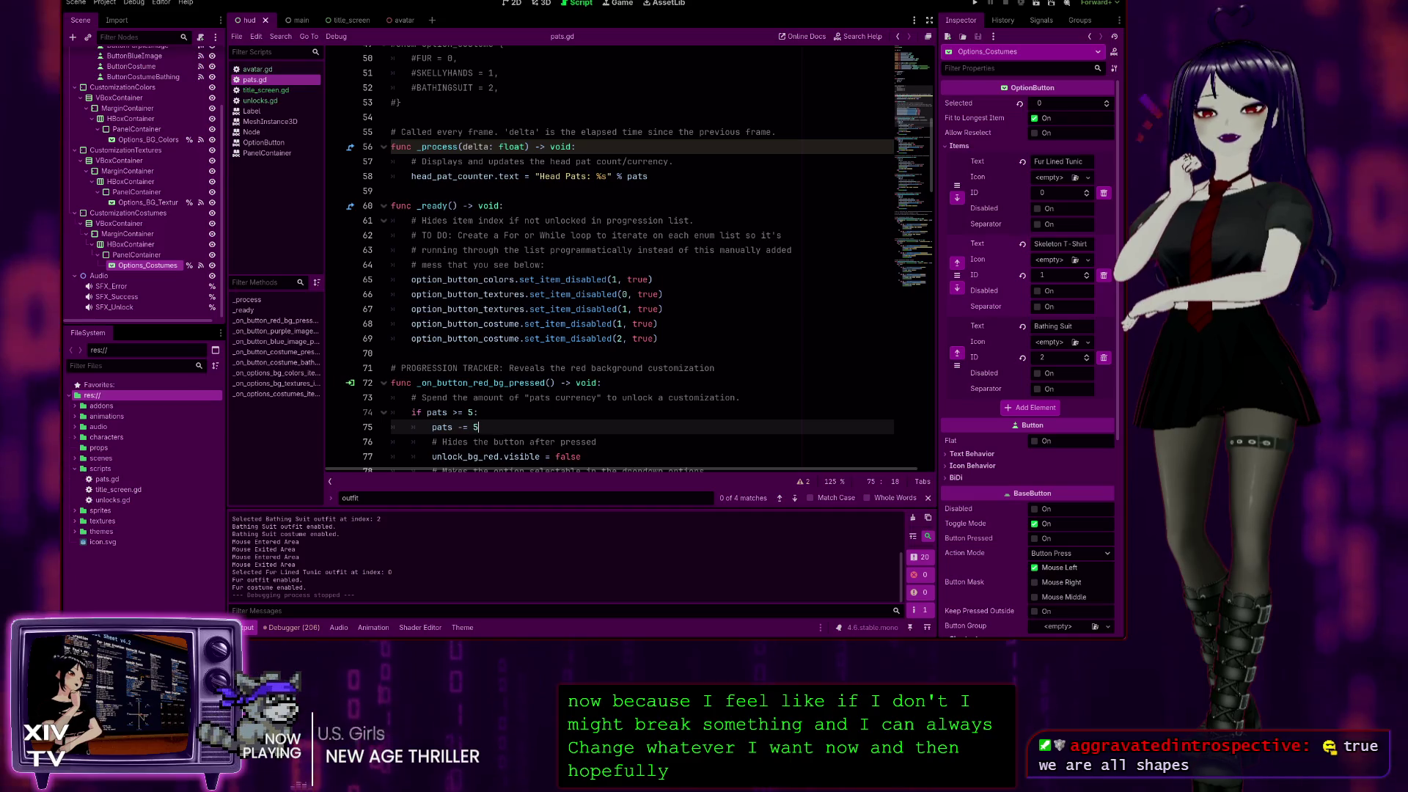
{"action": "scroll", "coordinate": [655, 163], "scroll_direction": "up", "scroll_amount": 9}
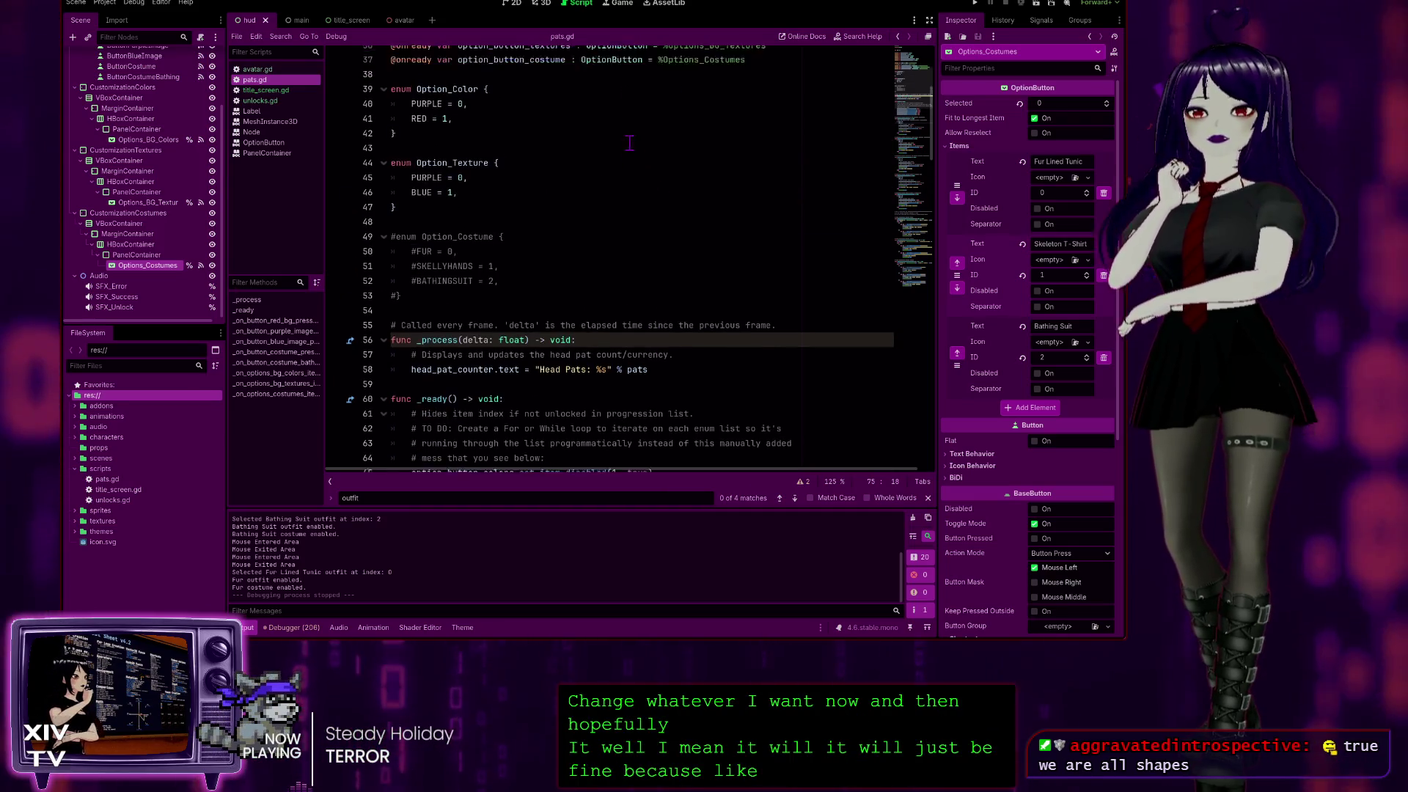
{"action": "scroll", "coordinate": [620, 224], "scroll_direction": "down", "scroll_amount": 4}
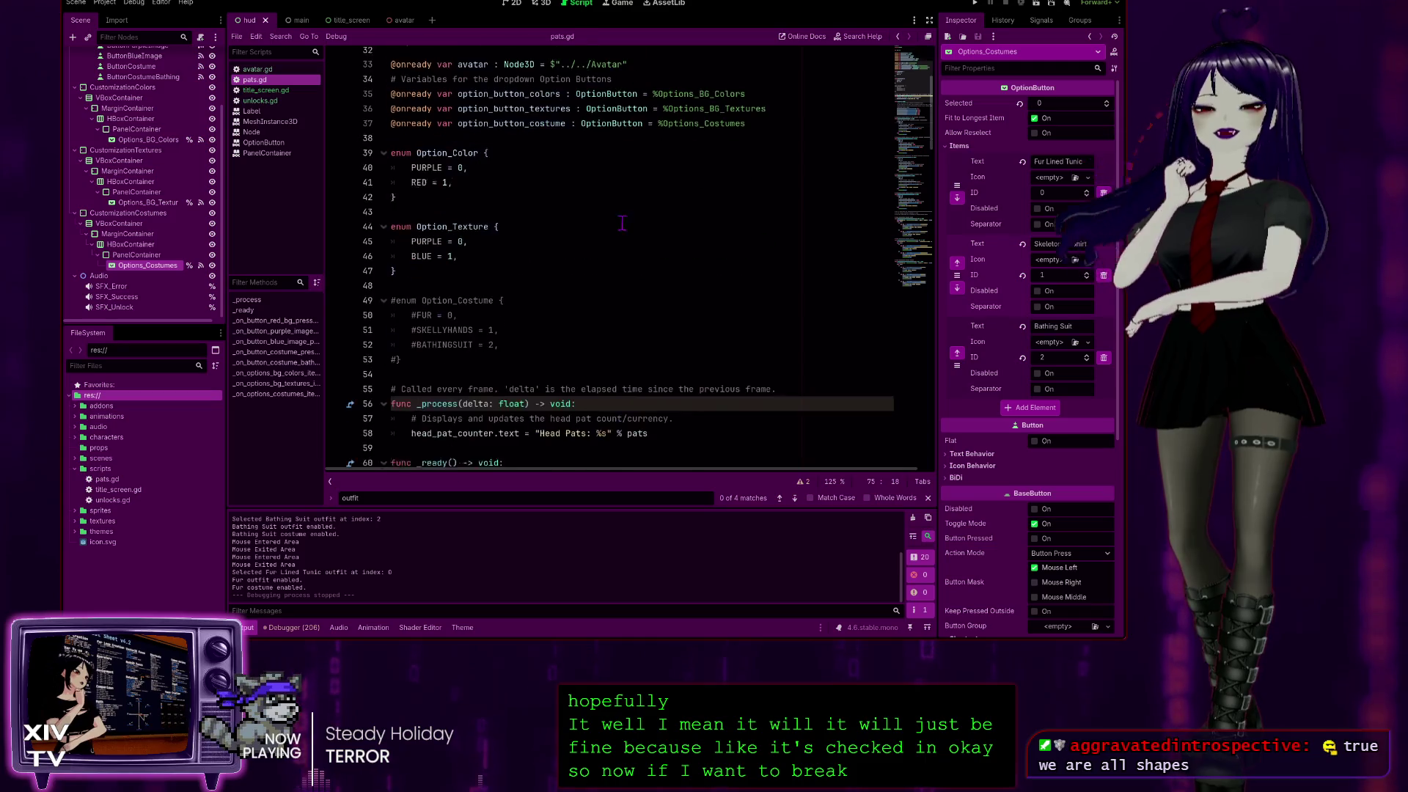
{"action": "scroll", "coordinate": [619, 224], "scroll_direction": "down", "scroll_amount": 5}
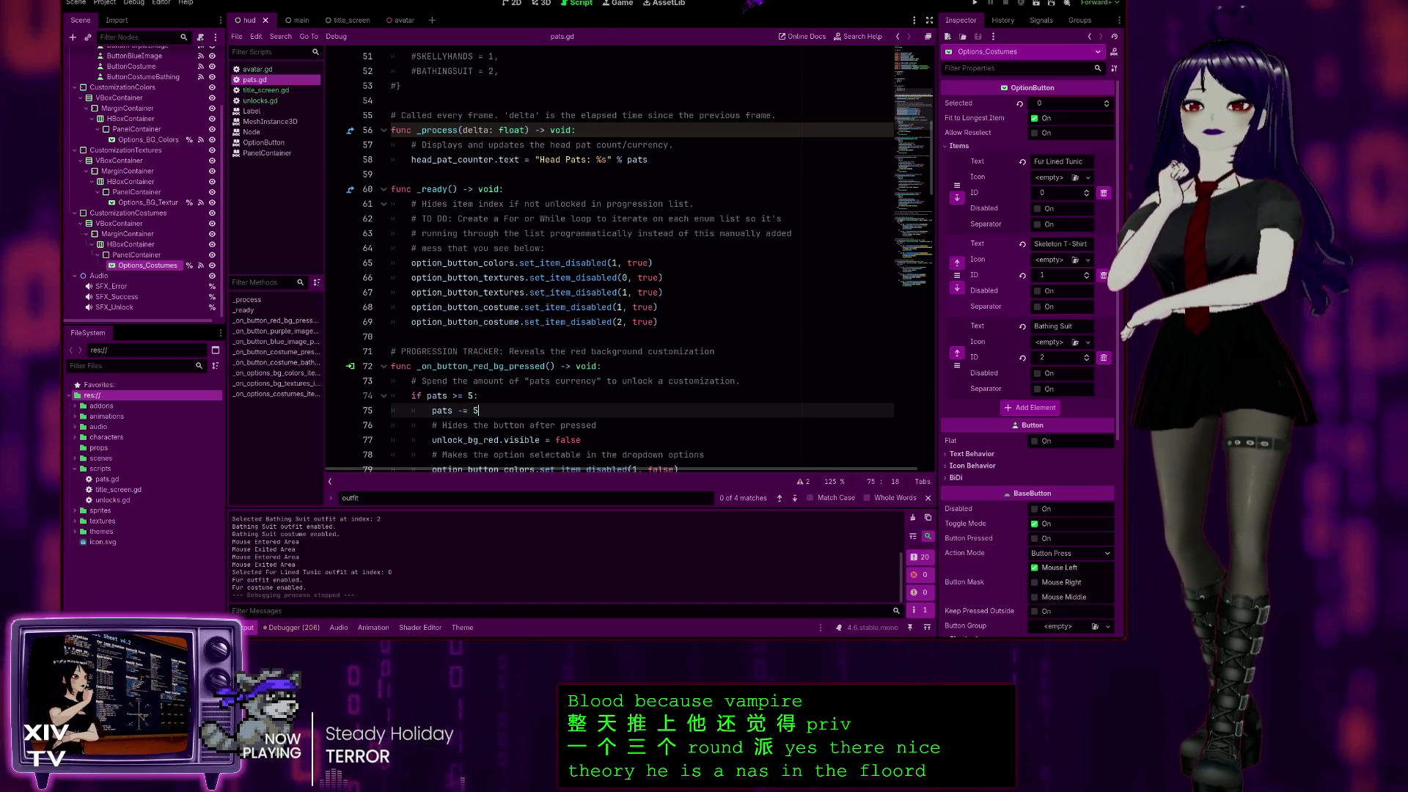
{"action": "left_click", "coordinate": [605, 333]}
{"action": "scroll", "coordinate": [606, 332], "scroll_direction": "up", "scroll_amount": 1}
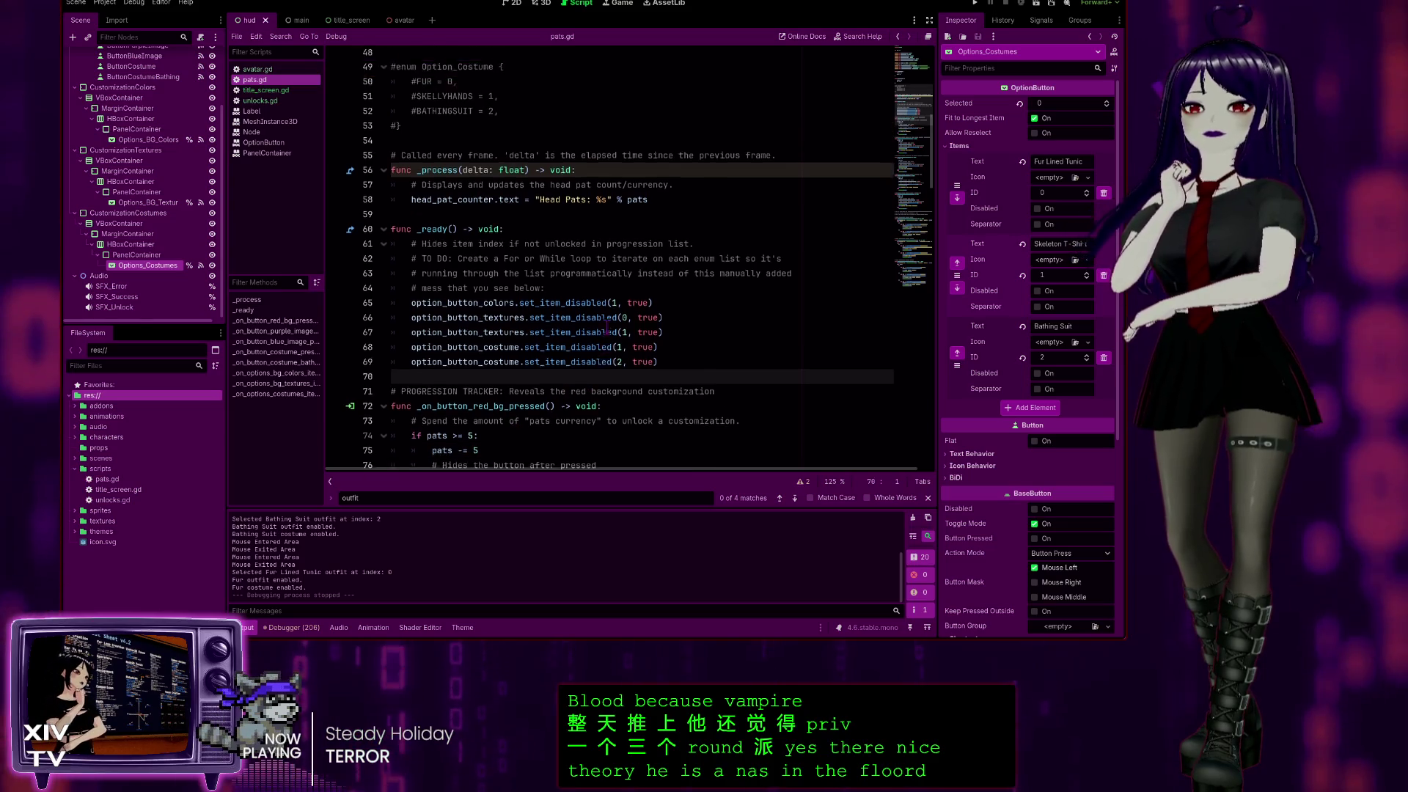
{"action": "scroll", "coordinate": [606, 327], "scroll_direction": "up", "scroll_amount": 9}
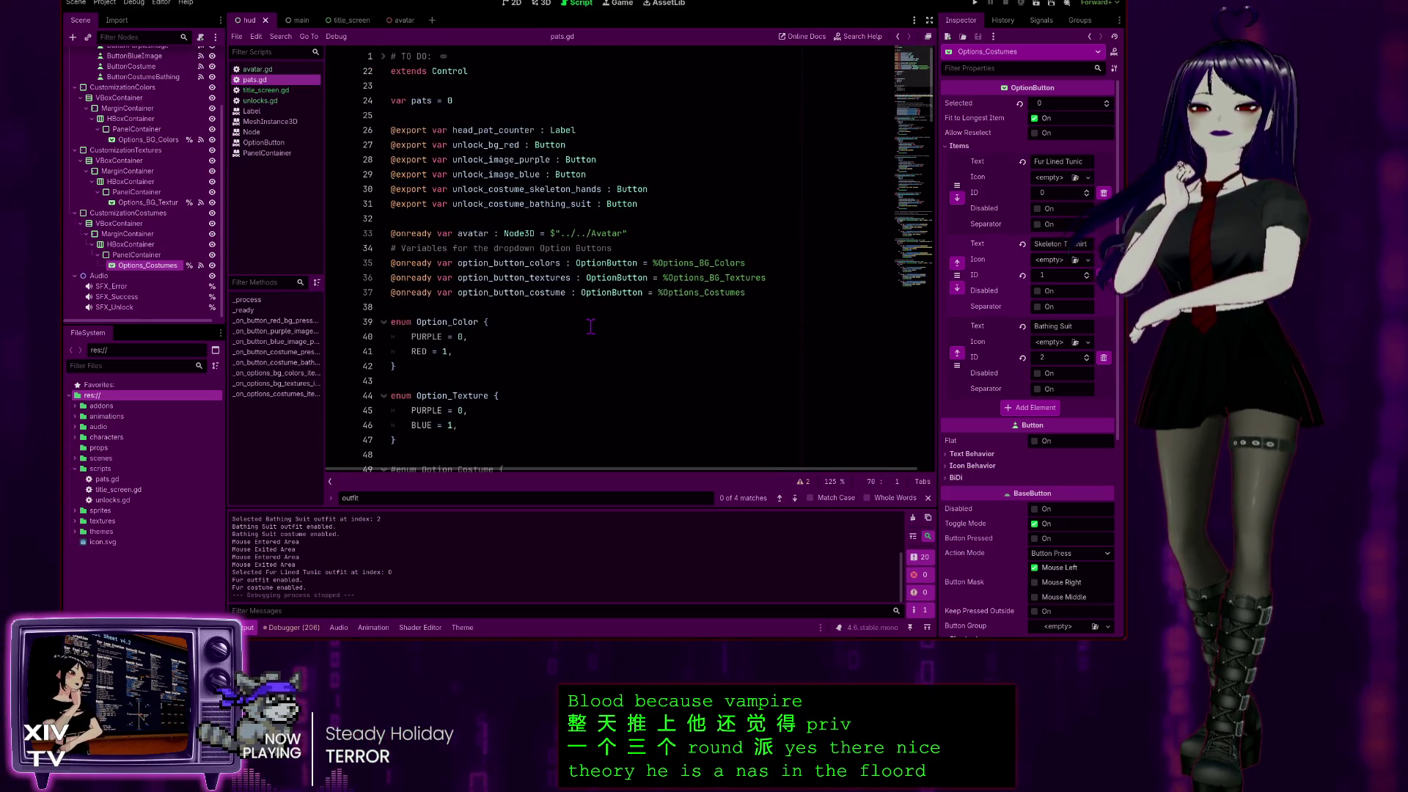
{"action": "scroll", "coordinate": [590, 326], "scroll_direction": "down", "scroll_amount": 9}
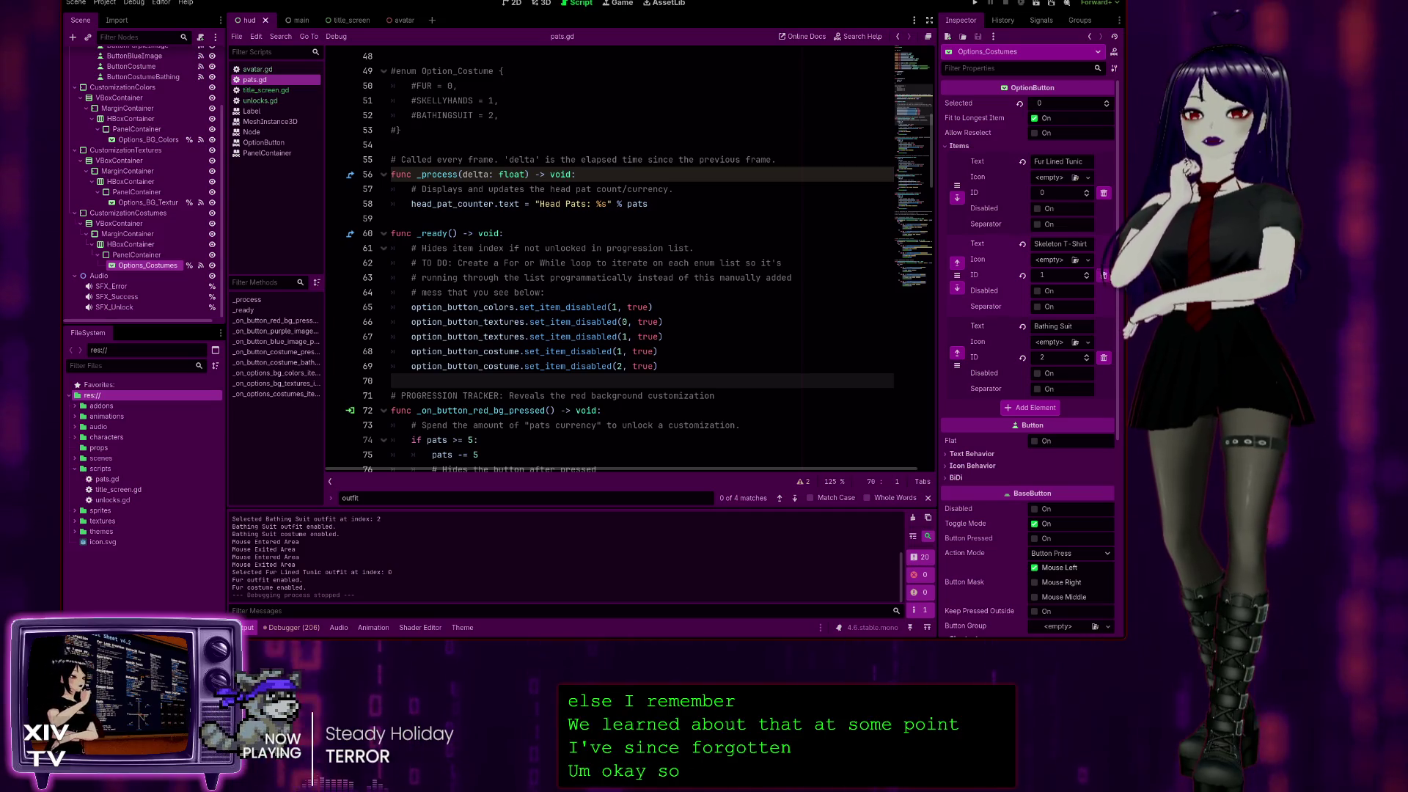
{"action": "scroll", "coordinate": [608, 257], "scroll_direction": "up", "scroll_amount": 2}
{"action": "left_click", "coordinate": [396, 144]}
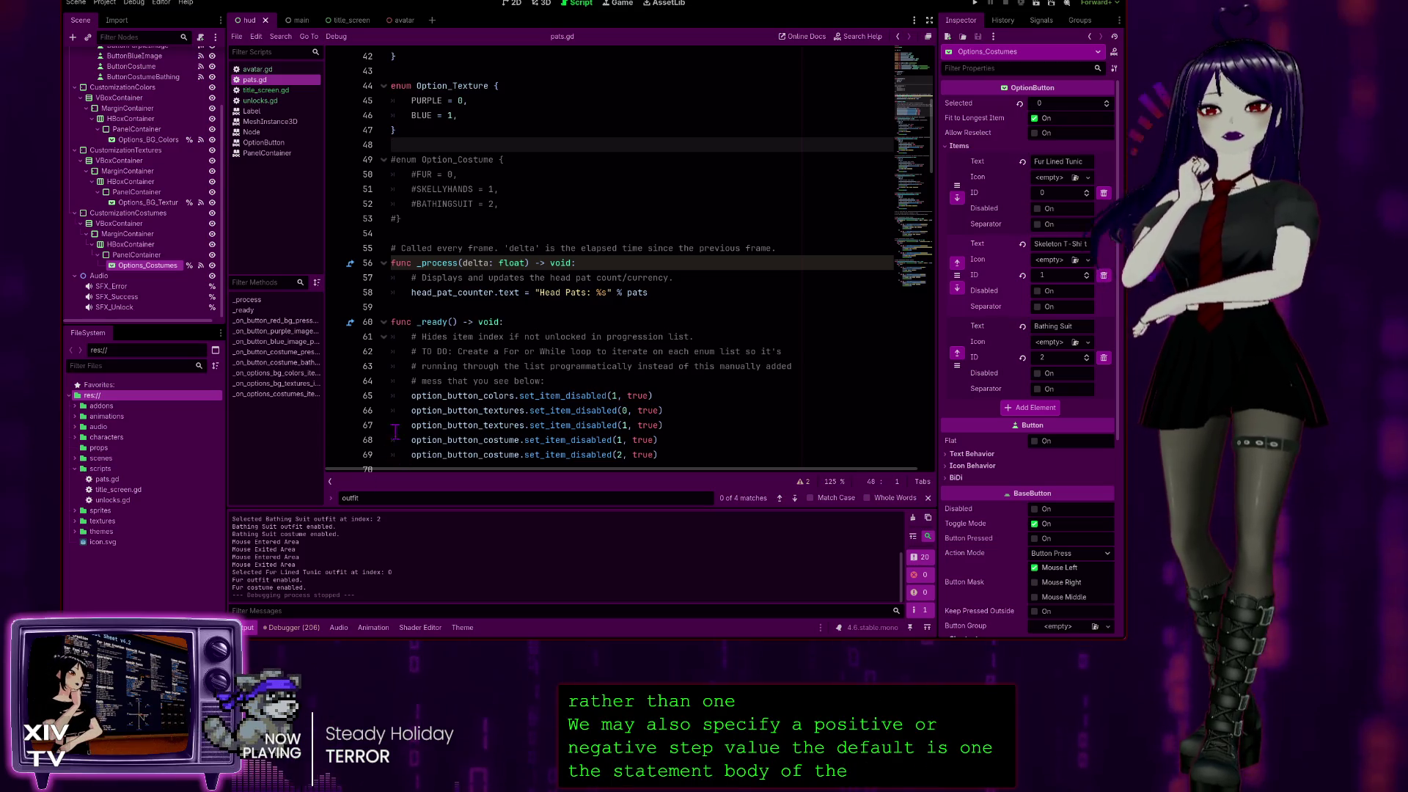
{"action": "scroll", "coordinate": [432, 288], "scroll_direction": "down", "scroll_amount": 12}
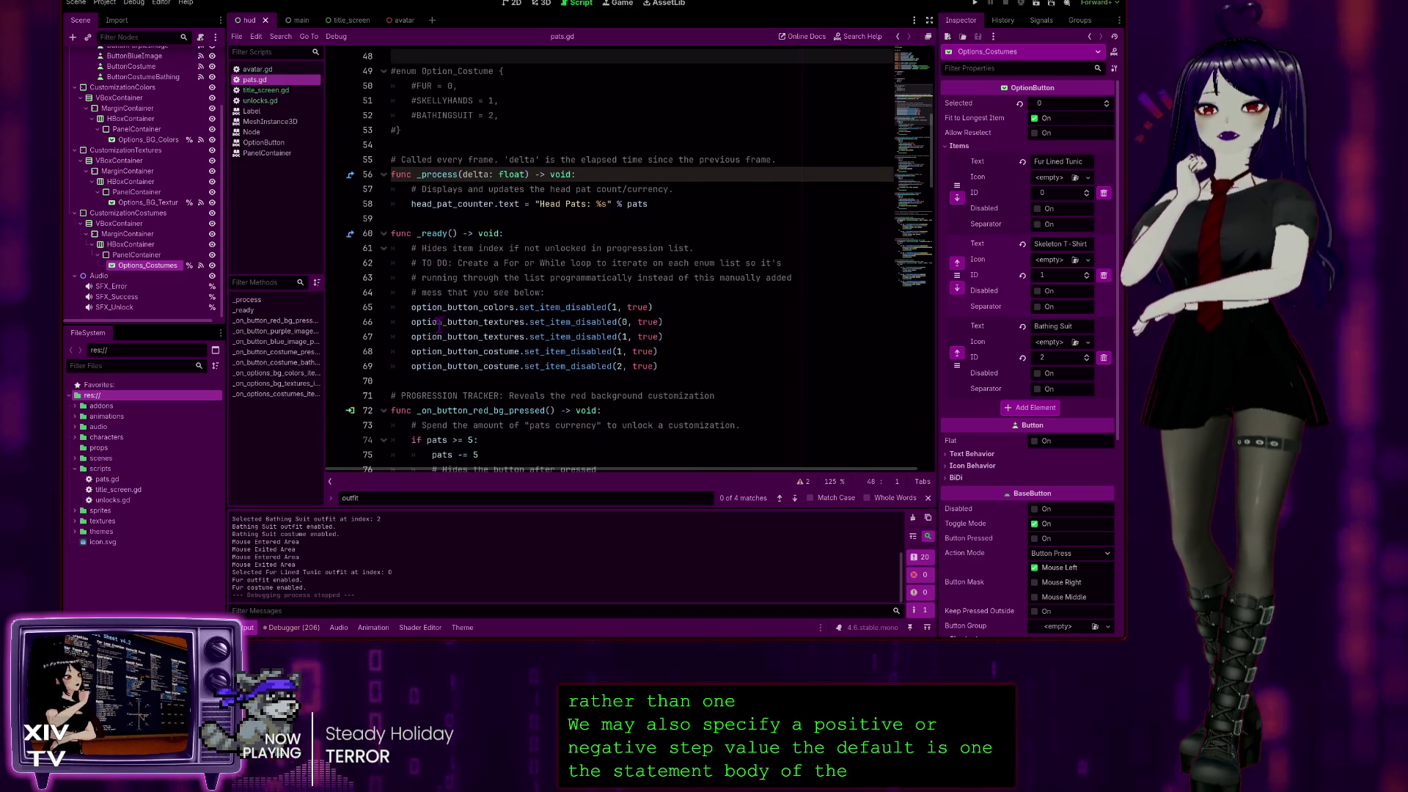
{"action": "scroll", "coordinate": [550, 275], "scroll_direction": "down", "scroll_amount": 15}
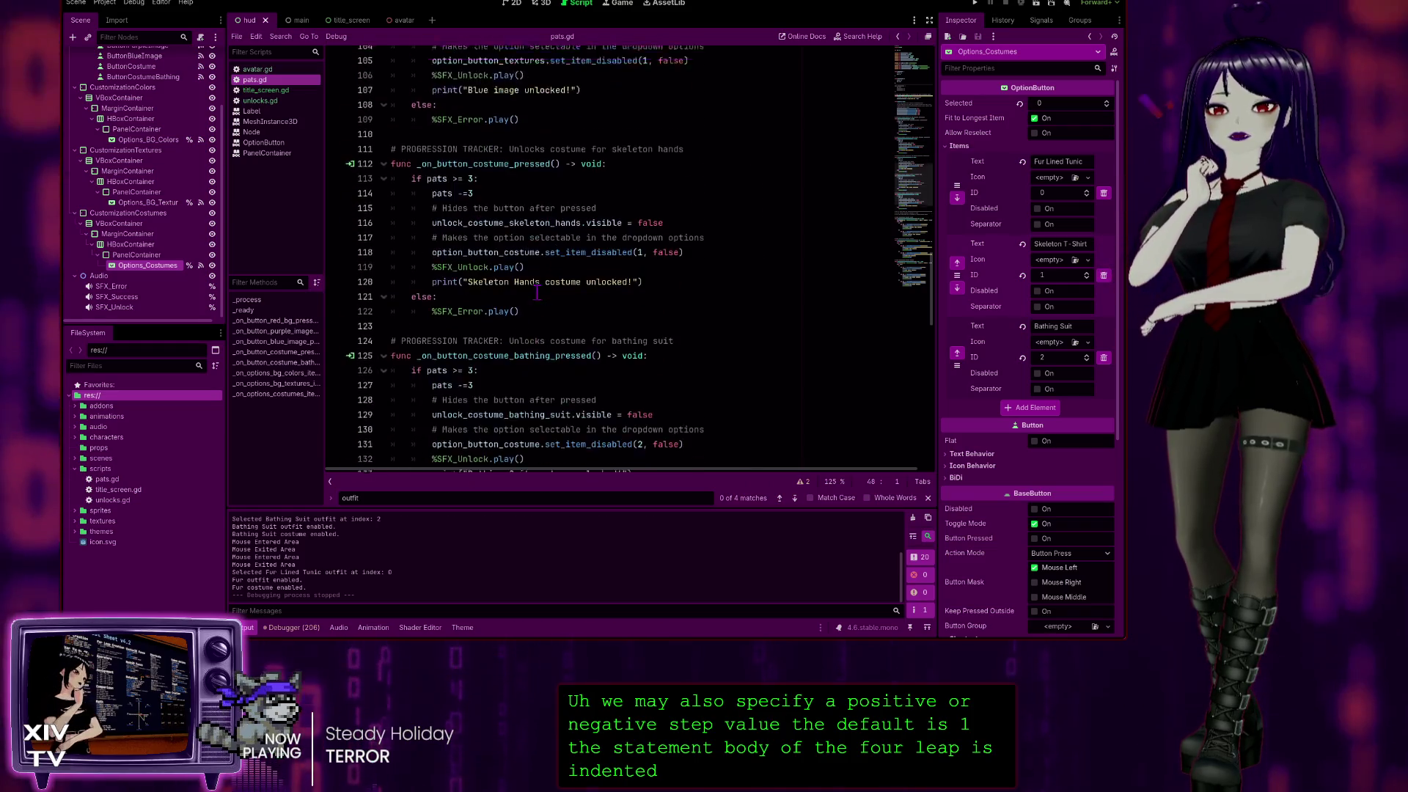
{"action": "scroll", "coordinate": [504, 325], "scroll_direction": "down", "scroll_amount": 4}
{"action": "left_click", "coordinate": [453, 160]}
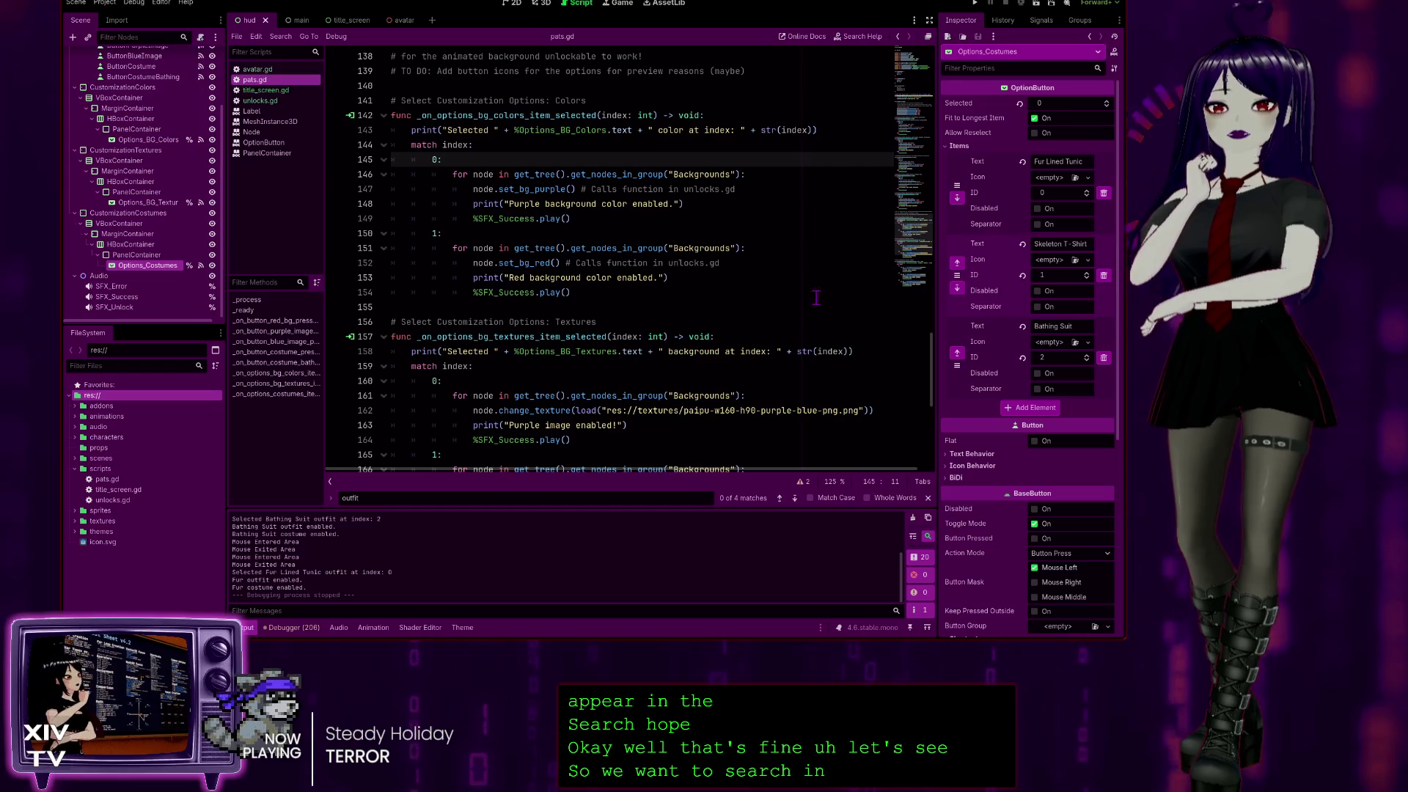
{"action": "left_click_drag", "start_coordinate": [931, 359], "coordinate": [954, 81]}
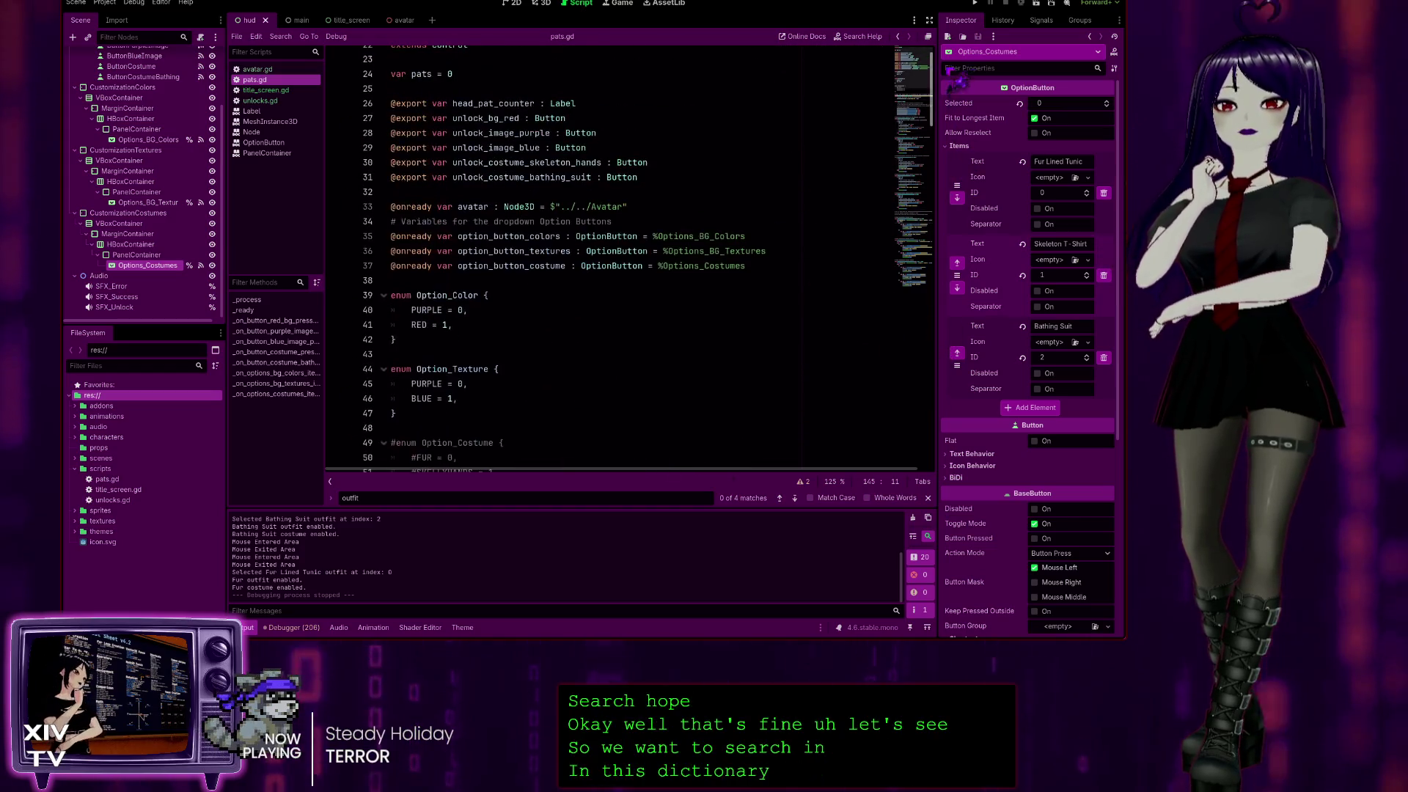
{"action": "scroll", "coordinate": [563, 324], "scroll_direction": "down", "scroll_amount": 3}
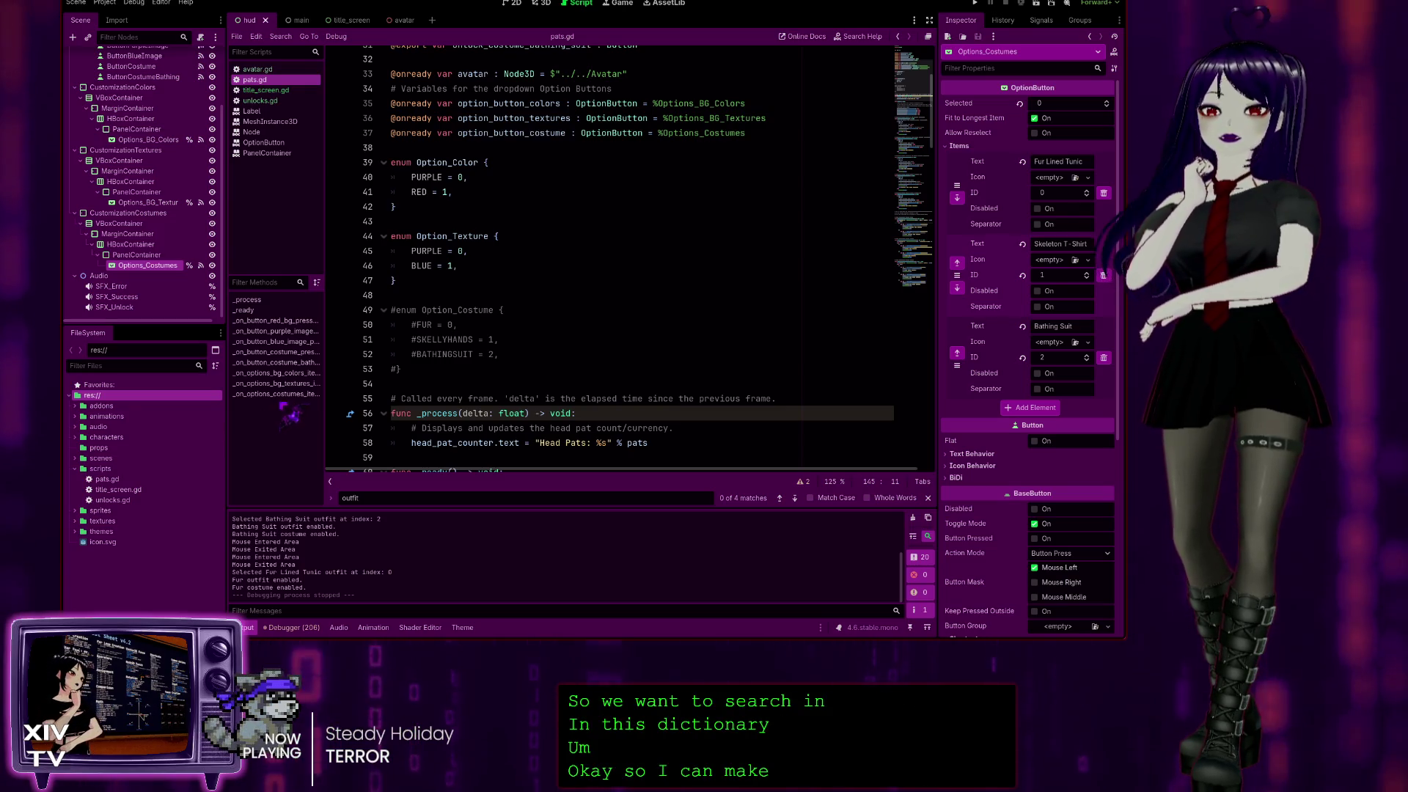
{"action": "scroll", "coordinate": [457, 123], "scroll_direction": "up", "scroll_amount": 3}
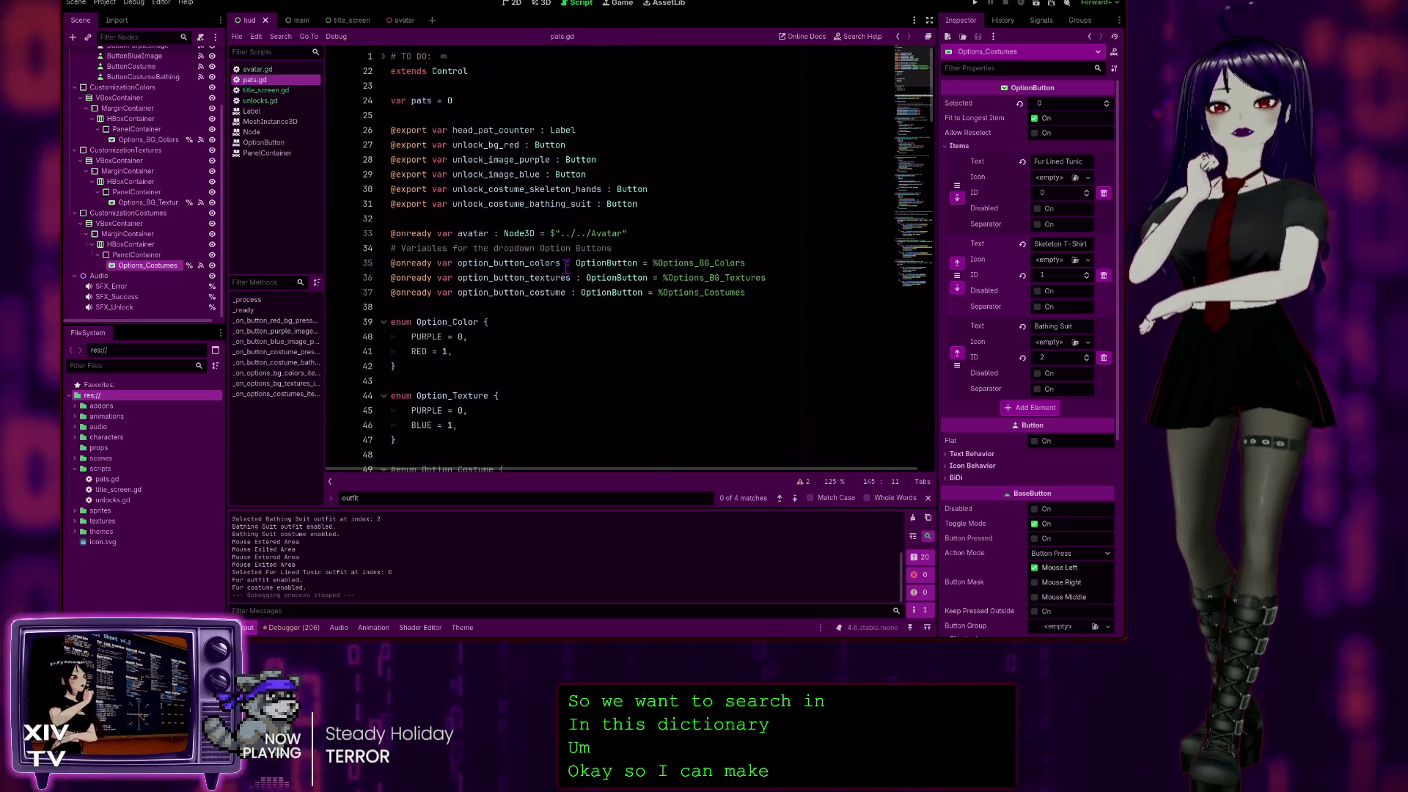
{"action": "left_click", "coordinate": [434, 101]}
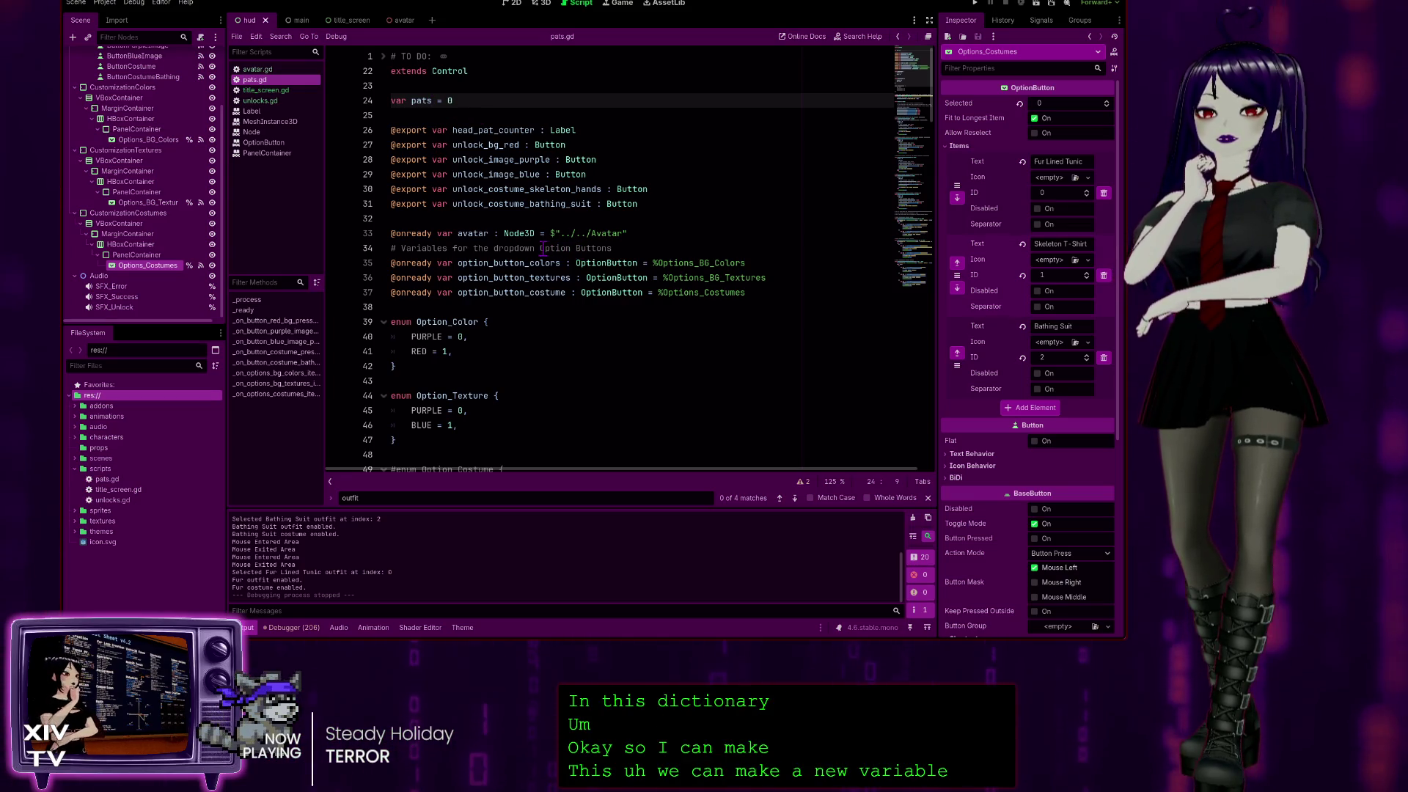
{"action": "scroll", "coordinate": [525, 386], "scroll_direction": "down", "scroll_amount": 6}
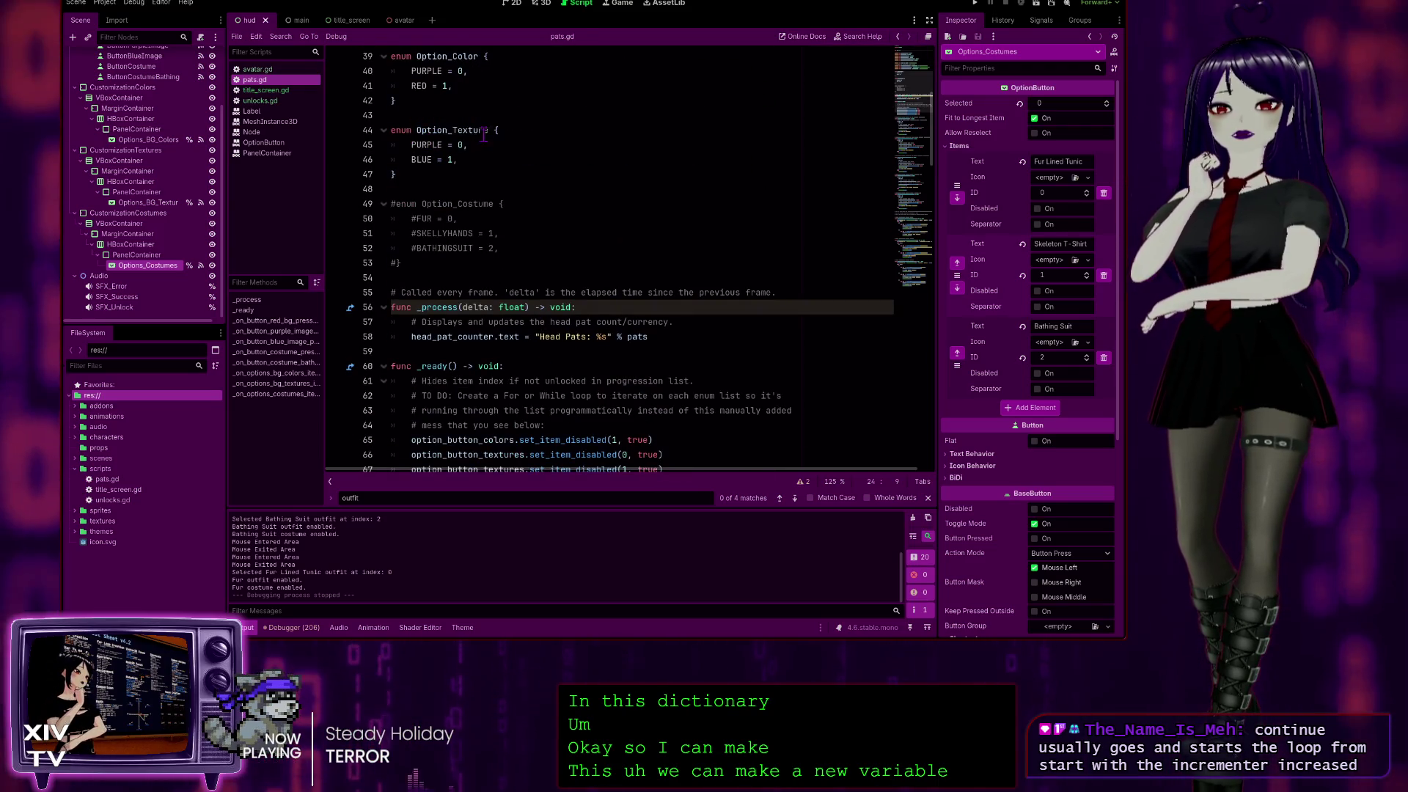
{"action": "scroll", "coordinate": [559, 360], "scroll_direction": "down", "scroll_amount": 3}
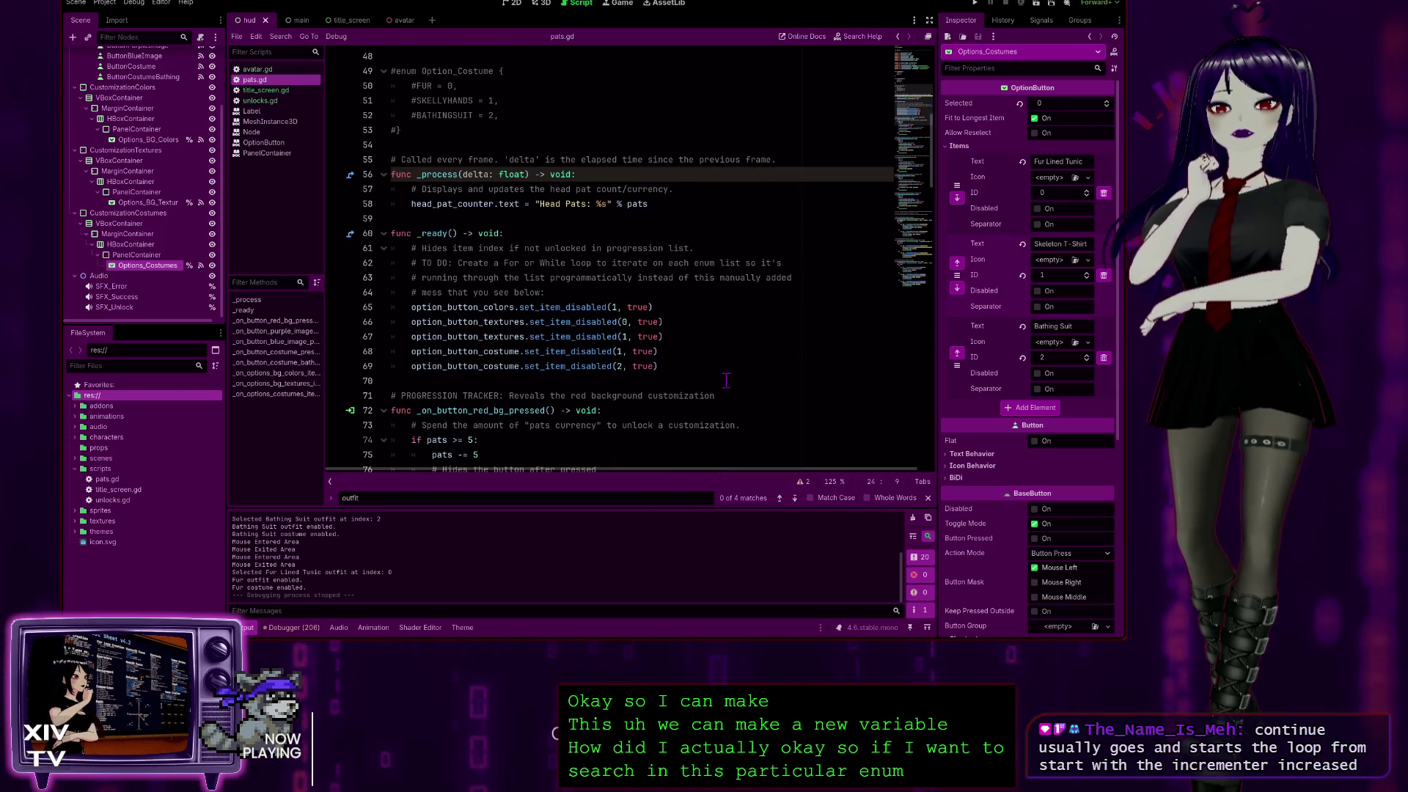
Add a new line 70 after the last set_item_disabled call and begin typing 'for i in'.
{"action": "left_click", "coordinate": [681, 366]}
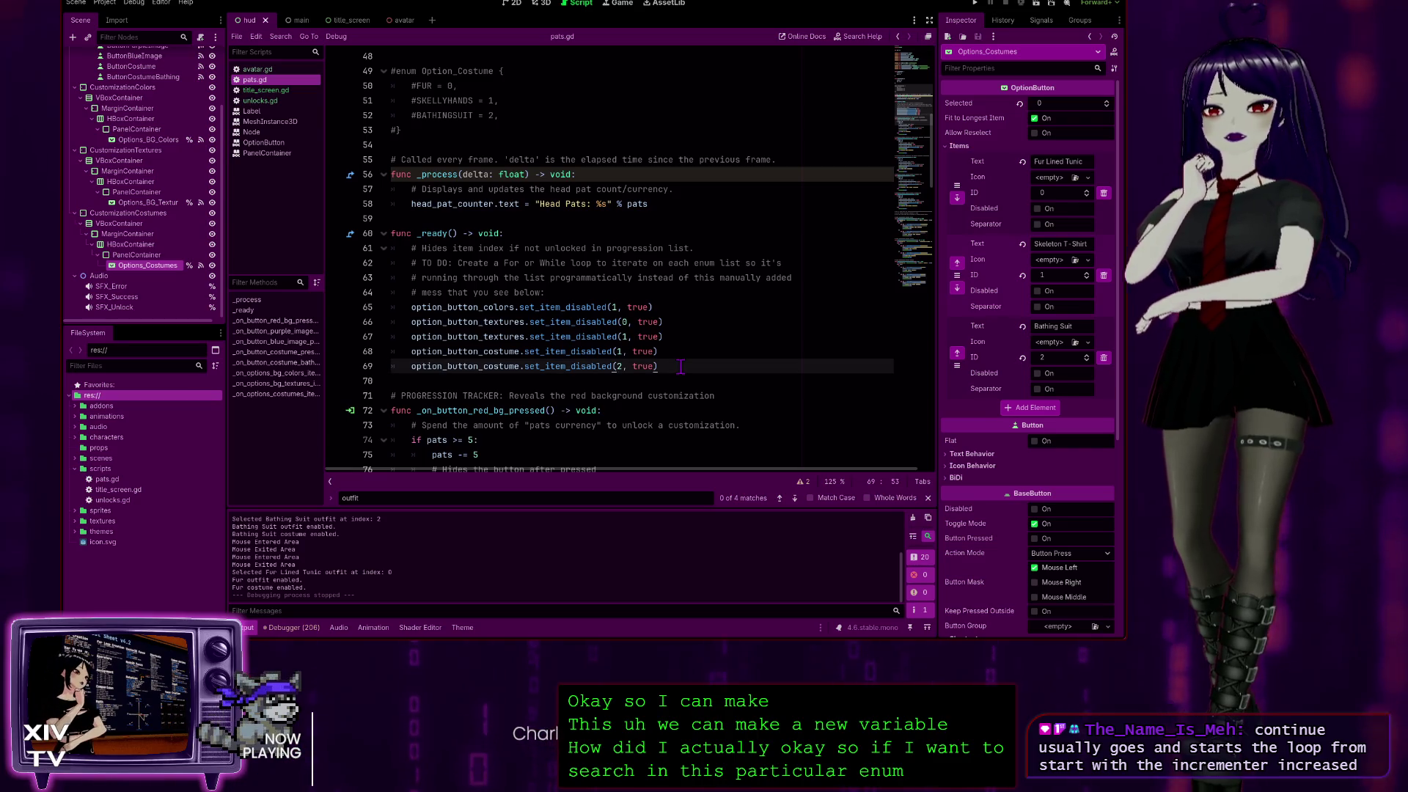
{"action": "key", "text": "Return"}
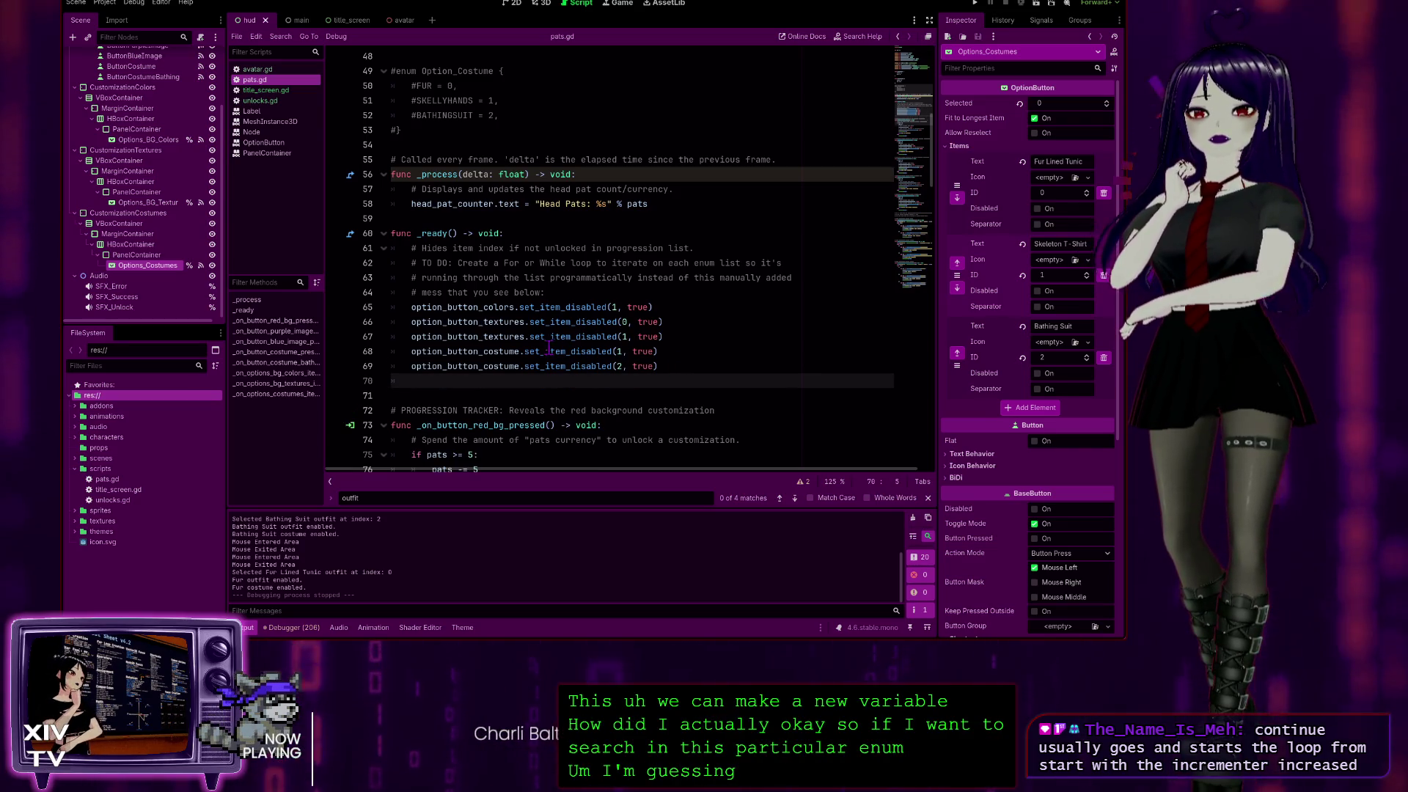
{"action": "left_click_drag", "start_coordinate": [547, 293], "coordinate": [392, 278]}
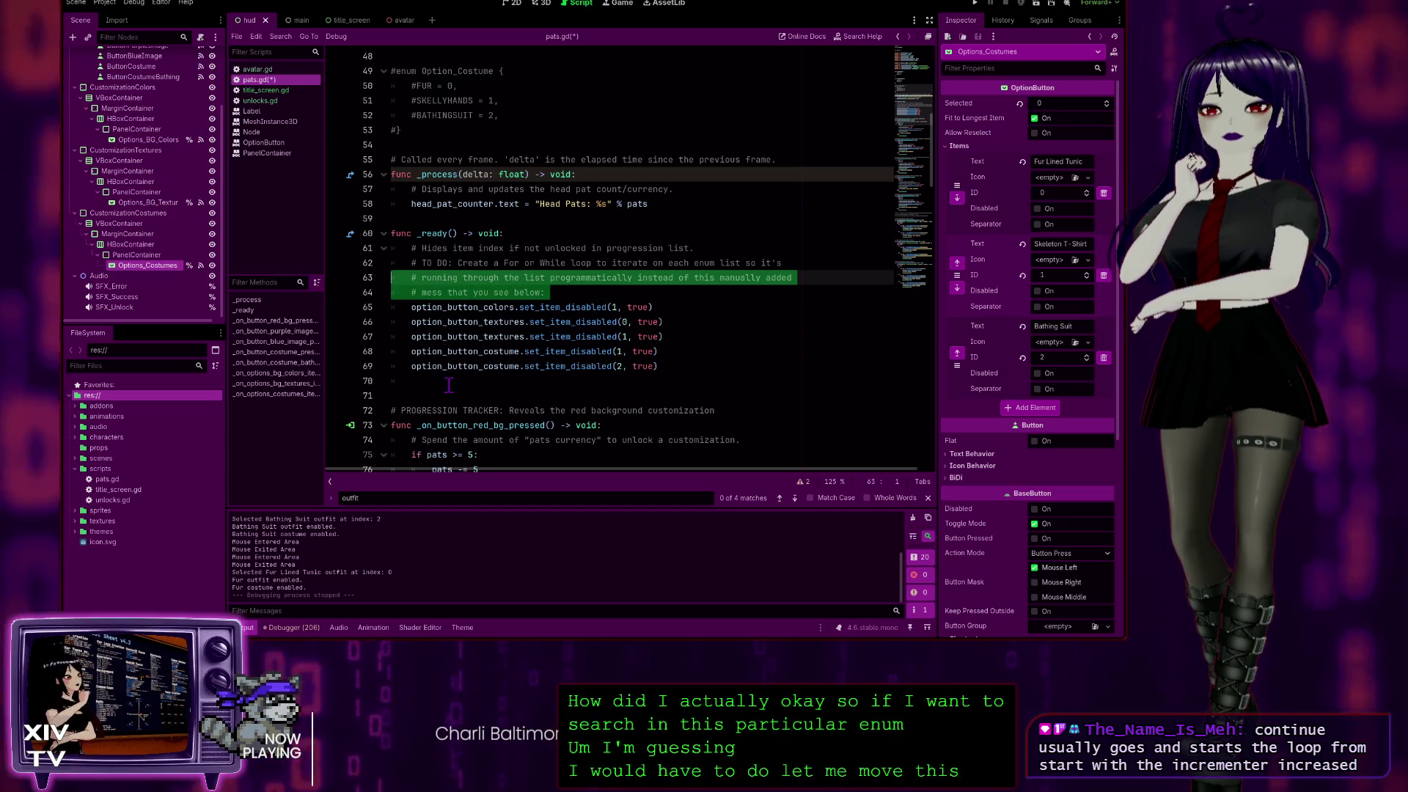
{"action": "left_click", "coordinate": [444, 379]}
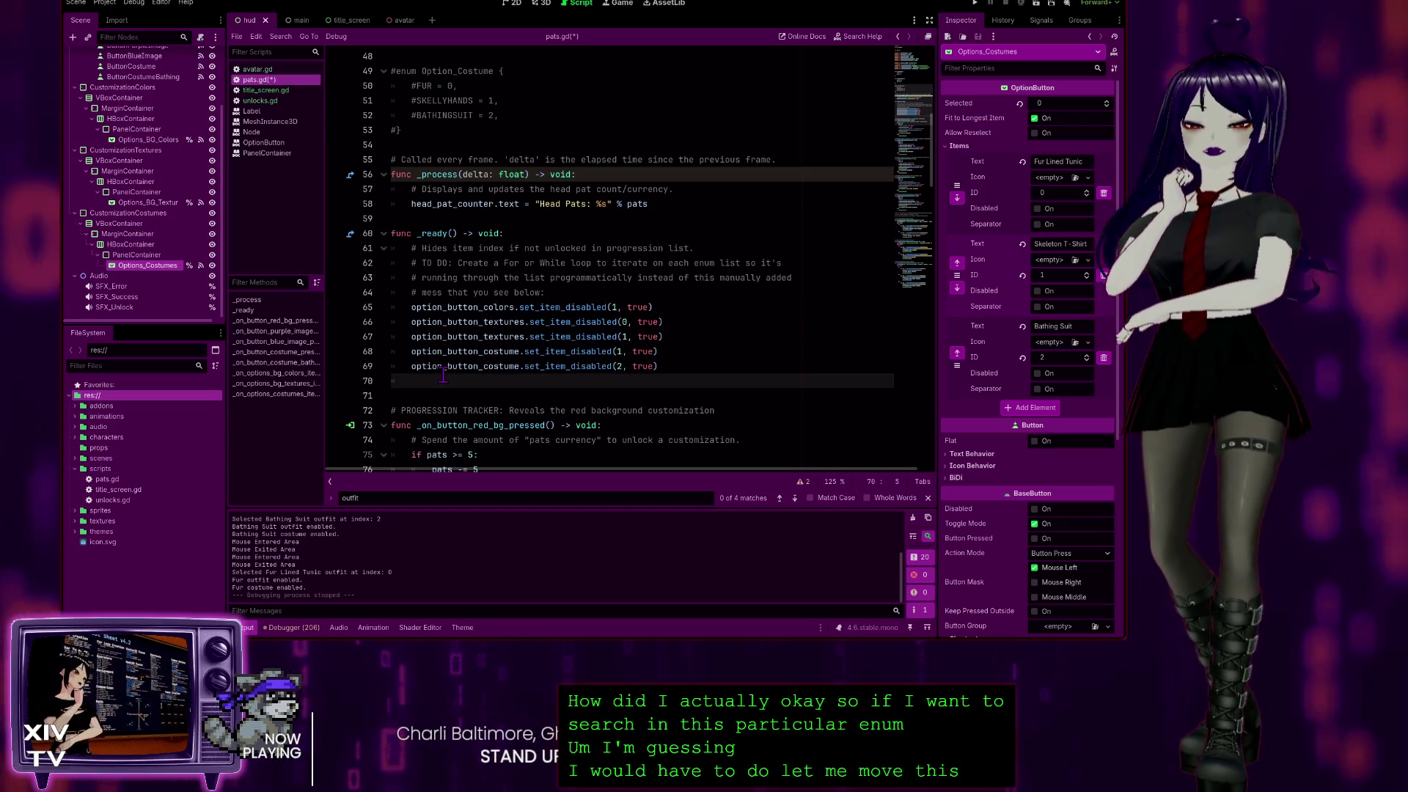
{"action": "type", "text": "for"}
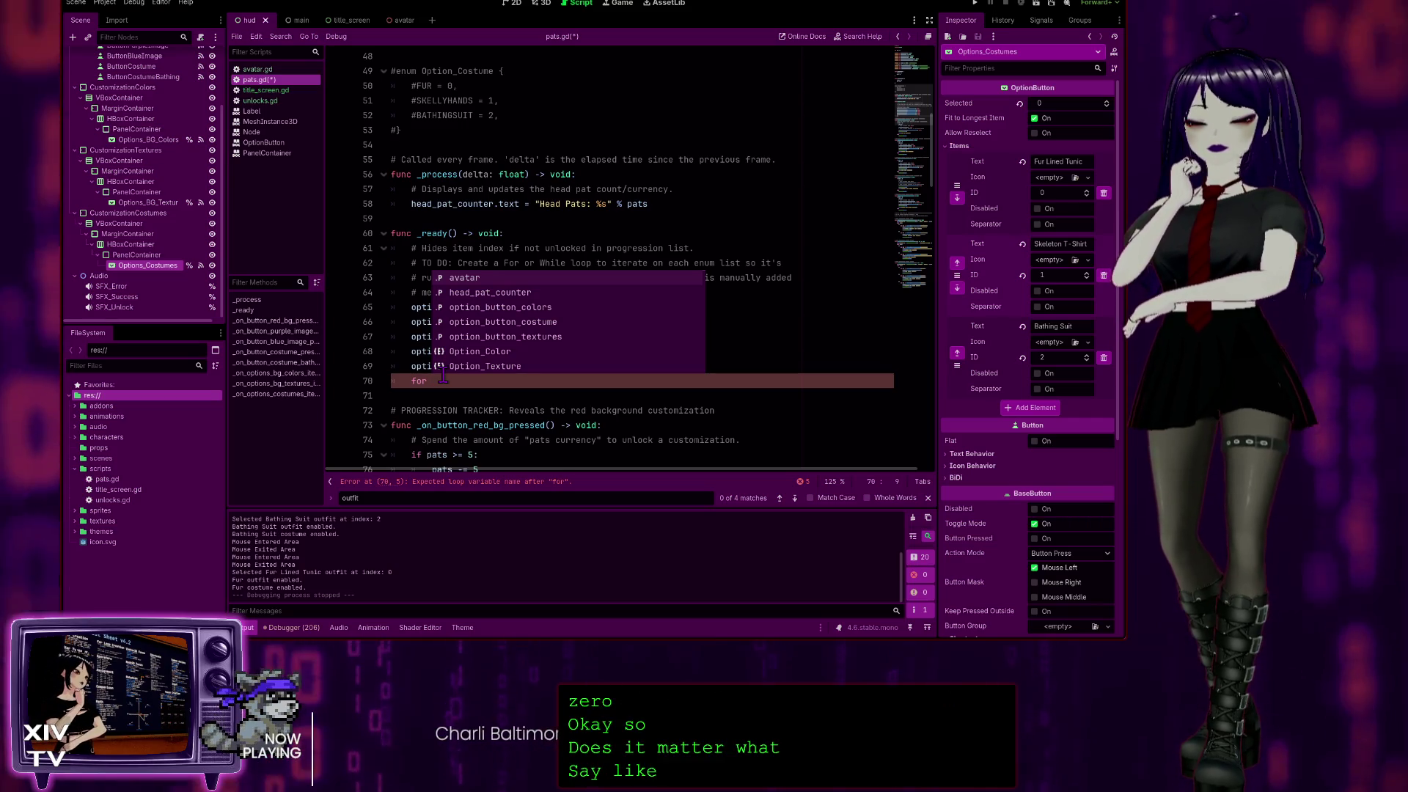
{"action": "type", "text": "i"}
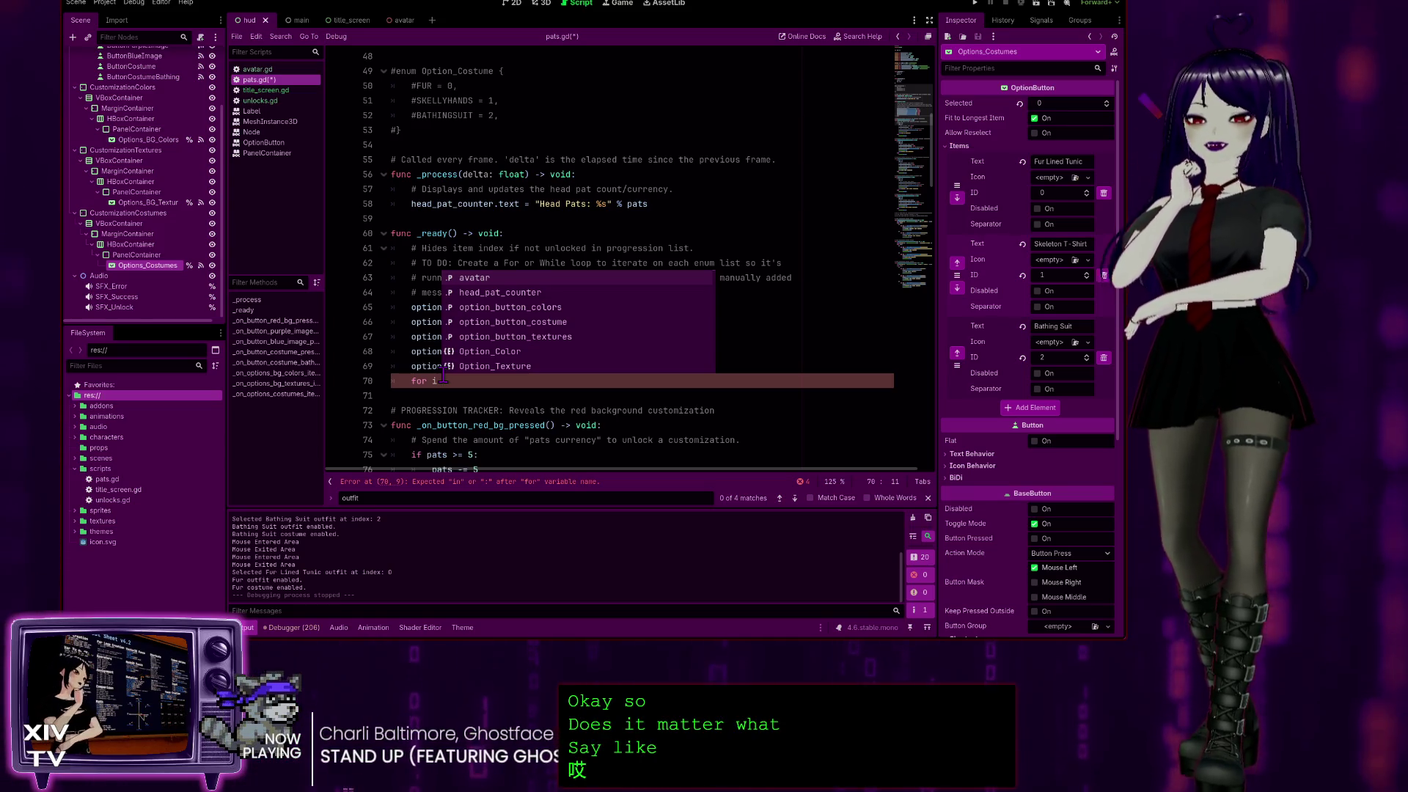
{"action": "type", "text": " in"}
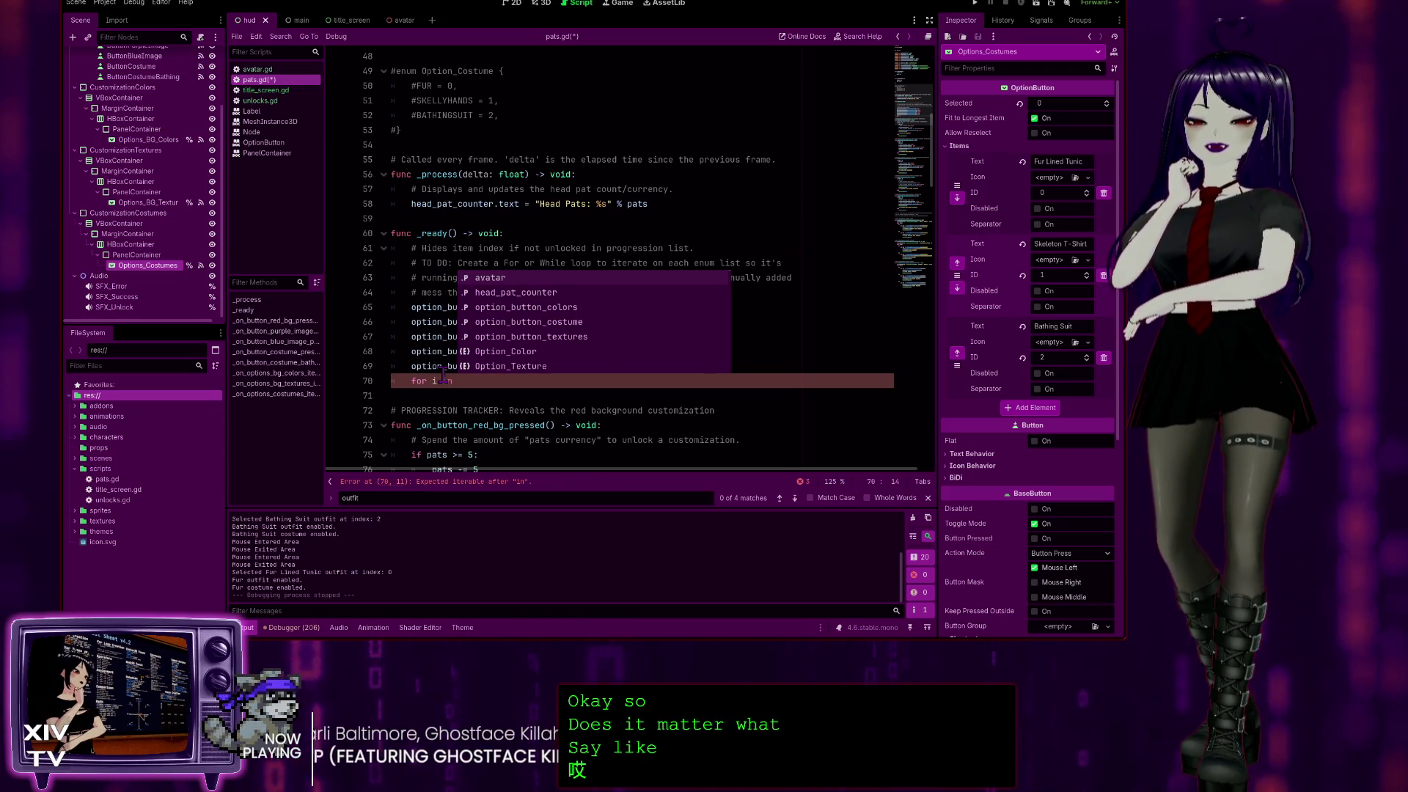
Complete the header as 'for i in Option_Color:' and give the loop a pass body.
{"action": "scroll", "coordinate": [491, 138], "scroll_direction": "up", "scroll_amount": 1}
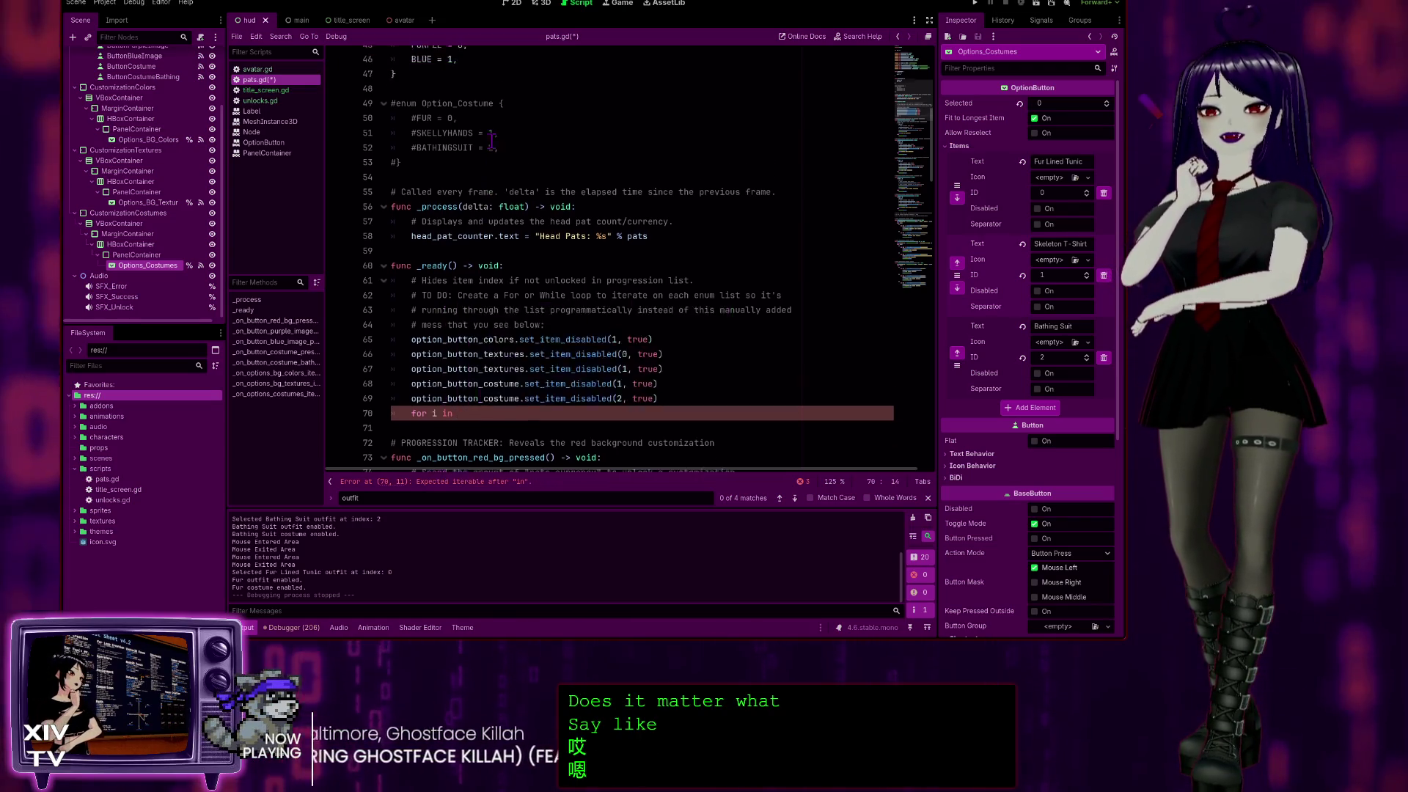
{"action": "scroll", "coordinate": [491, 139], "scroll_direction": "up", "scroll_amount": 5}
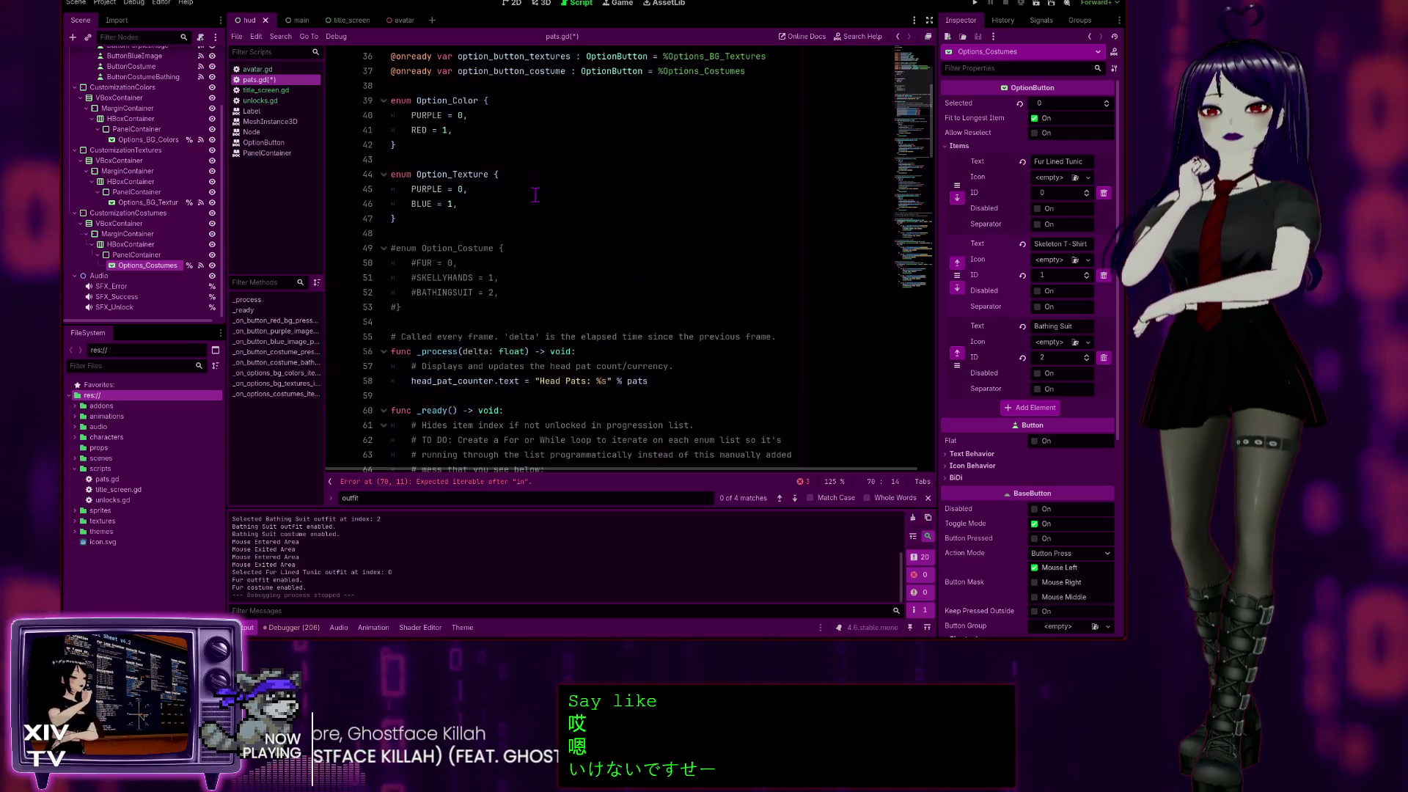
{"action": "scroll", "coordinate": [565, 227], "scroll_direction": "down", "scroll_amount": 5}
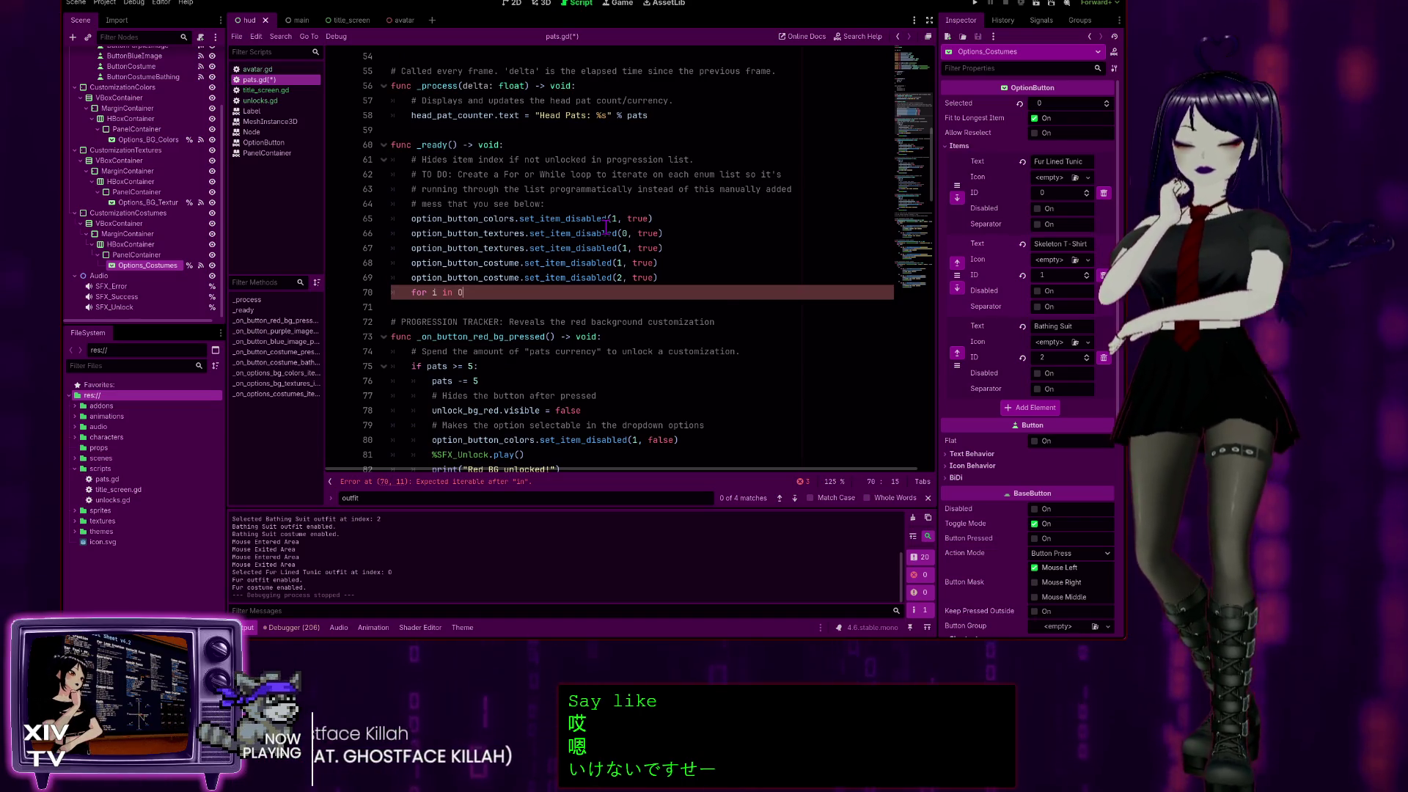
{"action": "type", "text": "ption"}
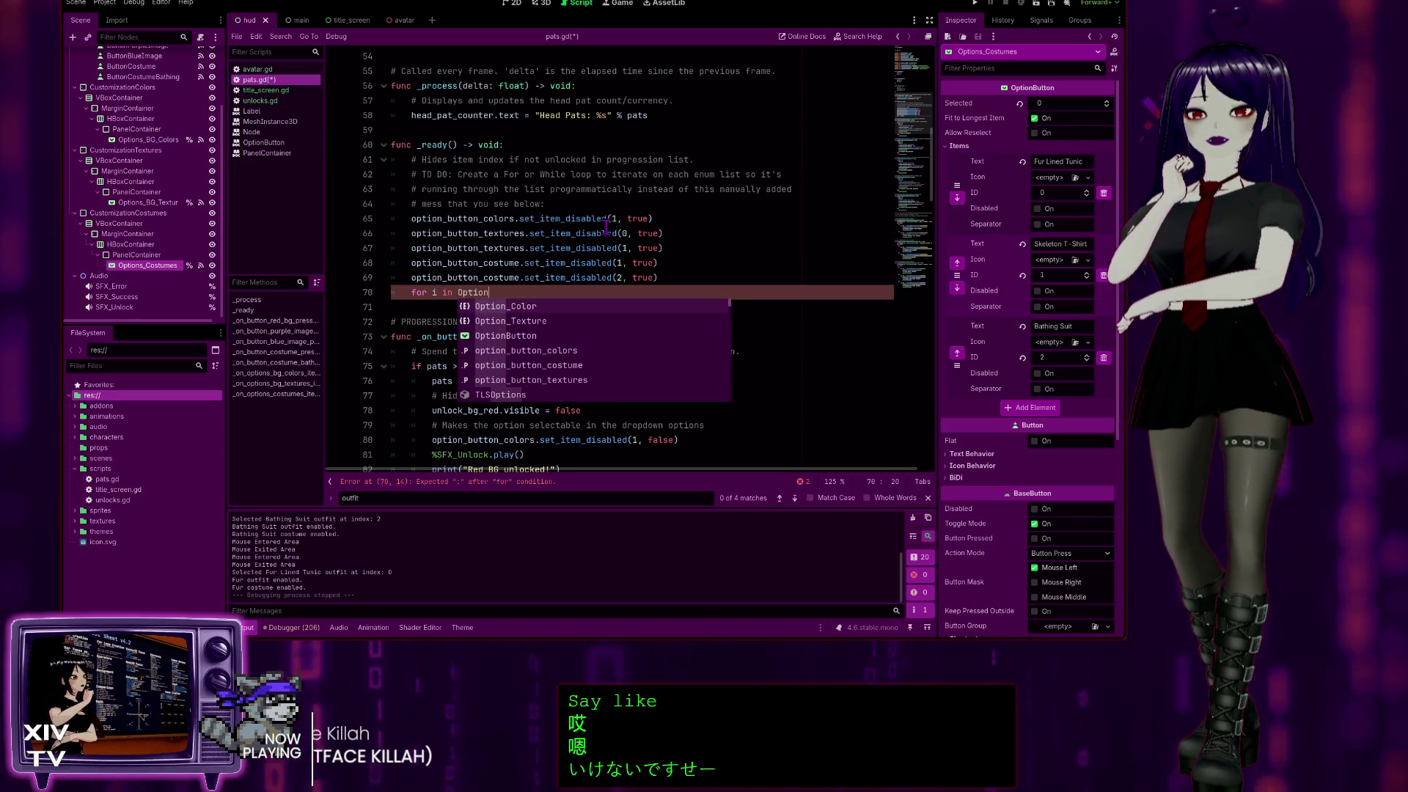
{"action": "key", "text": "Return"}
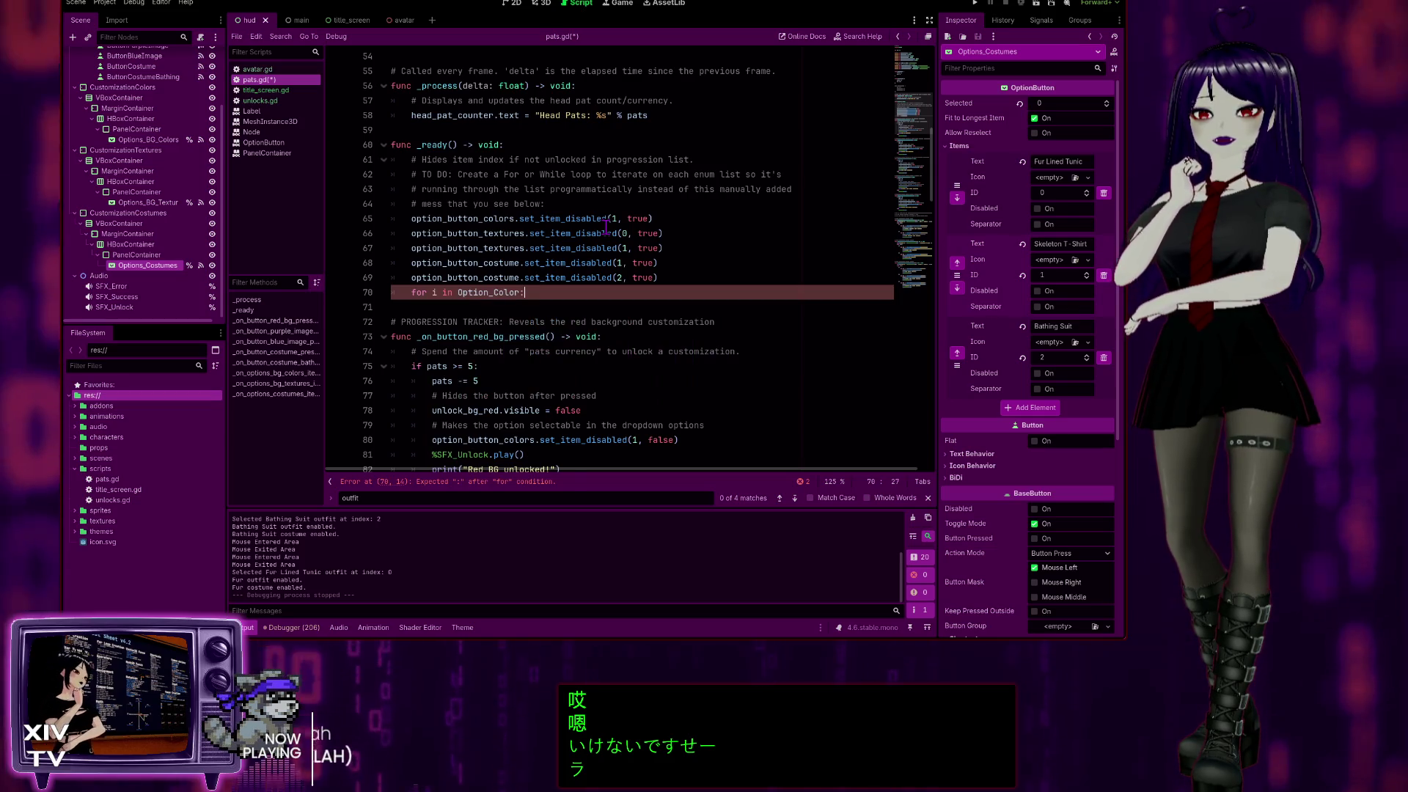
{"action": "type", "text": ":"}
{"action": "key", "text": "Return"}
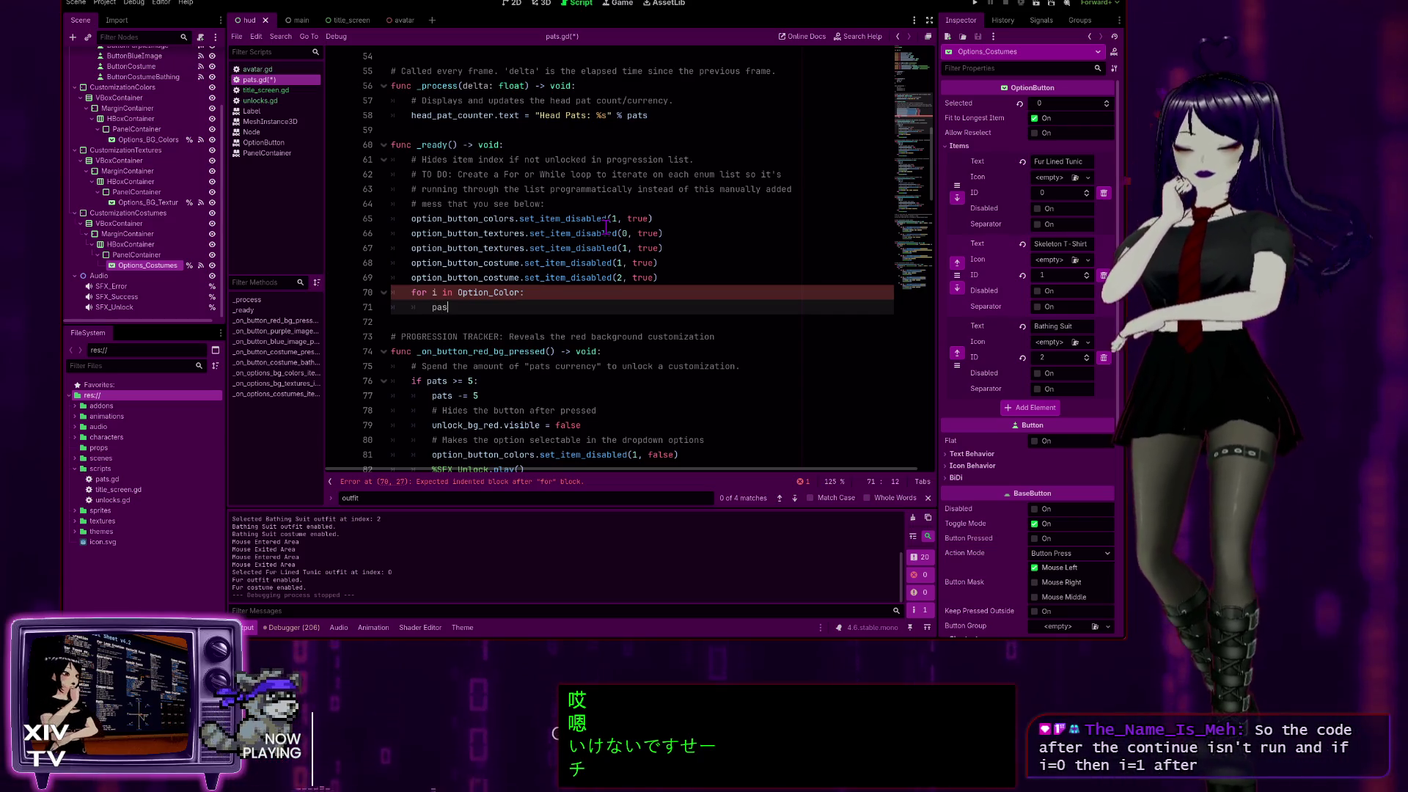
{"action": "type", "text": "pass"}
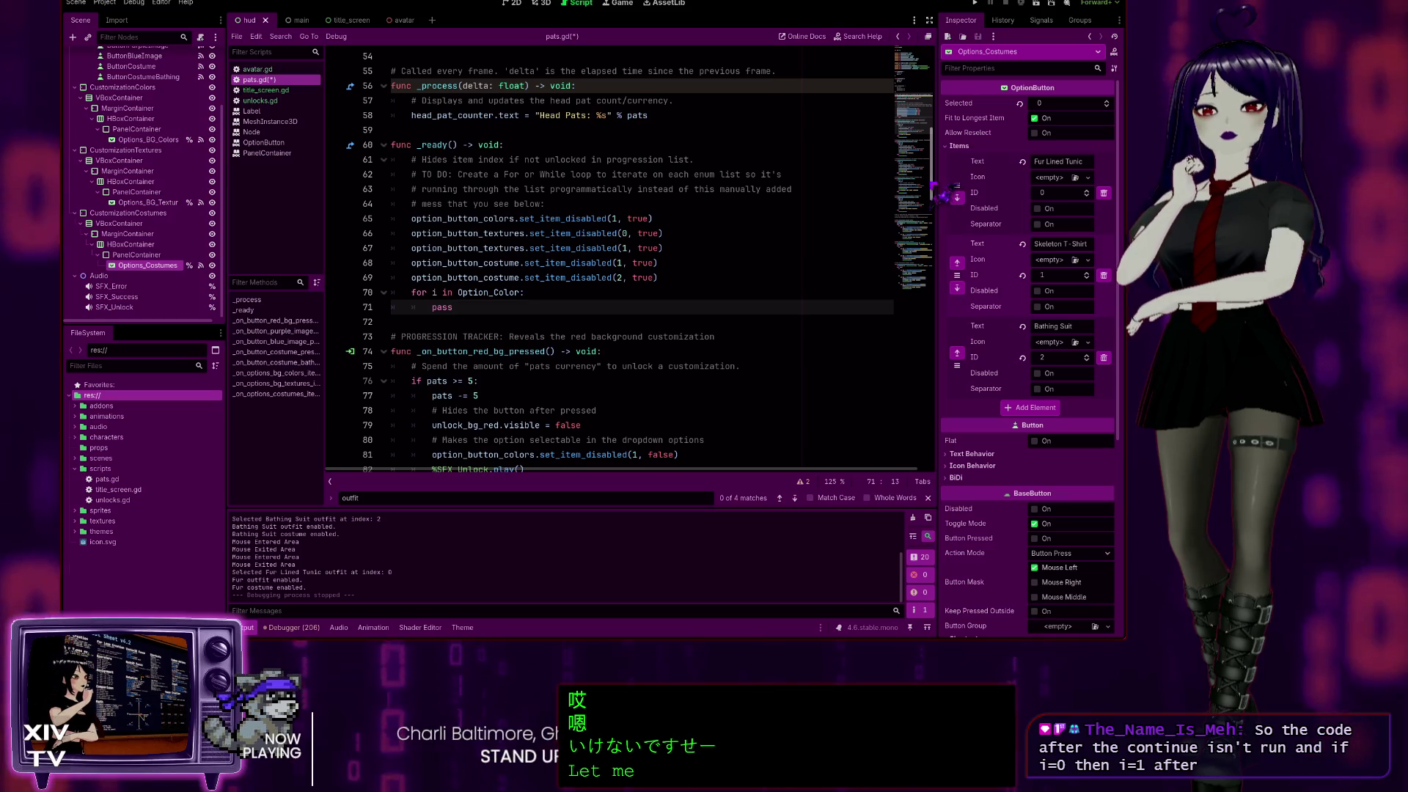
{"action": "scroll", "coordinate": [913, 365], "scroll_direction": "down", "scroll_amount": 15}
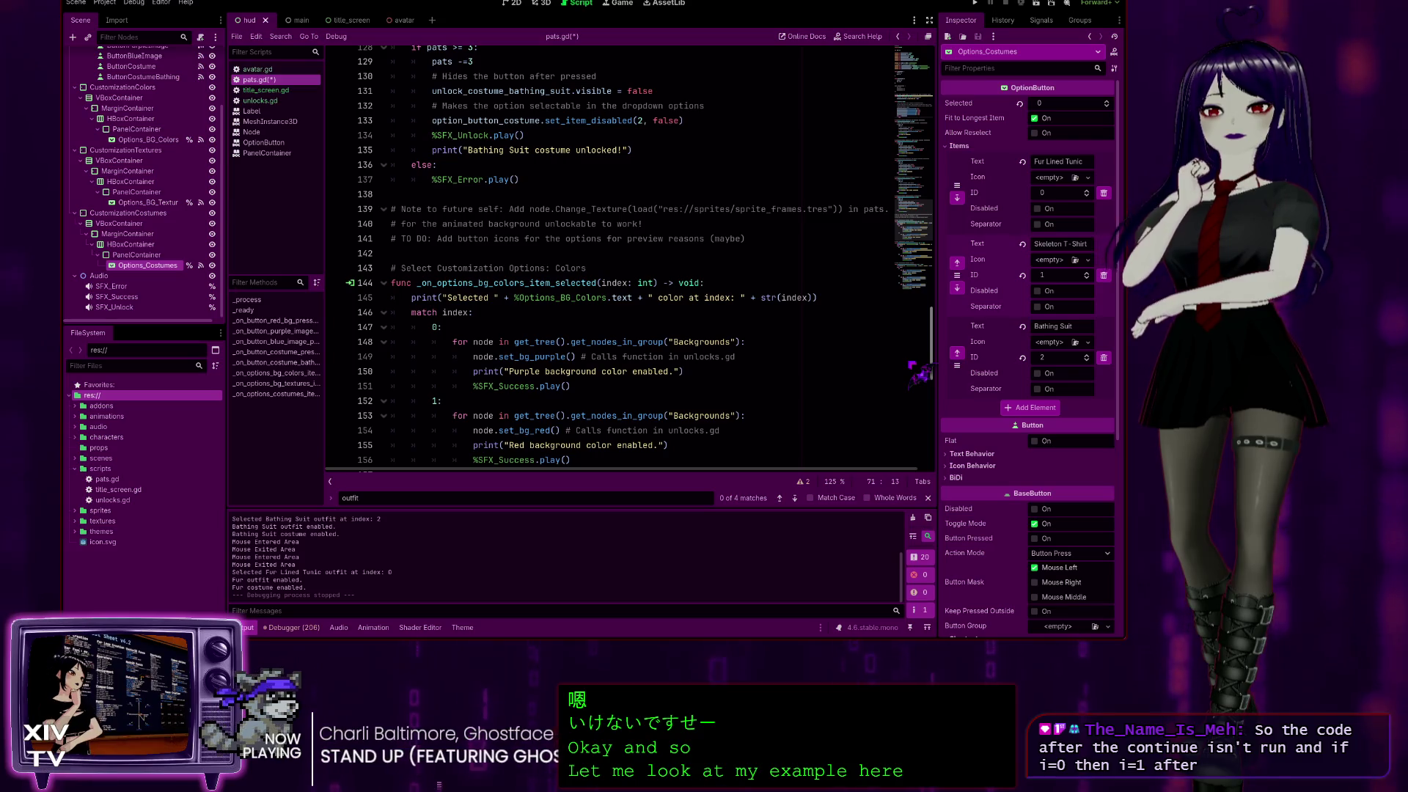
{"action": "scroll", "coordinate": [916, 370], "scroll_direction": "up", "scroll_amount": 1}
{"action": "scroll", "coordinate": [920, 370], "scroll_direction": "up", "scroll_amount": 11}
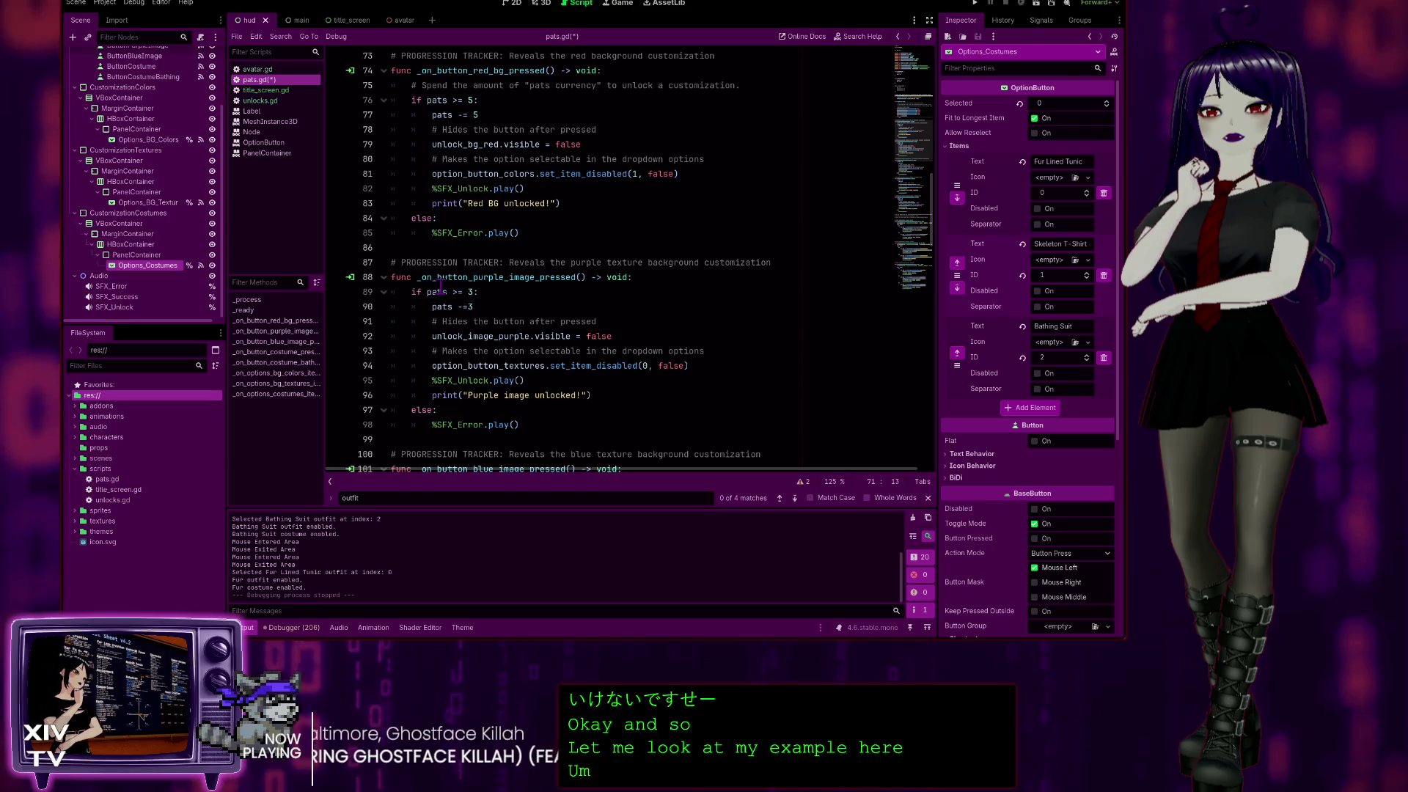
{"action": "scroll", "coordinate": [520, 299], "scroll_direction": "up", "scroll_amount": 2}
{"action": "scroll", "coordinate": [520, 298], "scroll_direction": "up", "scroll_amount": 2}
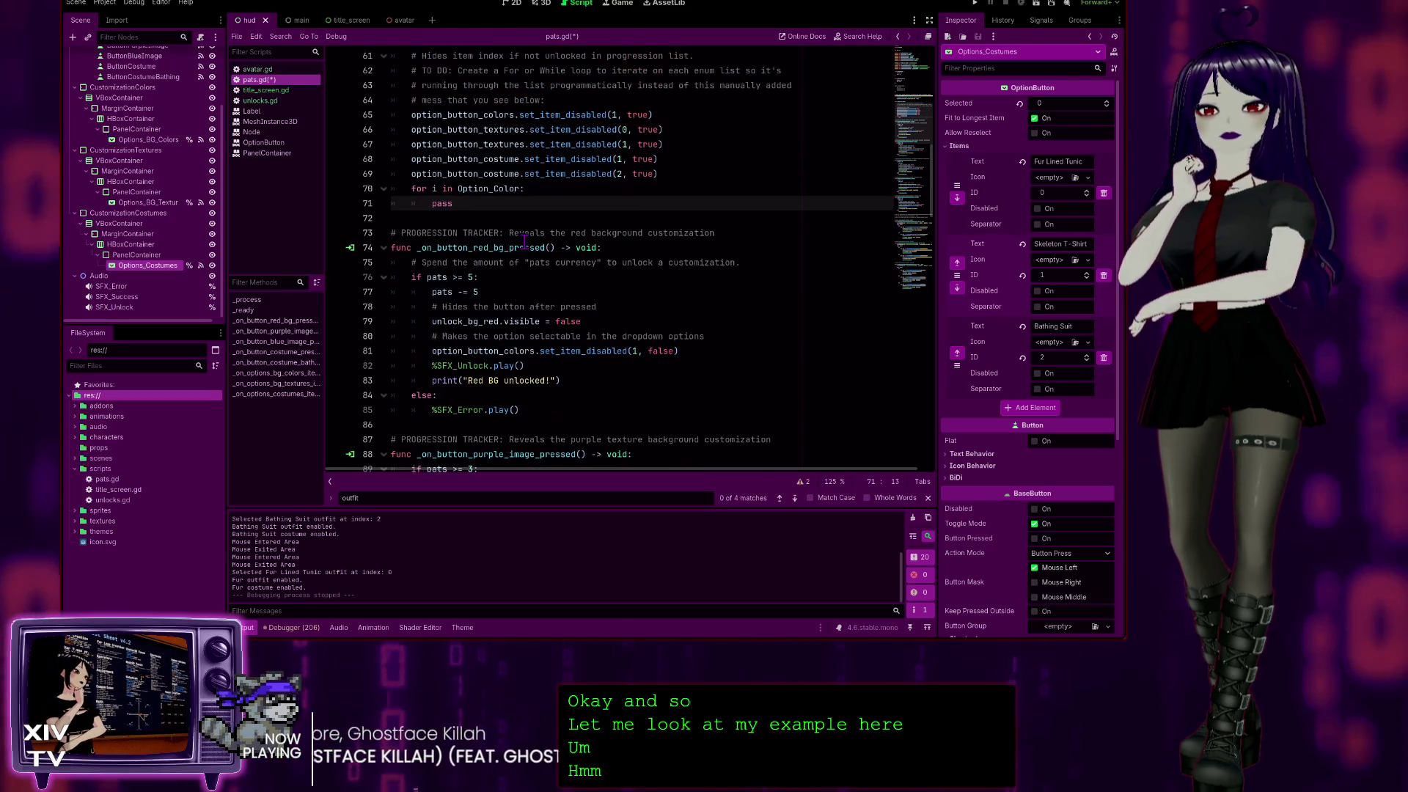
{"action": "scroll", "coordinate": [504, 255], "scroll_direction": "down", "scroll_amount": 2}
{"action": "scroll", "coordinate": [503, 255], "scroll_direction": "down", "scroll_amount": 1}
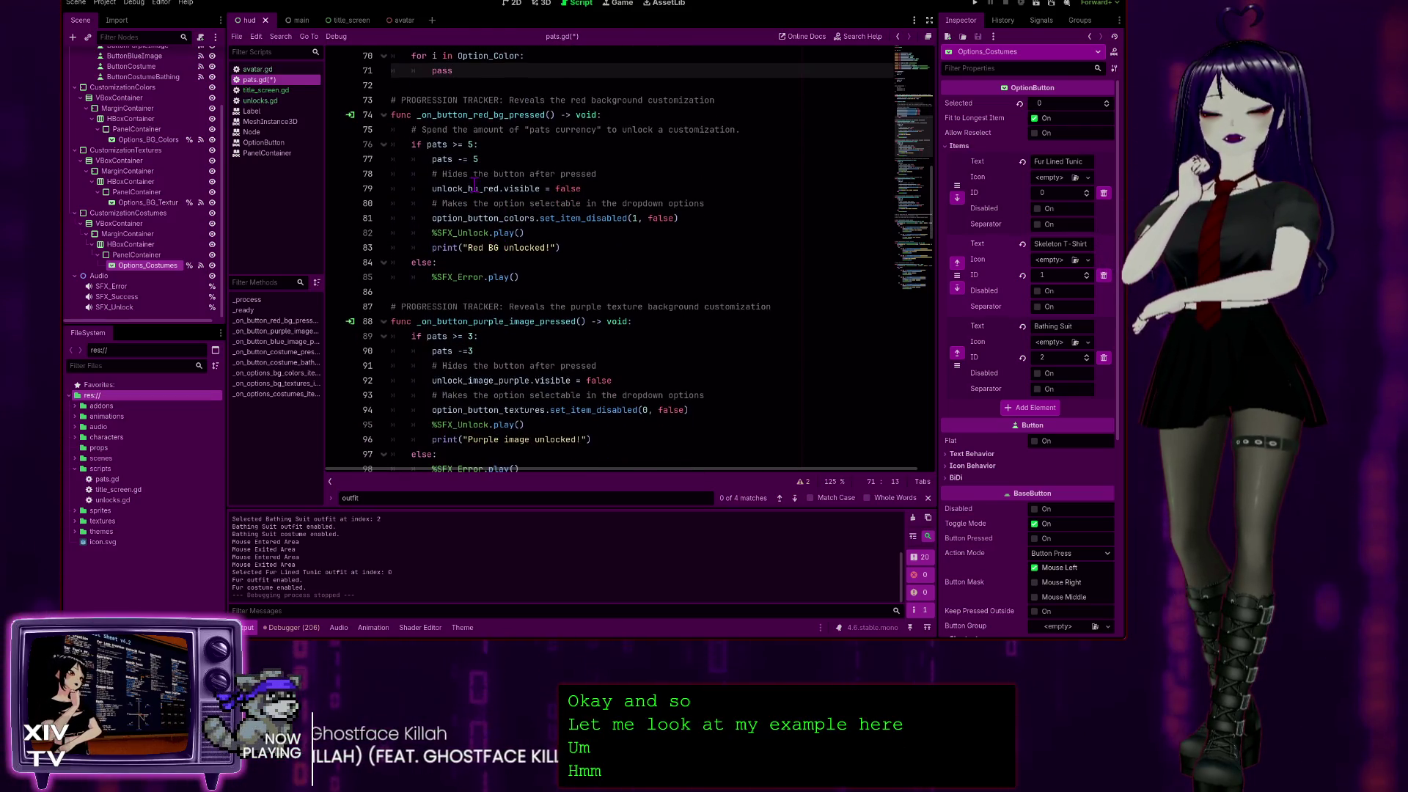
{"action": "scroll", "coordinate": [443, 145], "scroll_direction": "up", "scroll_amount": 1}
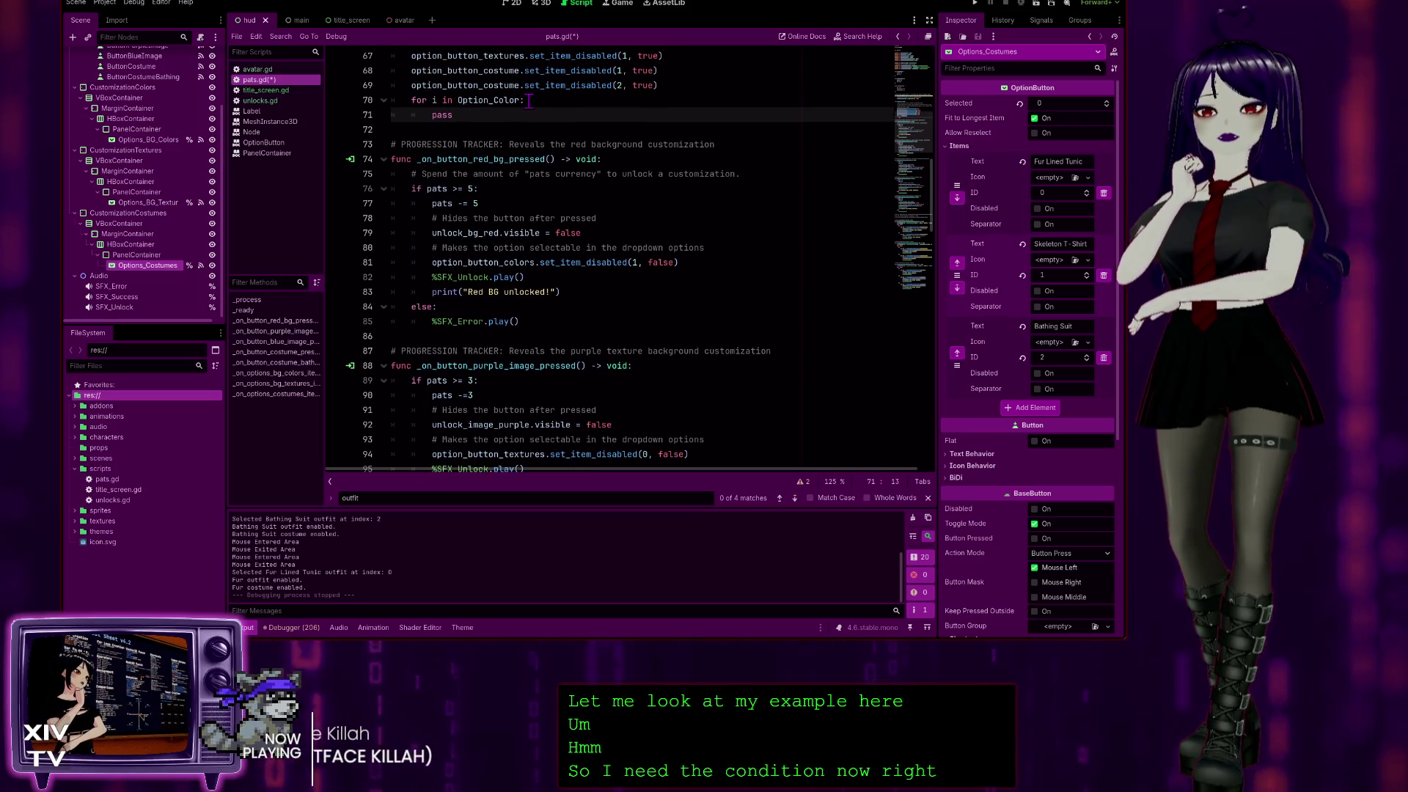
{"action": "scroll", "coordinate": [514, 118], "scroll_direction": "up", "scroll_amount": 1}
{"action": "scroll", "coordinate": [454, 205], "scroll_direction": "up", "scroll_amount": 1}
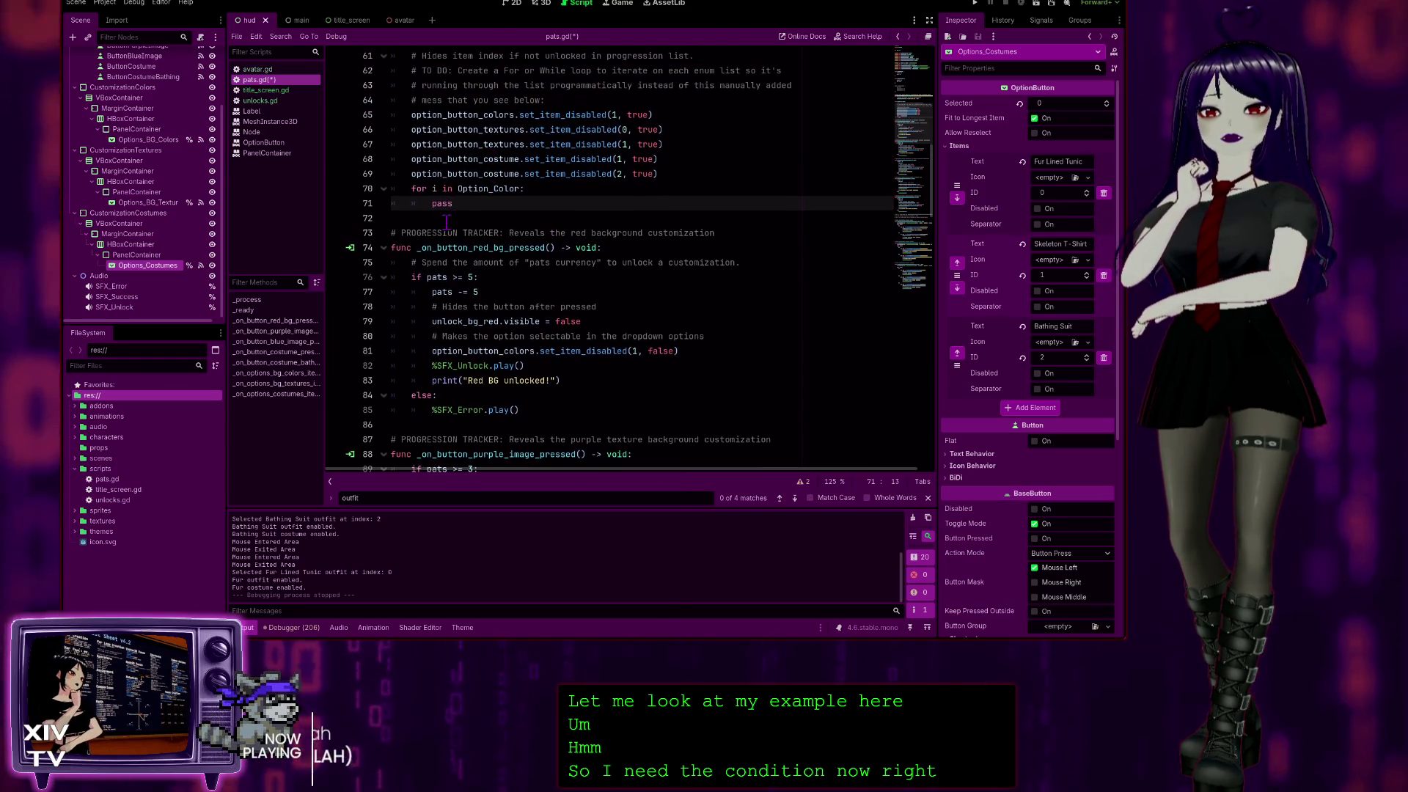
{"action": "scroll", "coordinate": [550, 191], "scroll_direction": "up", "scroll_amount": 1}
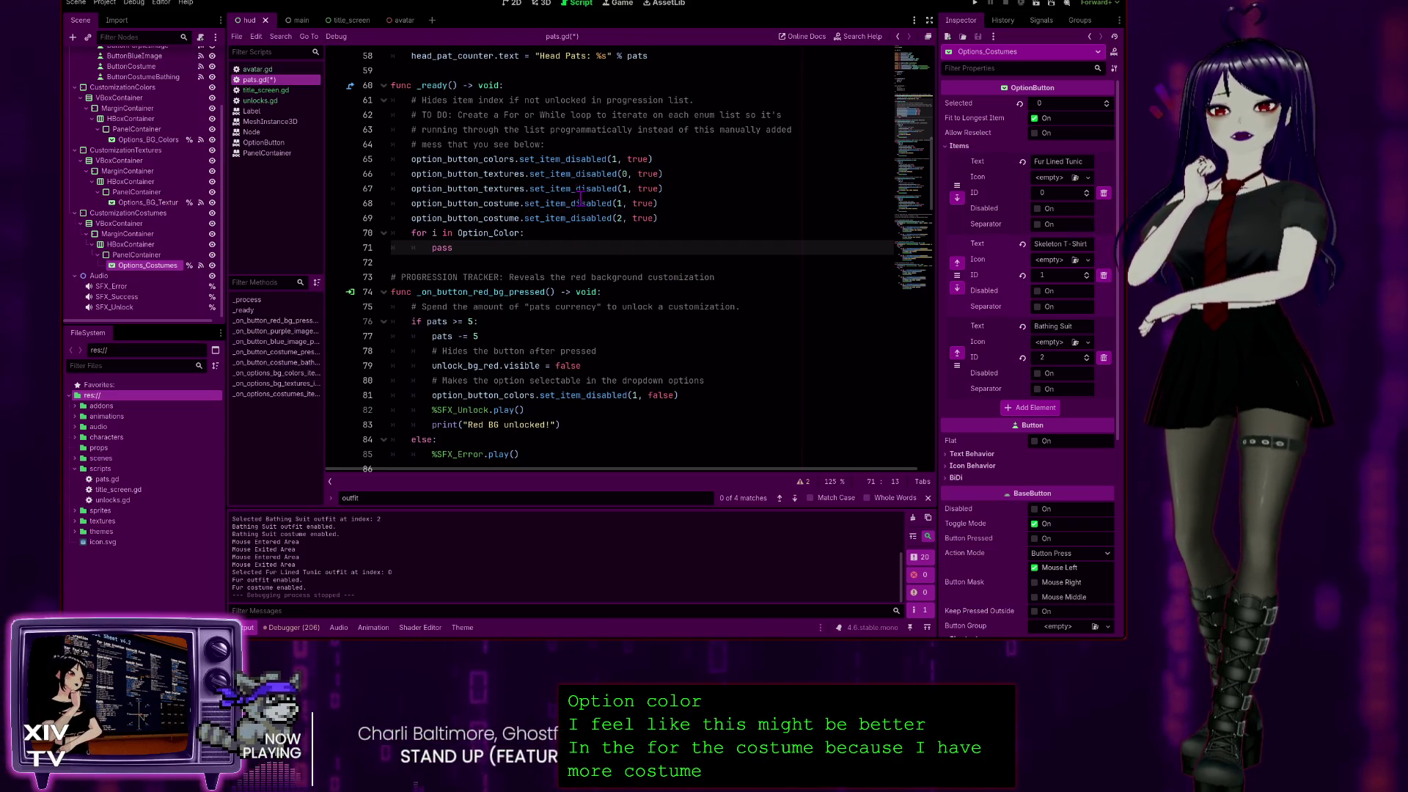
Change Option_Color to Option_Texture on line 70 and check the Option_Texture enum definition above.
{"action": "scroll", "coordinate": [580, 198], "scroll_direction": "up", "scroll_amount": 4}
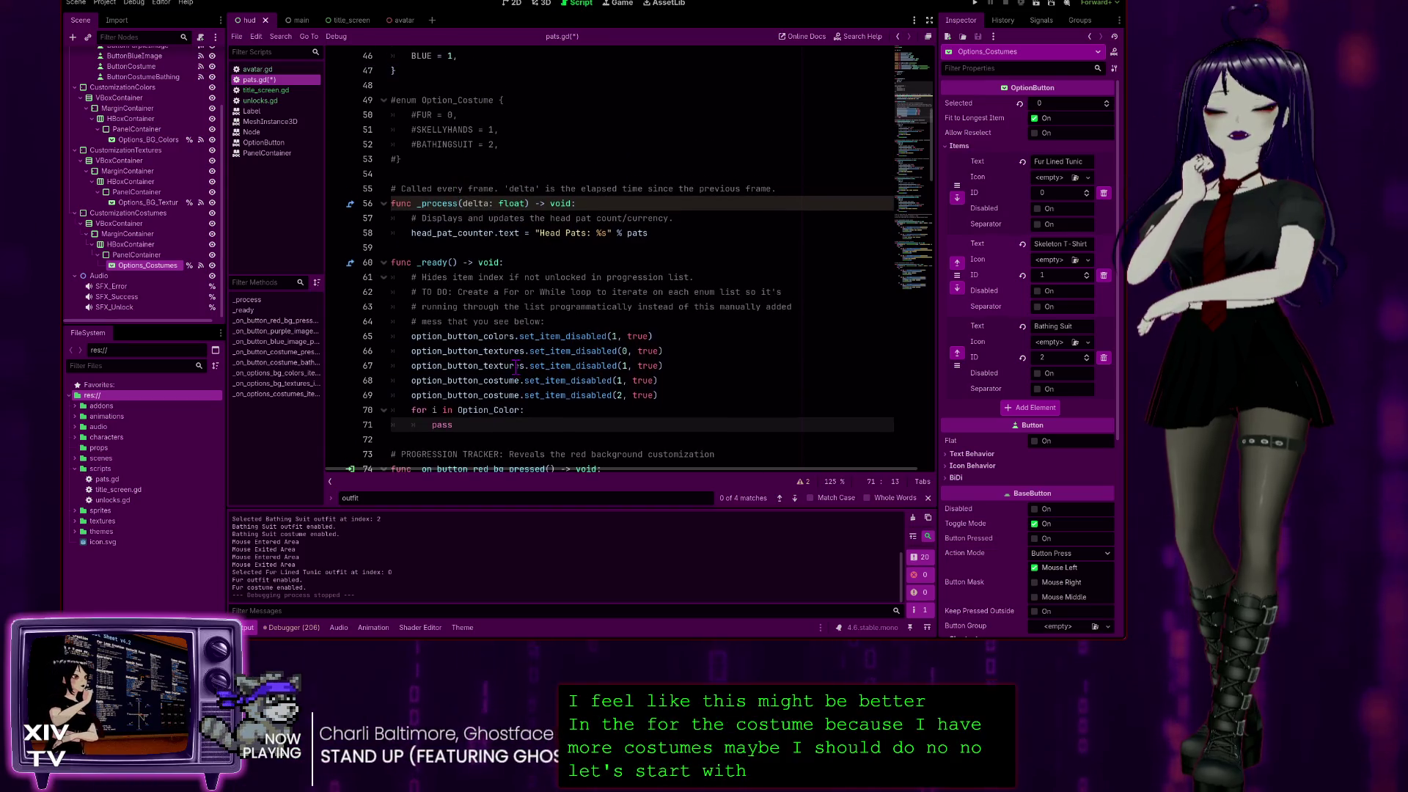
{"action": "scroll", "coordinate": [515, 244], "scroll_direction": "down", "scroll_amount": 4}
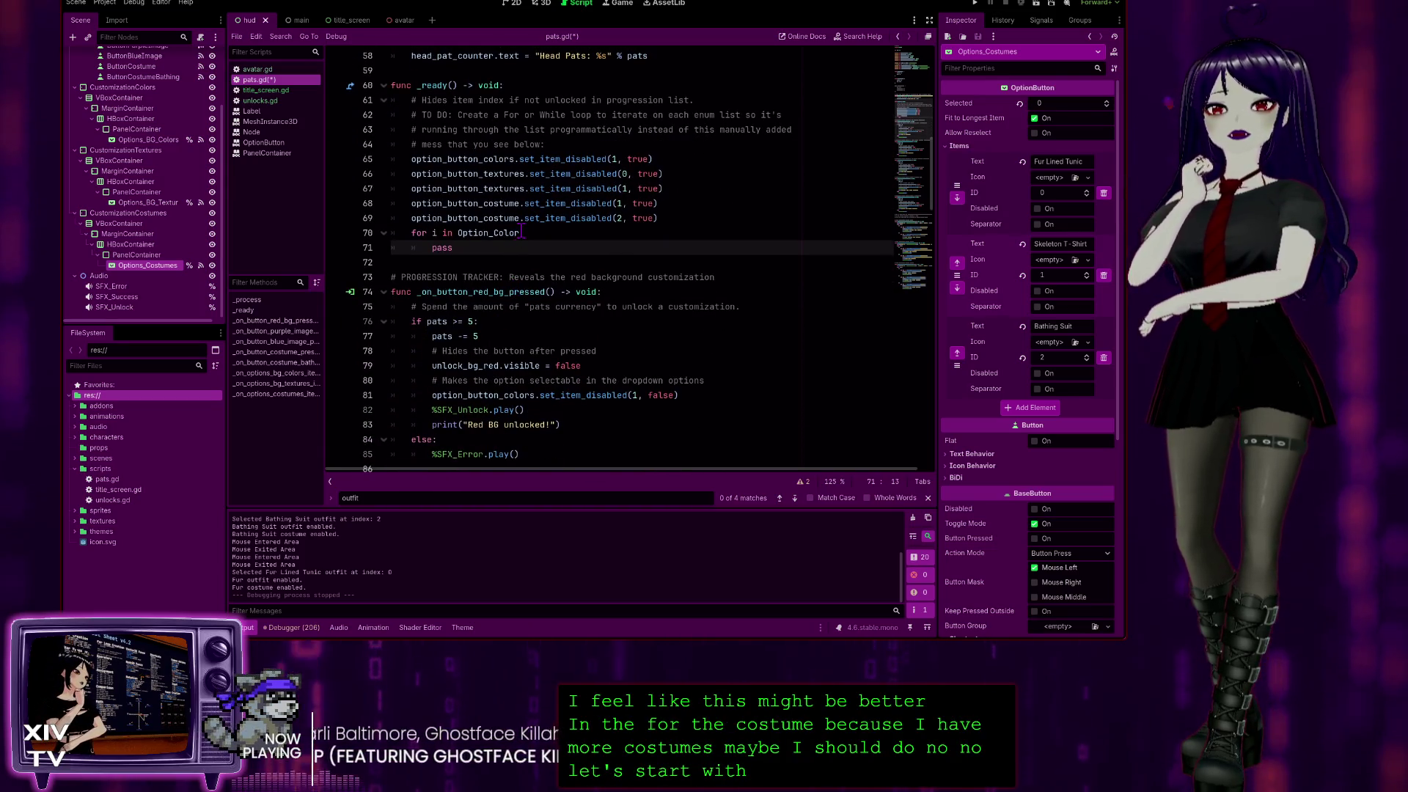
{"action": "left_click", "coordinate": [521, 233]}
{"action": "type", "text": "T"}
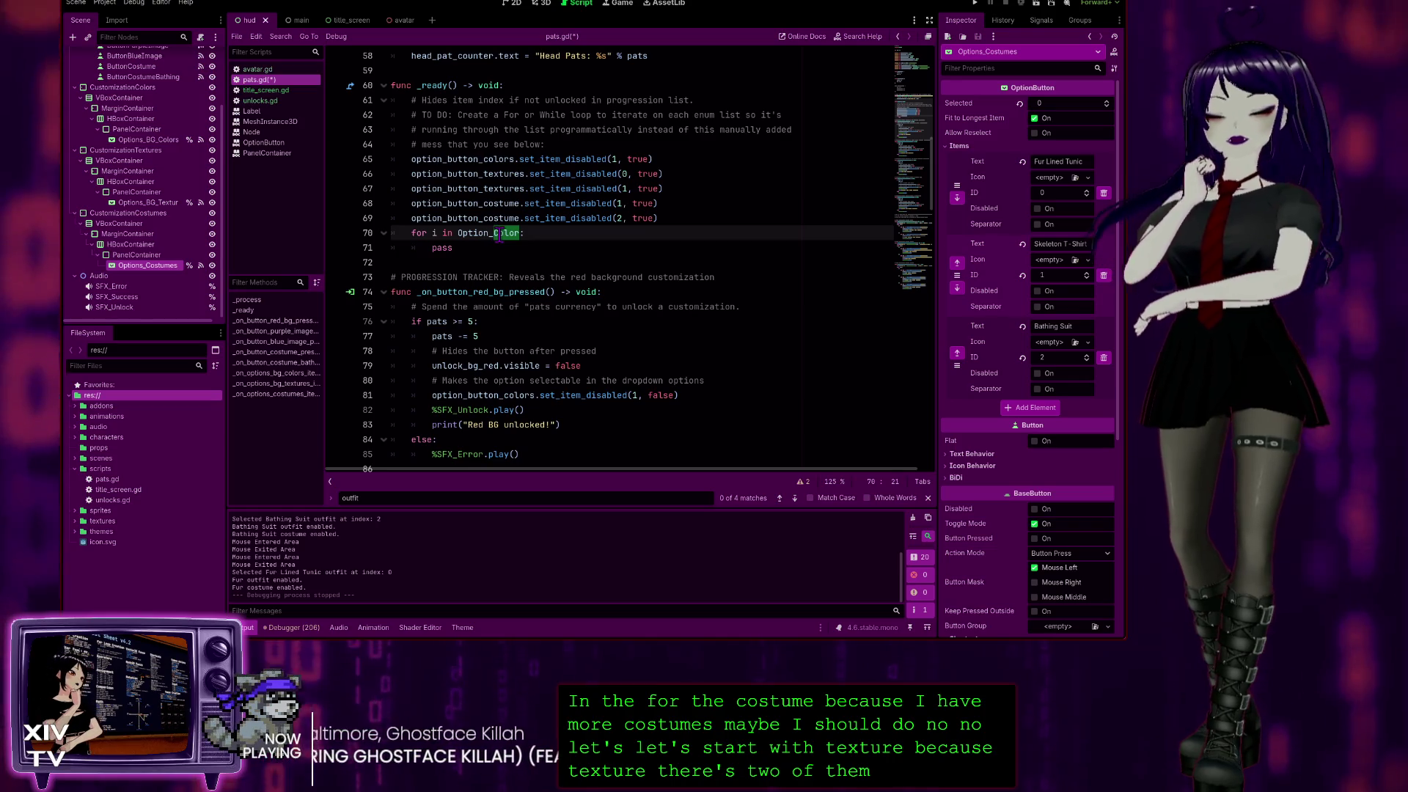
{"action": "type", "text": "exture"}
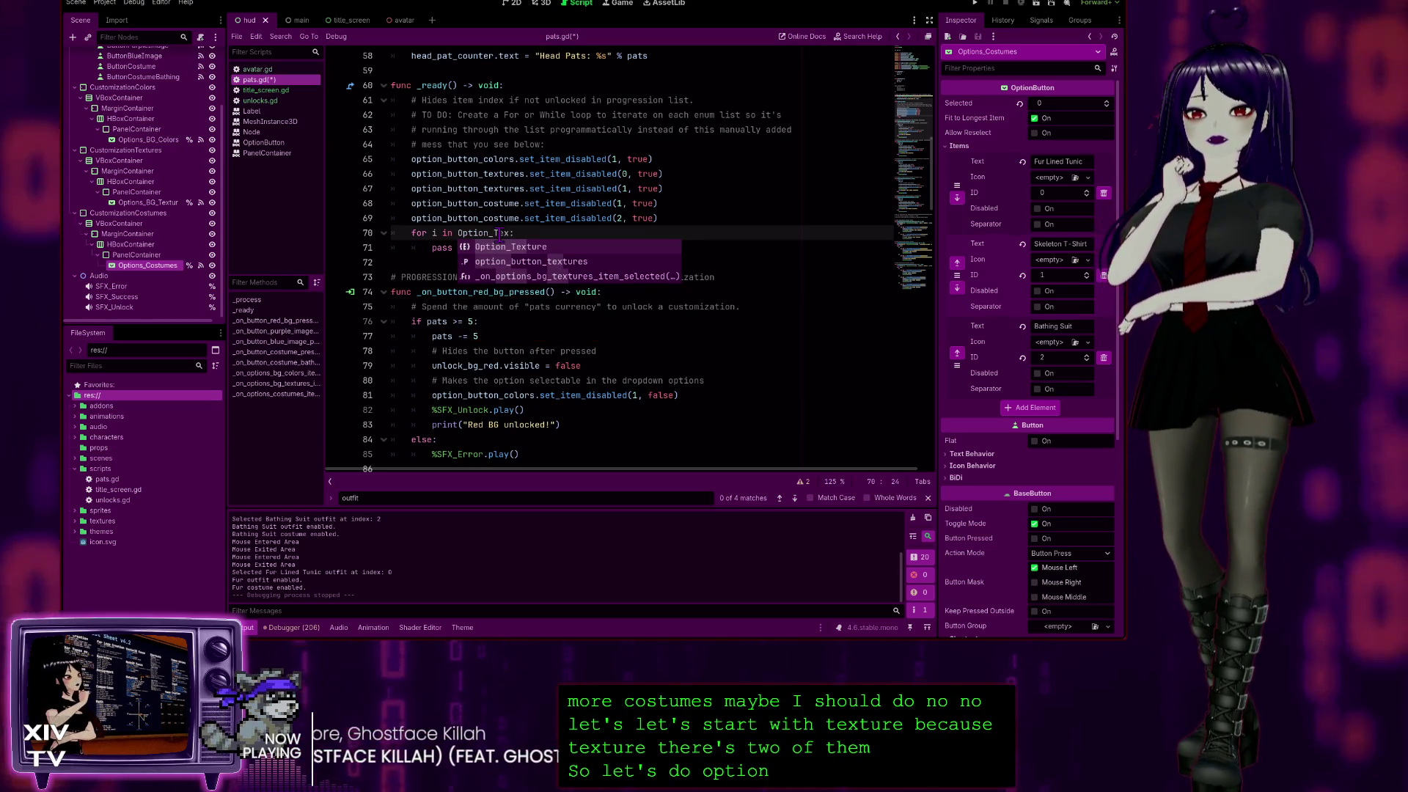
{"action": "left_click", "coordinate": [477, 245]}
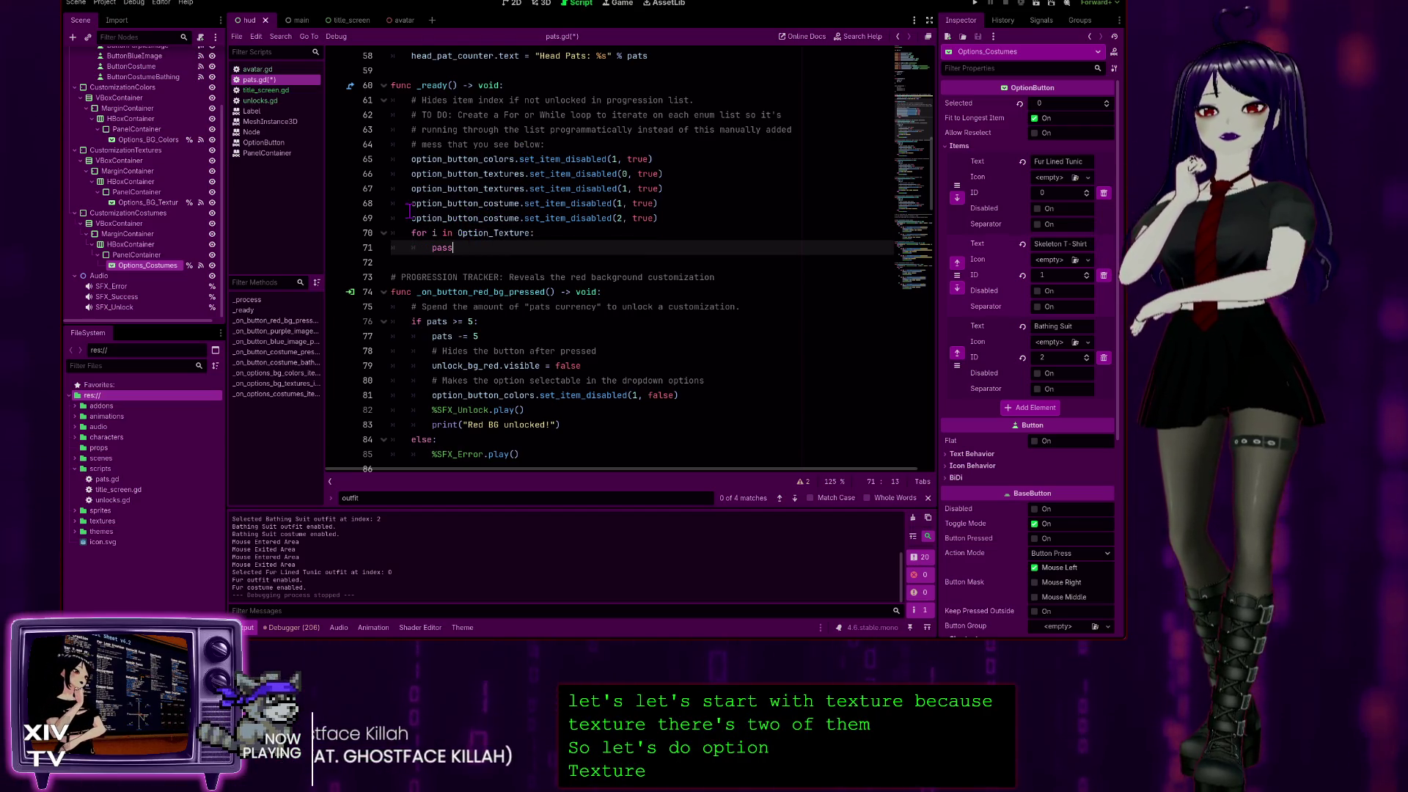
{"action": "scroll", "coordinate": [409, 211], "scroll_direction": "up", "scroll_amount": 8}
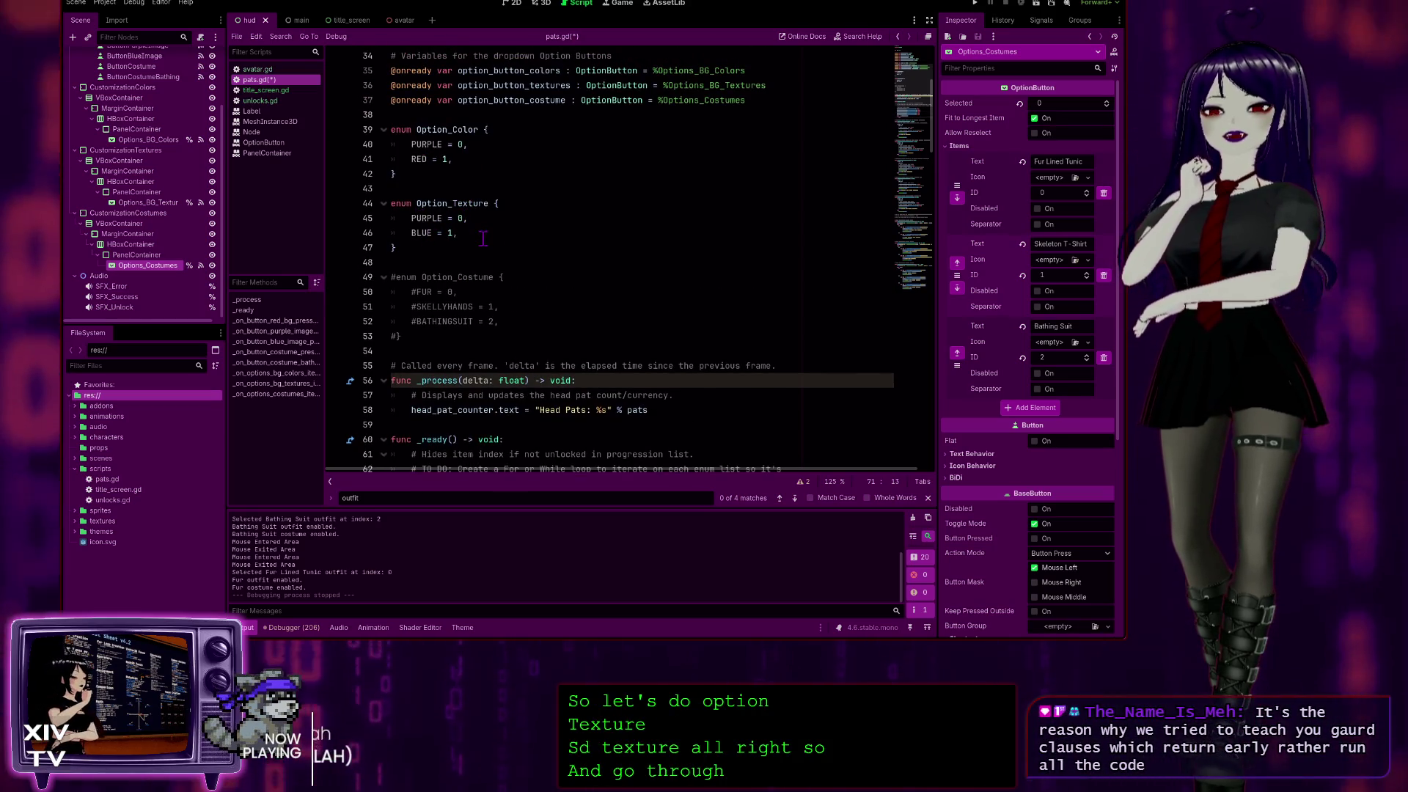
{"action": "scroll", "coordinate": [483, 238], "scroll_direction": "down", "scroll_amount": 3}
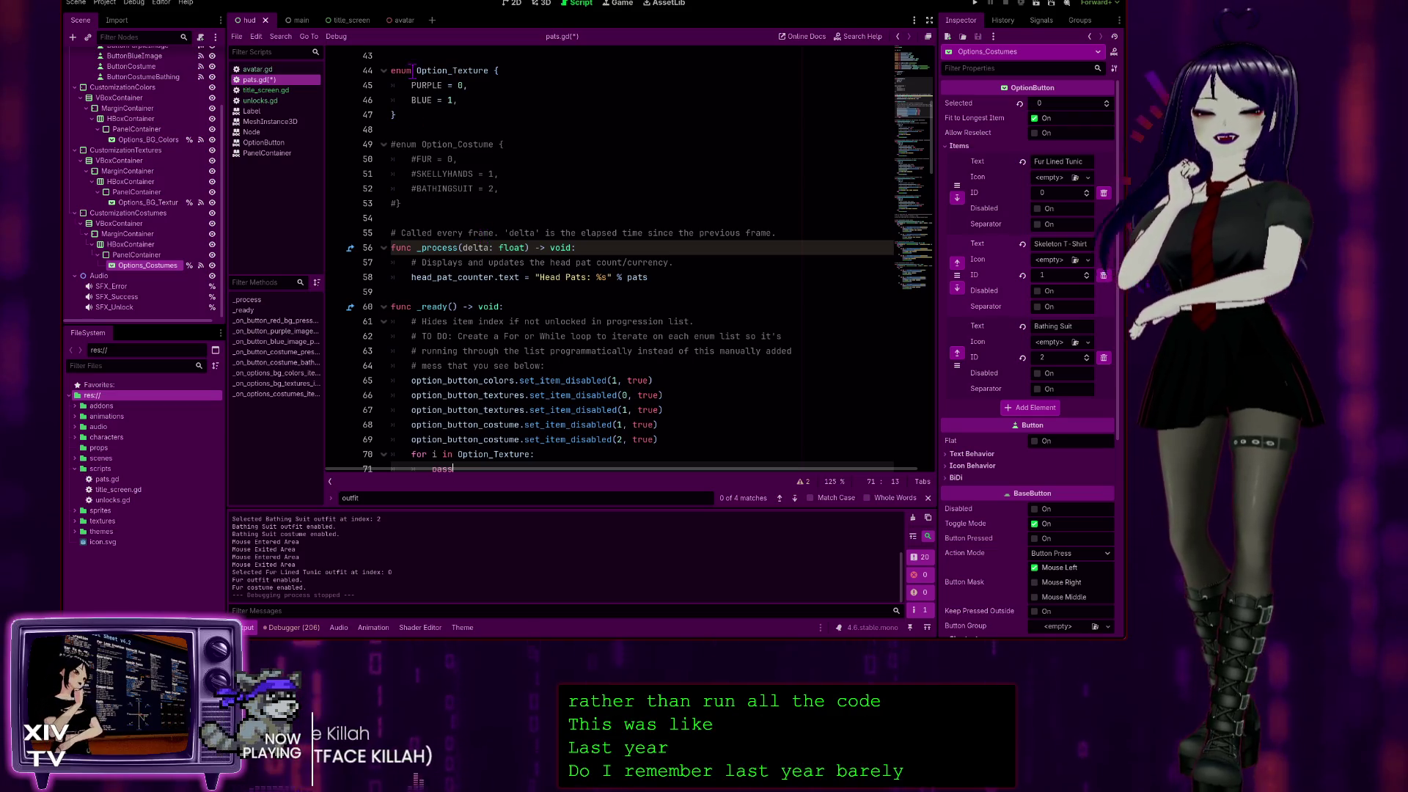
{"action": "scroll", "coordinate": [599, 271], "scroll_direction": "down", "scroll_amount": 4}
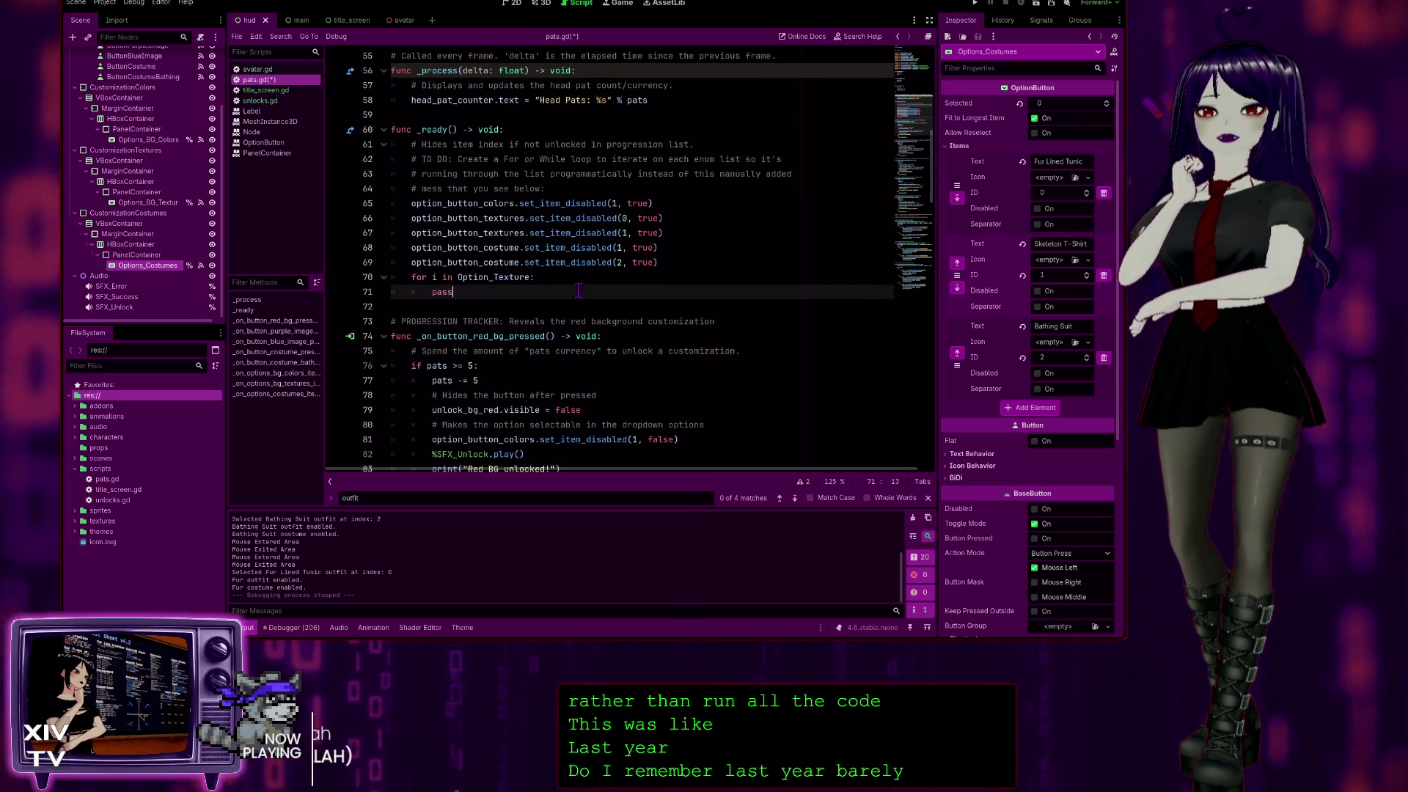
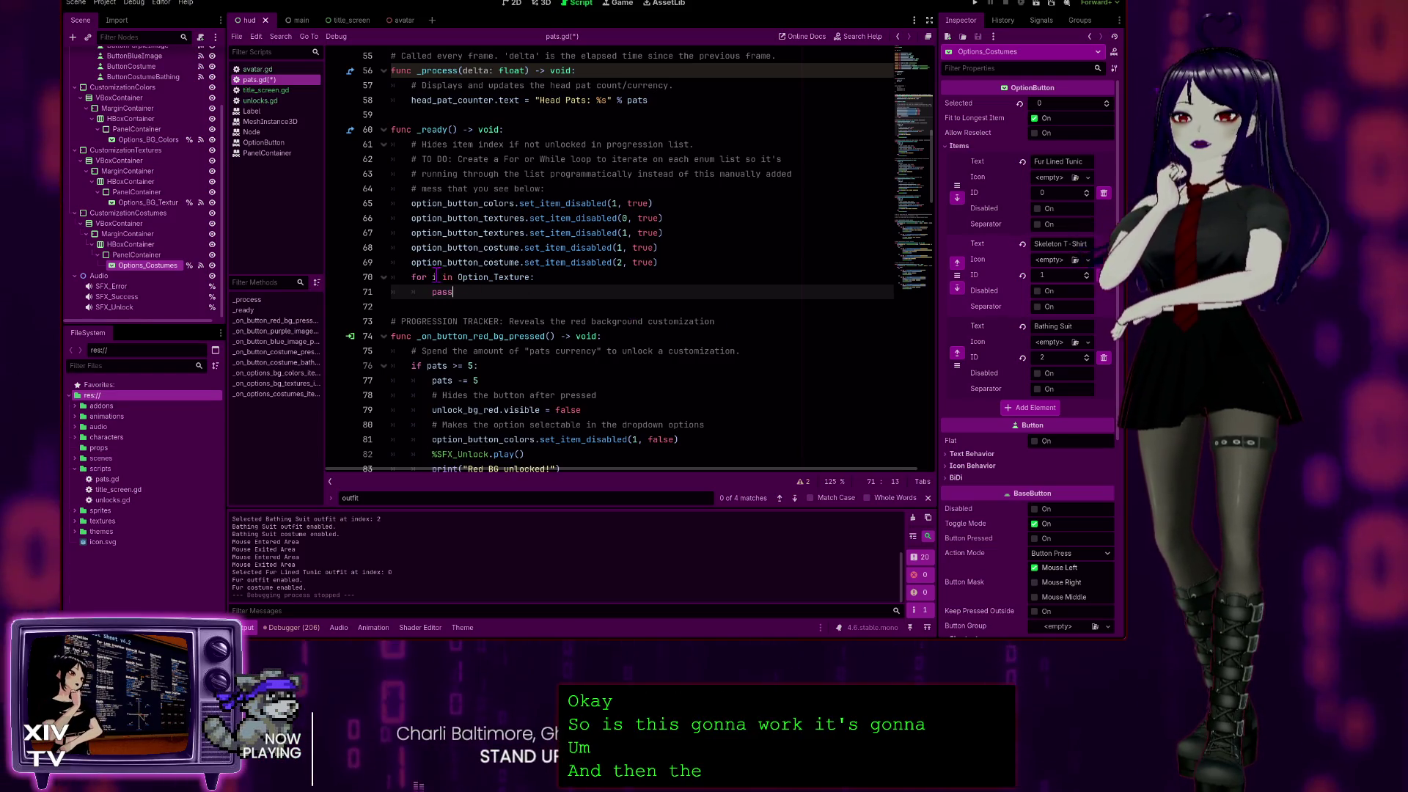
Replace 'pass' in the Option_Texture loop with 'if i < 3:' and an indented 'contiune' line.
{"action": "left_click", "coordinate": [436, 276]}
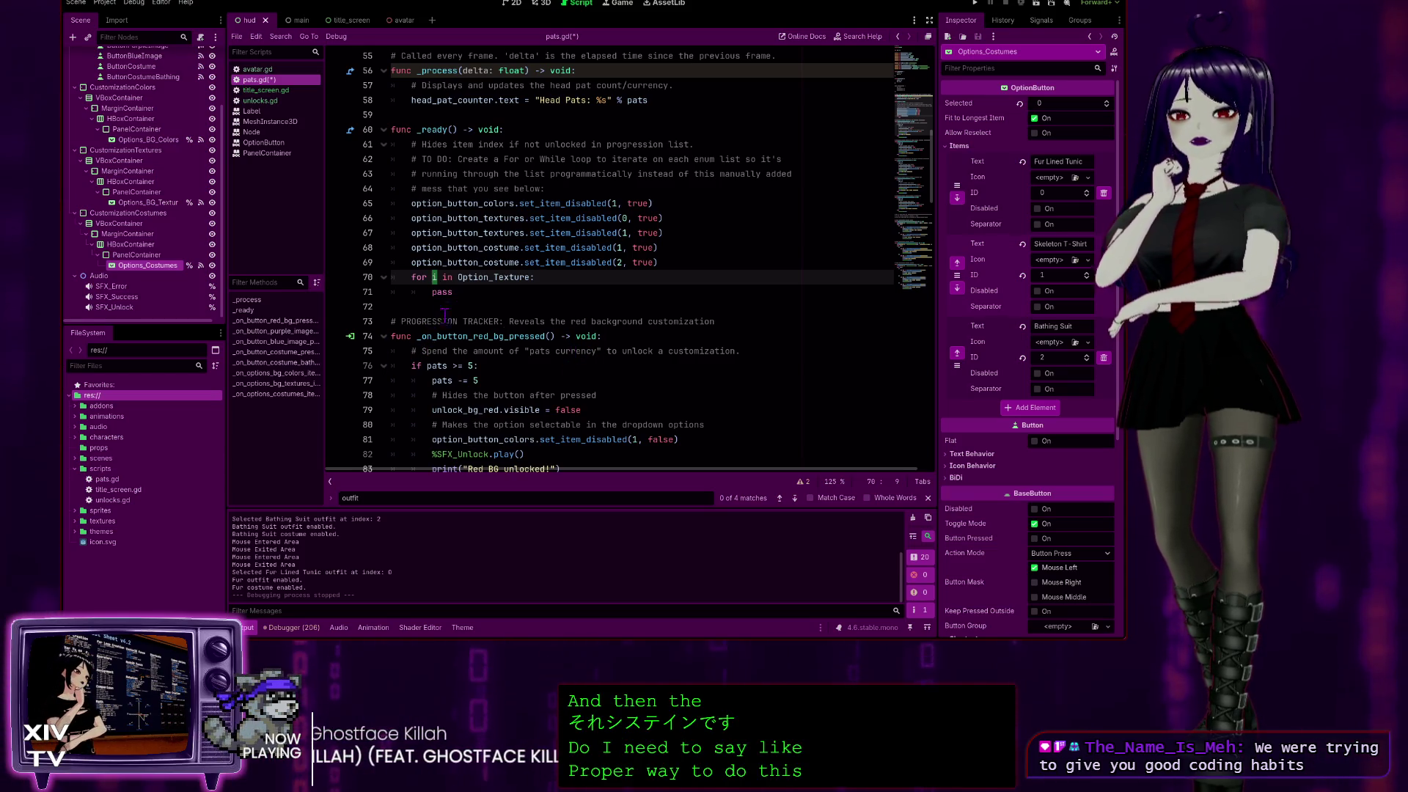
{"action": "left_click", "coordinate": [442, 293]}
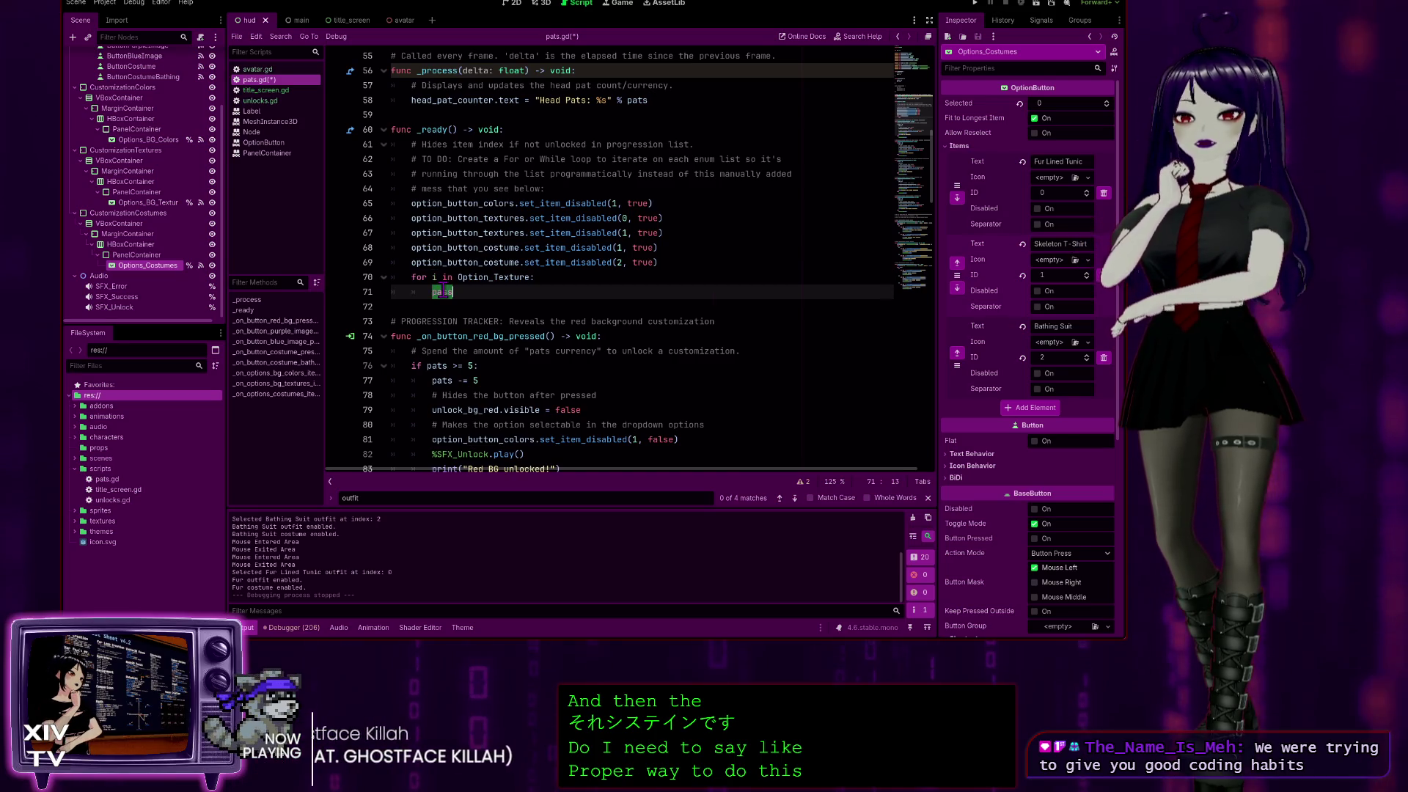
{"action": "type", "text": "if "}
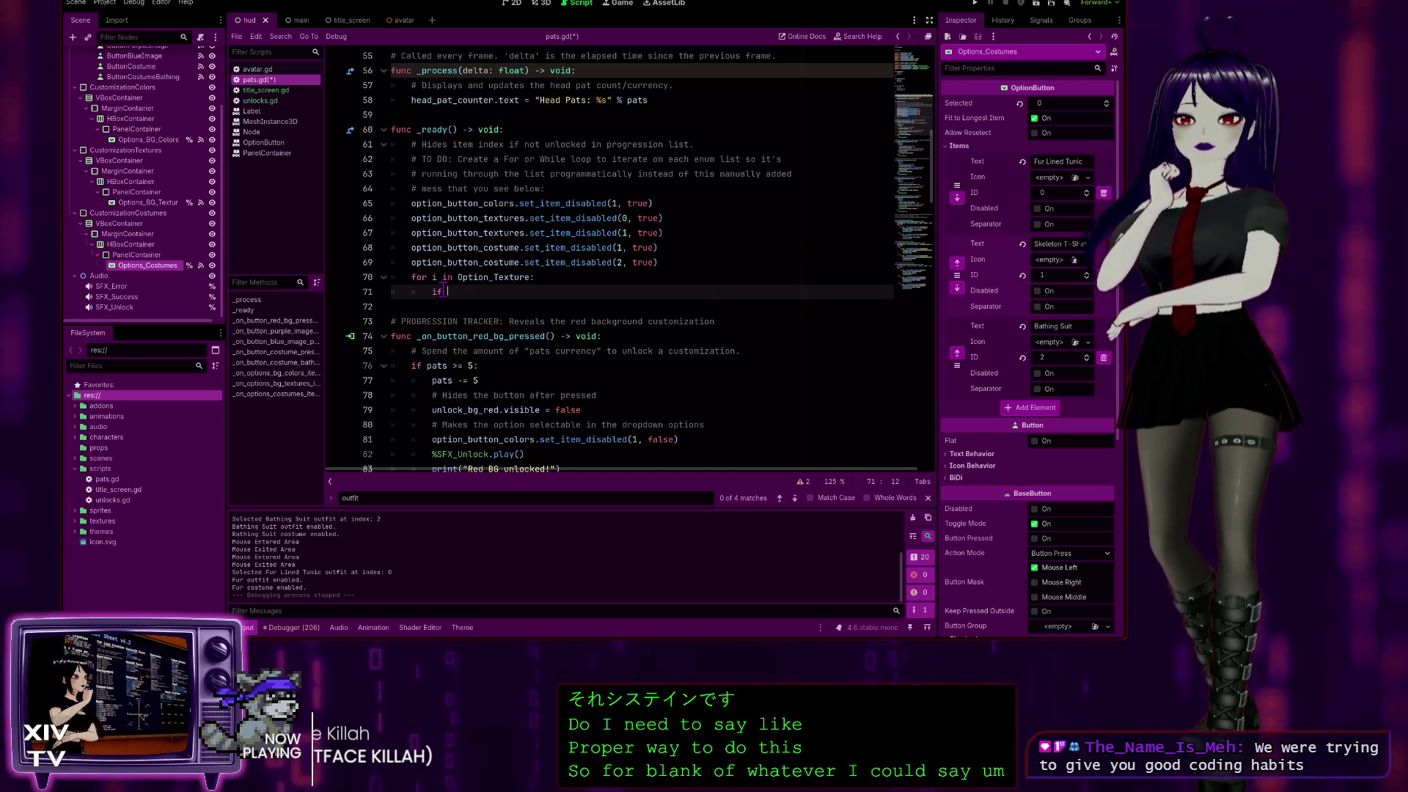
{"action": "type", "text": "i"}
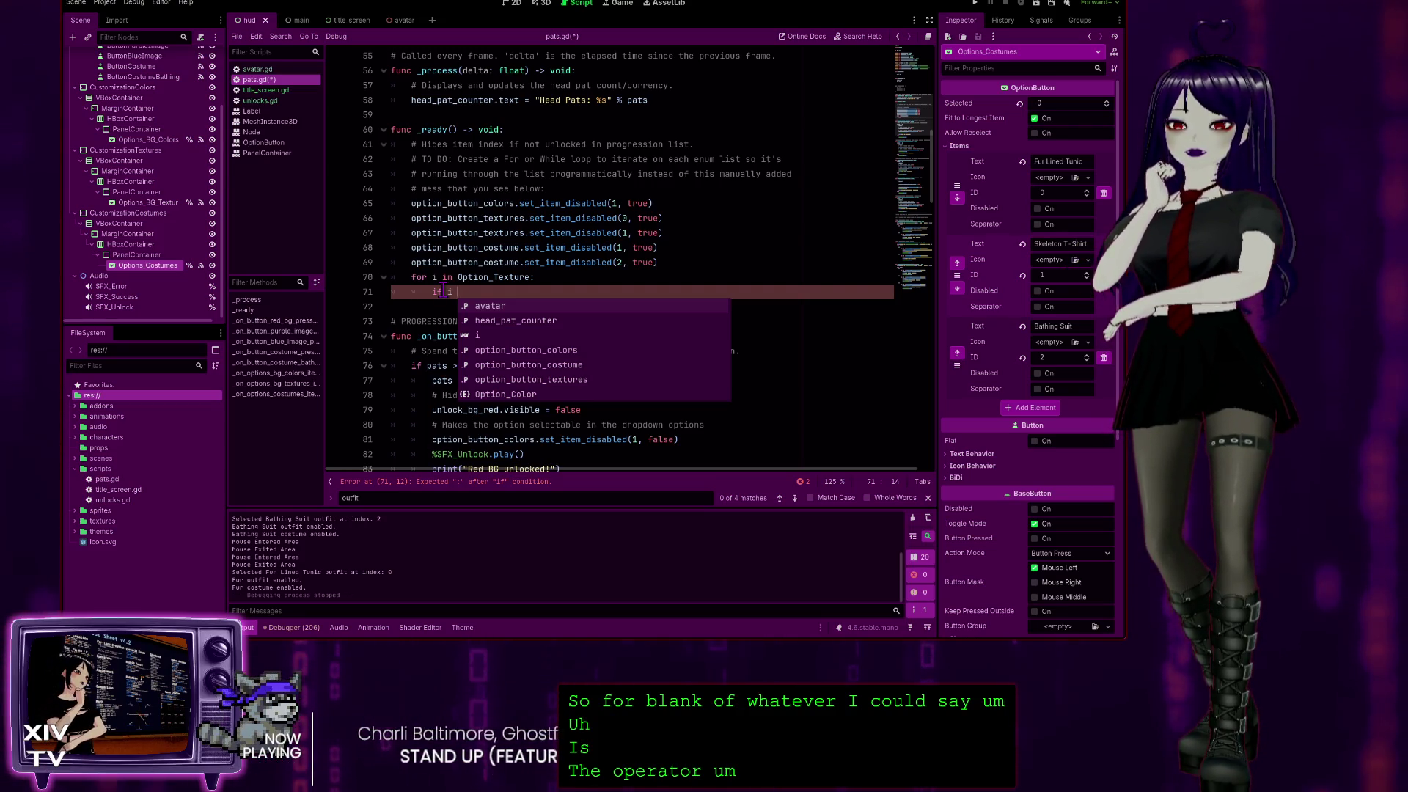
{"action": "type", "text": "< "}
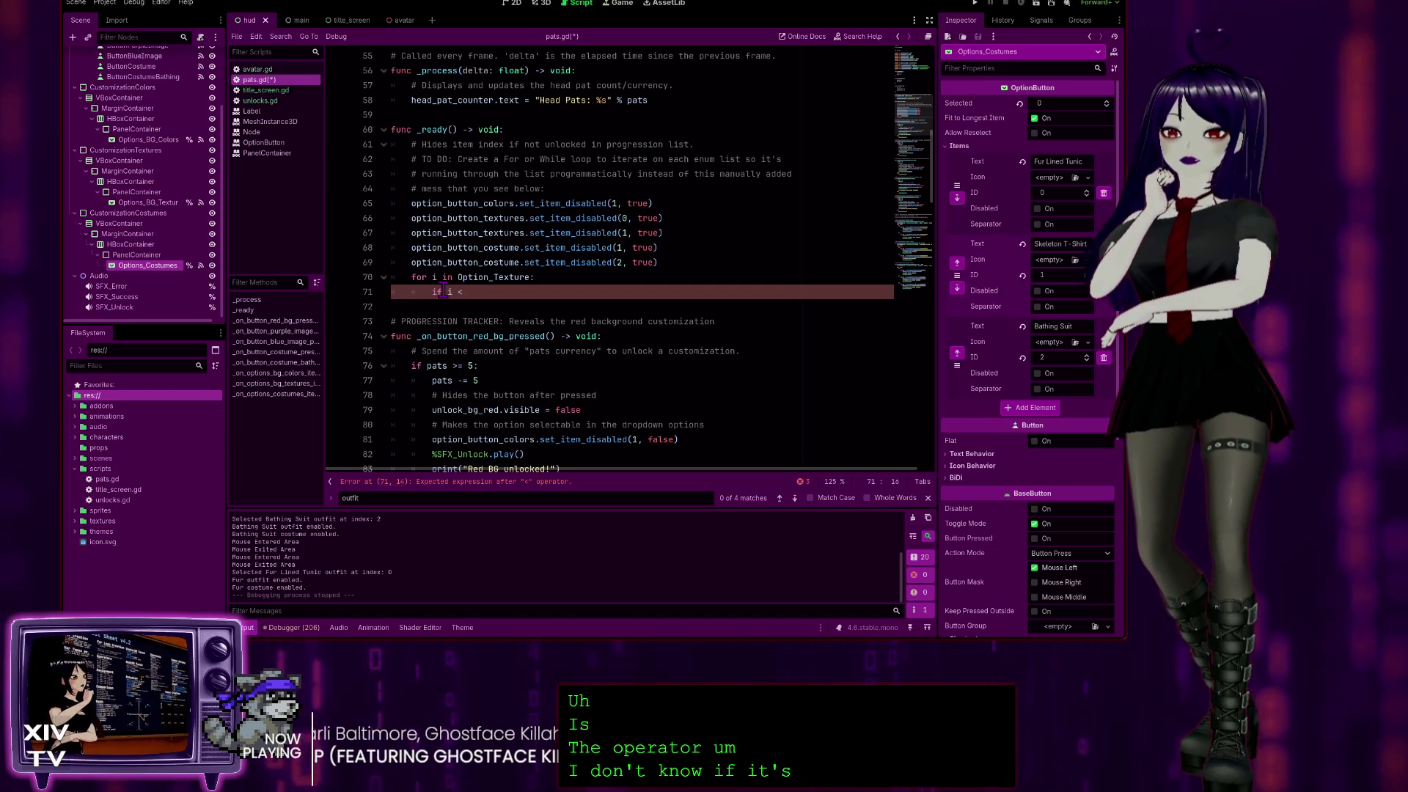
{"action": "type", "text": "2"}
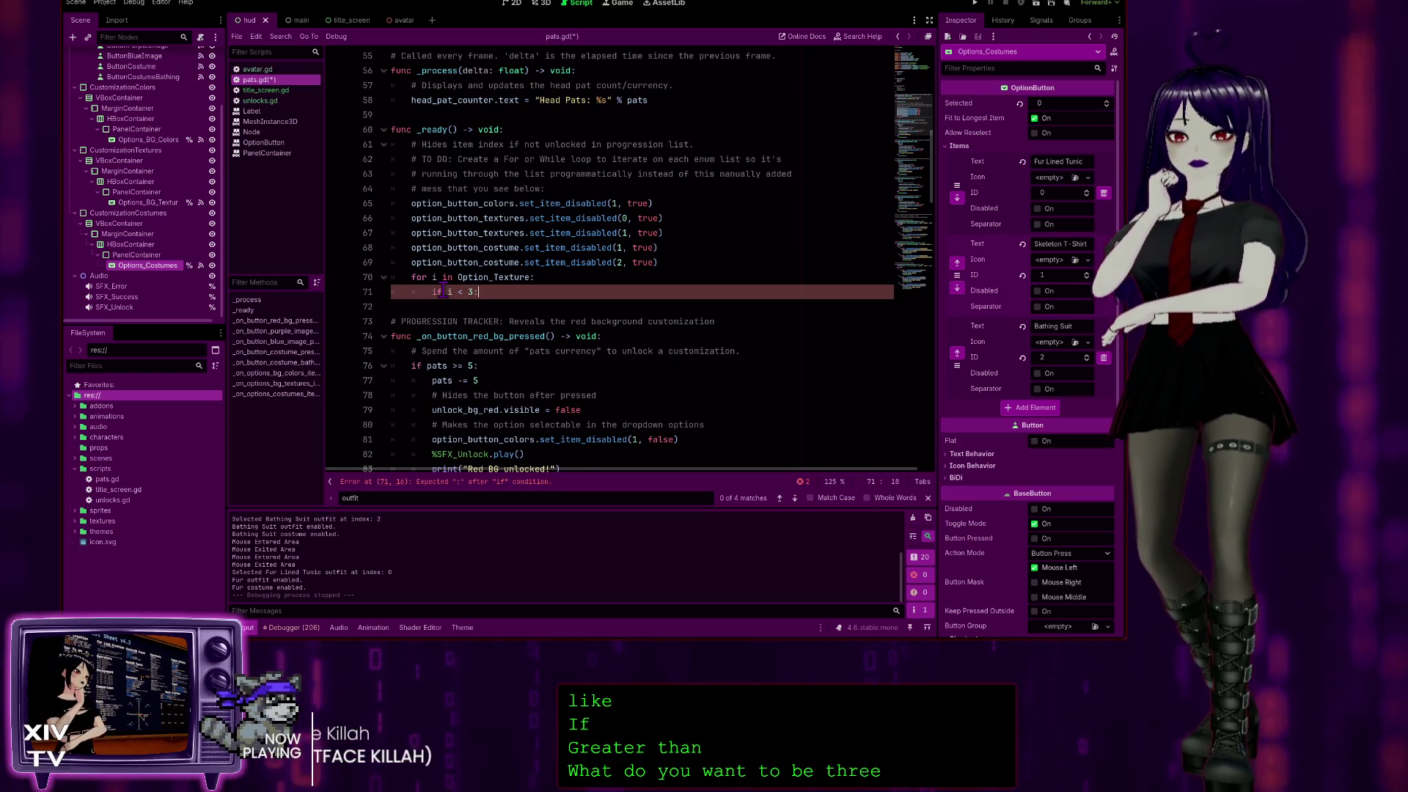
{"action": "type", "text": ":"}
{"action": "key", "text": "Return"}
{"action": "type", "text": "contiune"}
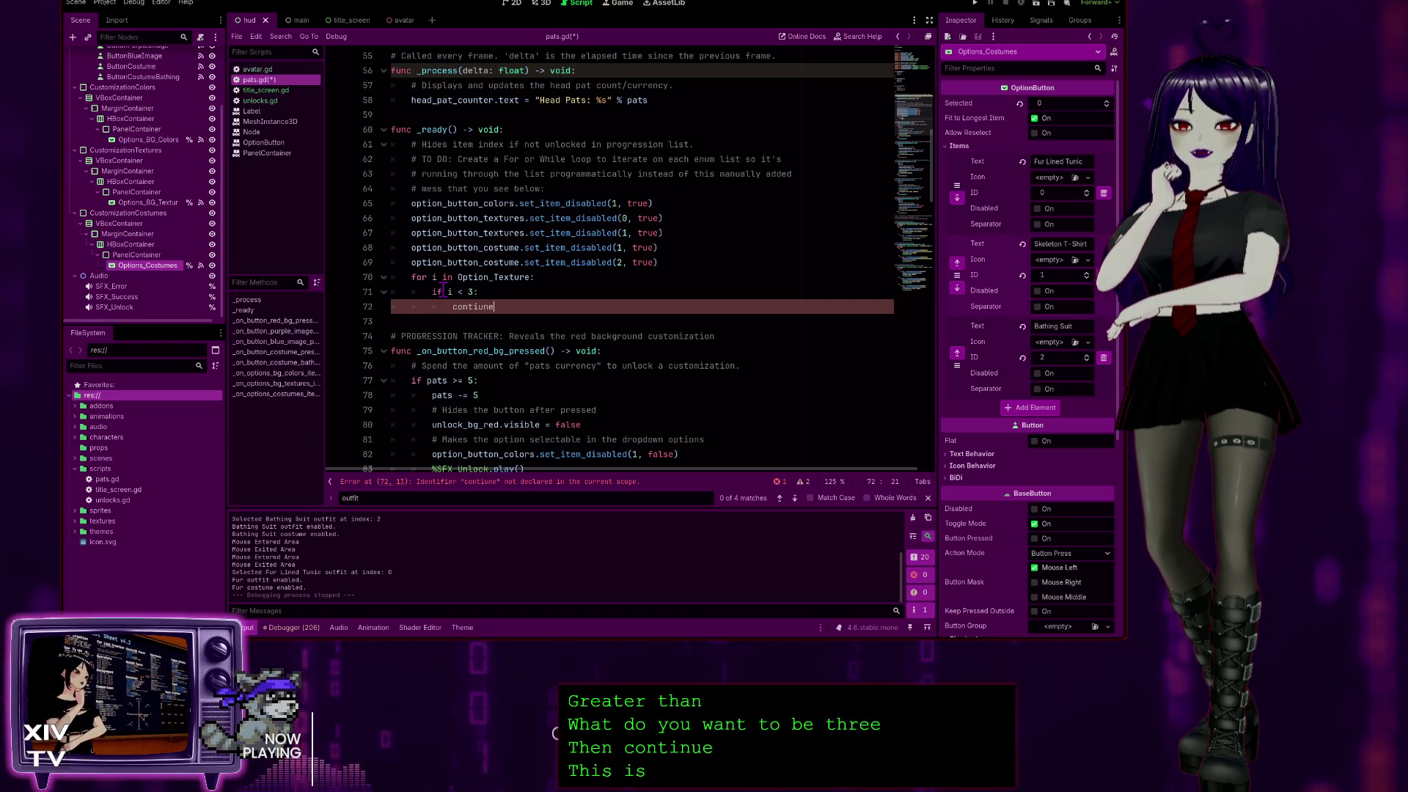
Add the comment '# Break out of the loop for numbers above 3' below the continue line.
{"action": "key", "text": "Return"}
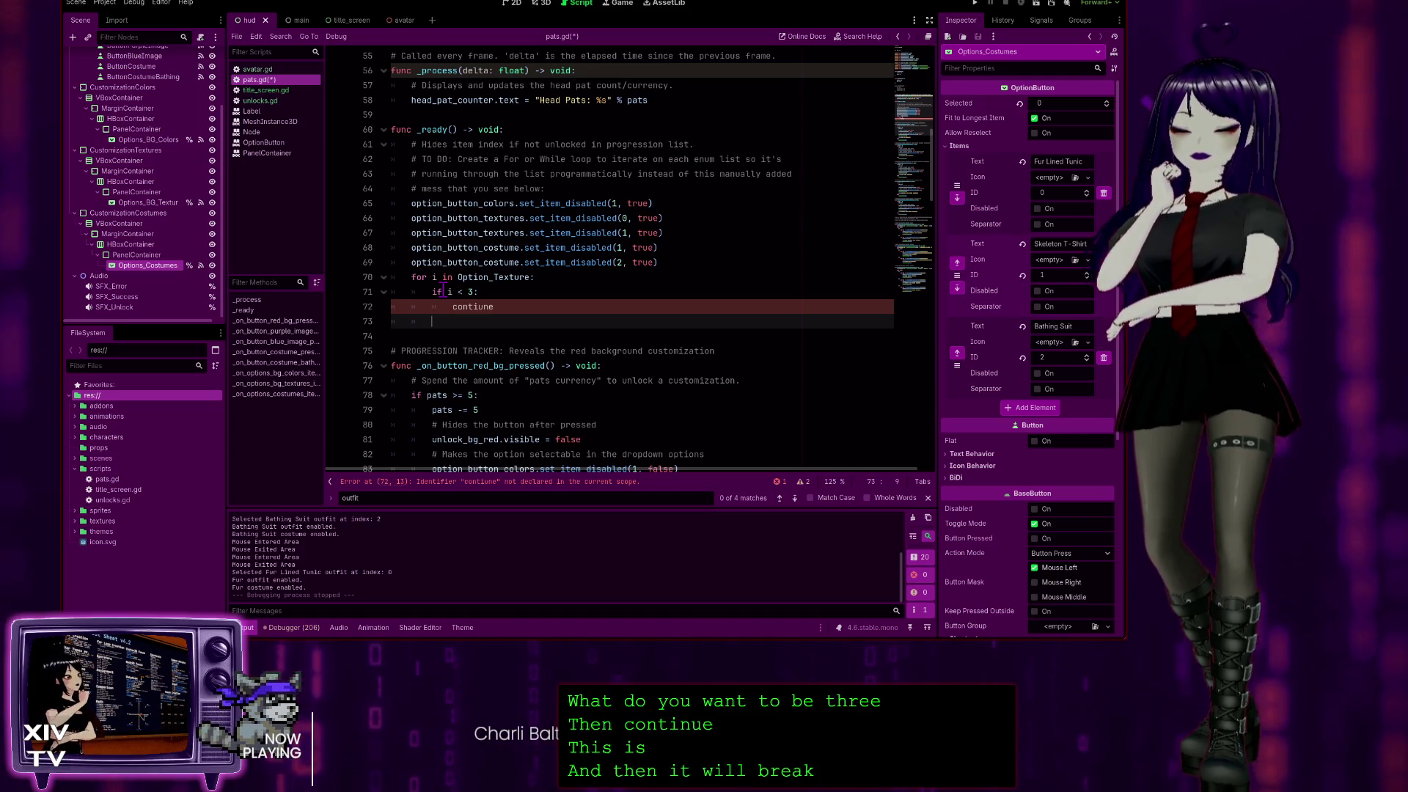
{"action": "type", "text": "br"}
{"action": "key", "text": "ctrl+k"}
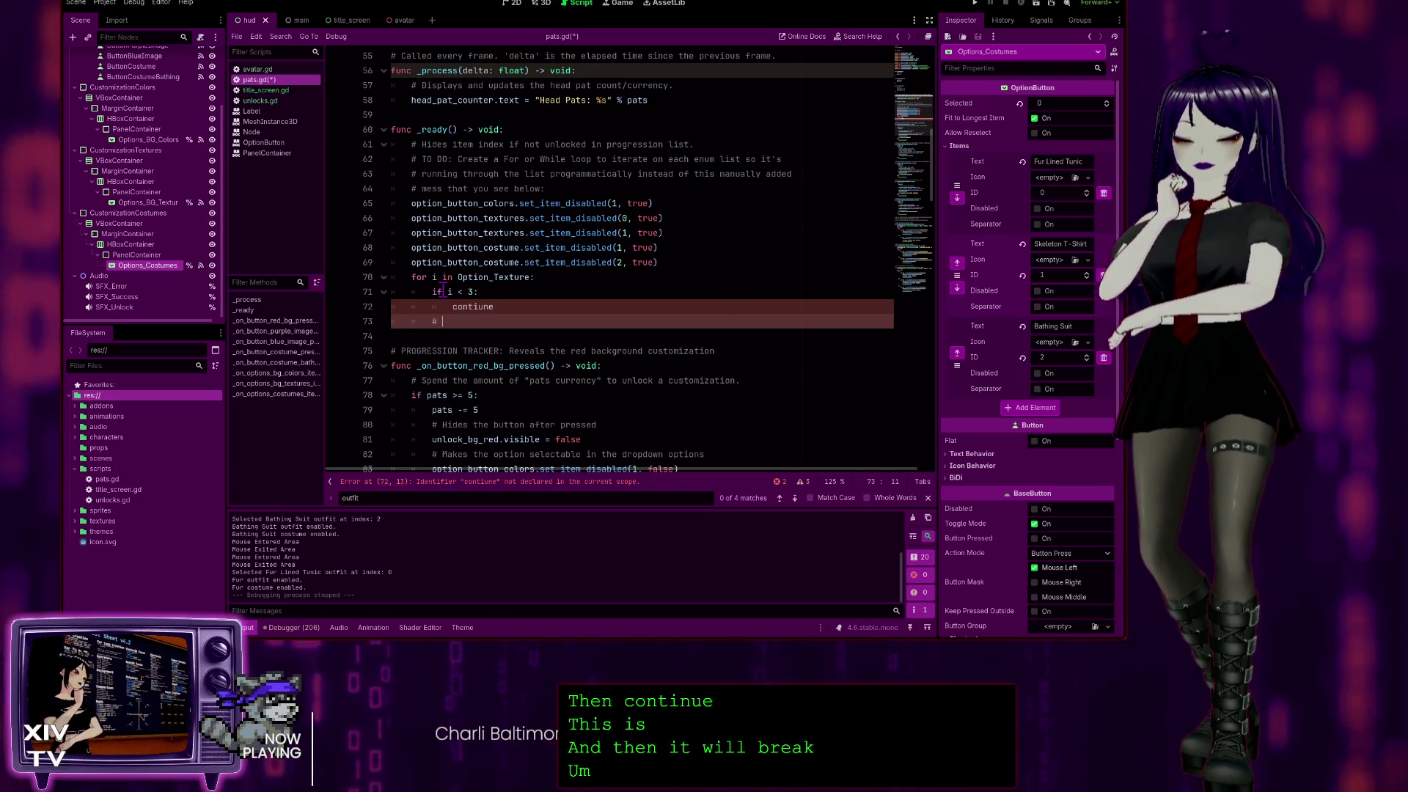
{"action": "type", "text": "eak o"}
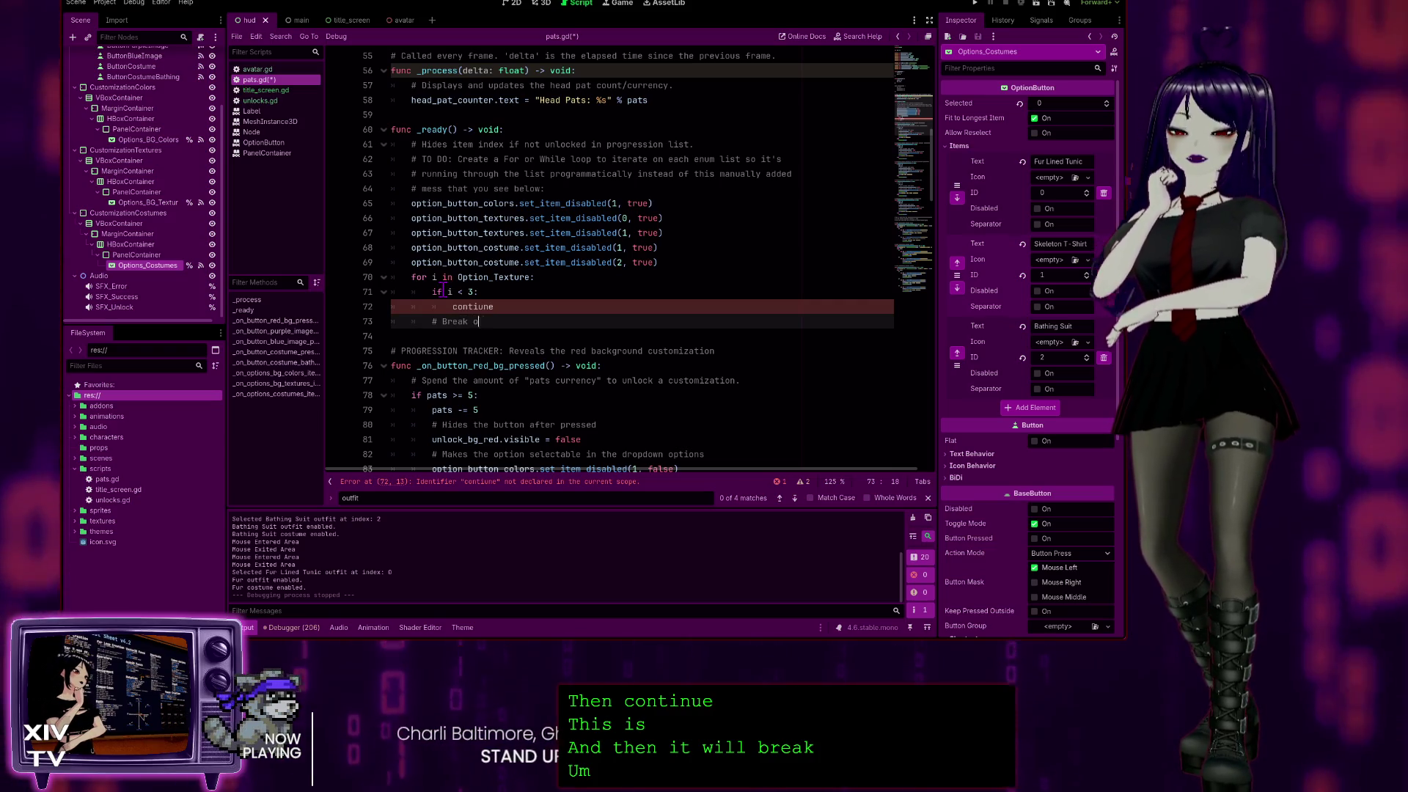
{"action": "type", "text": "ut of the loop for numbers above"}
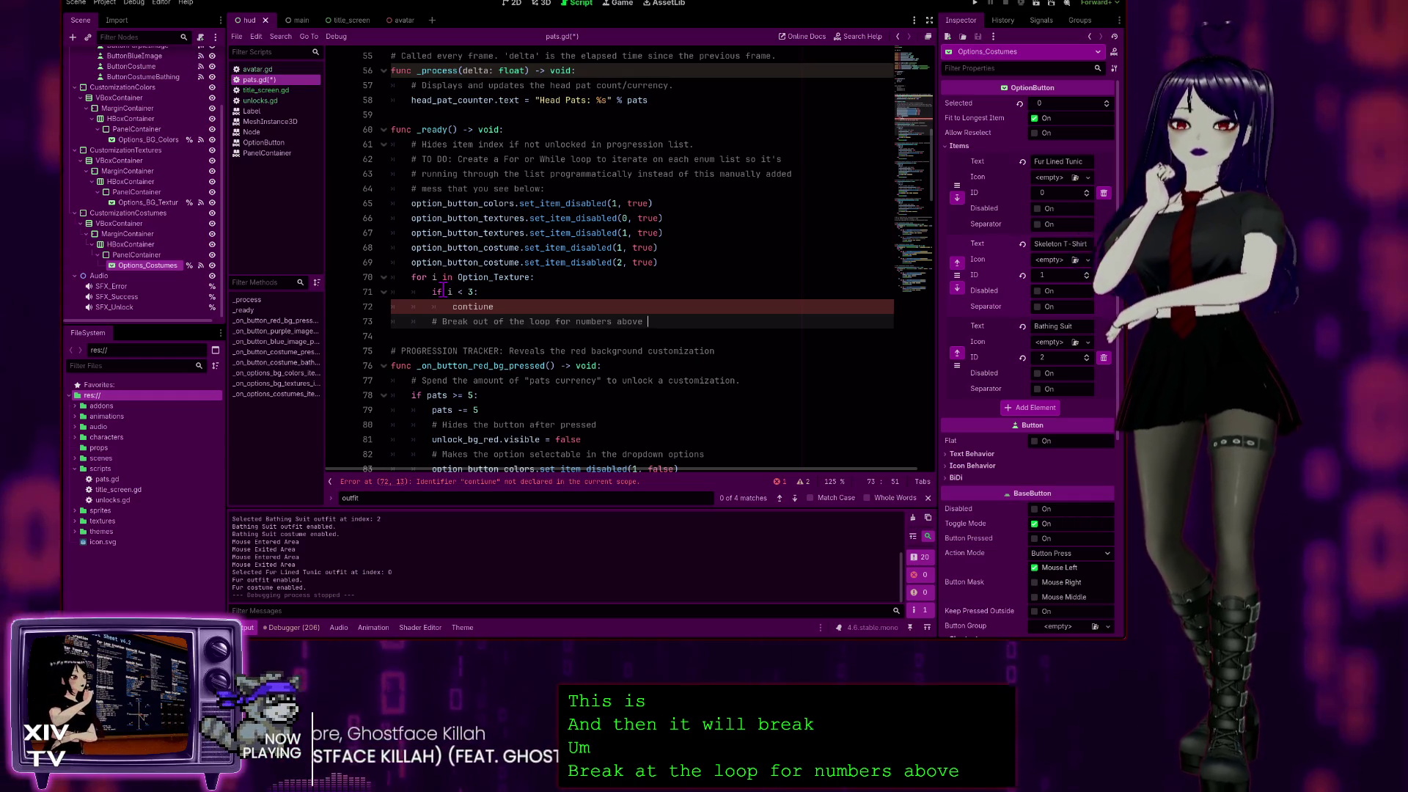
{"action": "type", "text": "3"}
Change the skip check to 'if i < 2:' and begin an 'if i >' line below the comment.
{"action": "key", "text": "Up"}
{"action": "key", "text": "Up"}
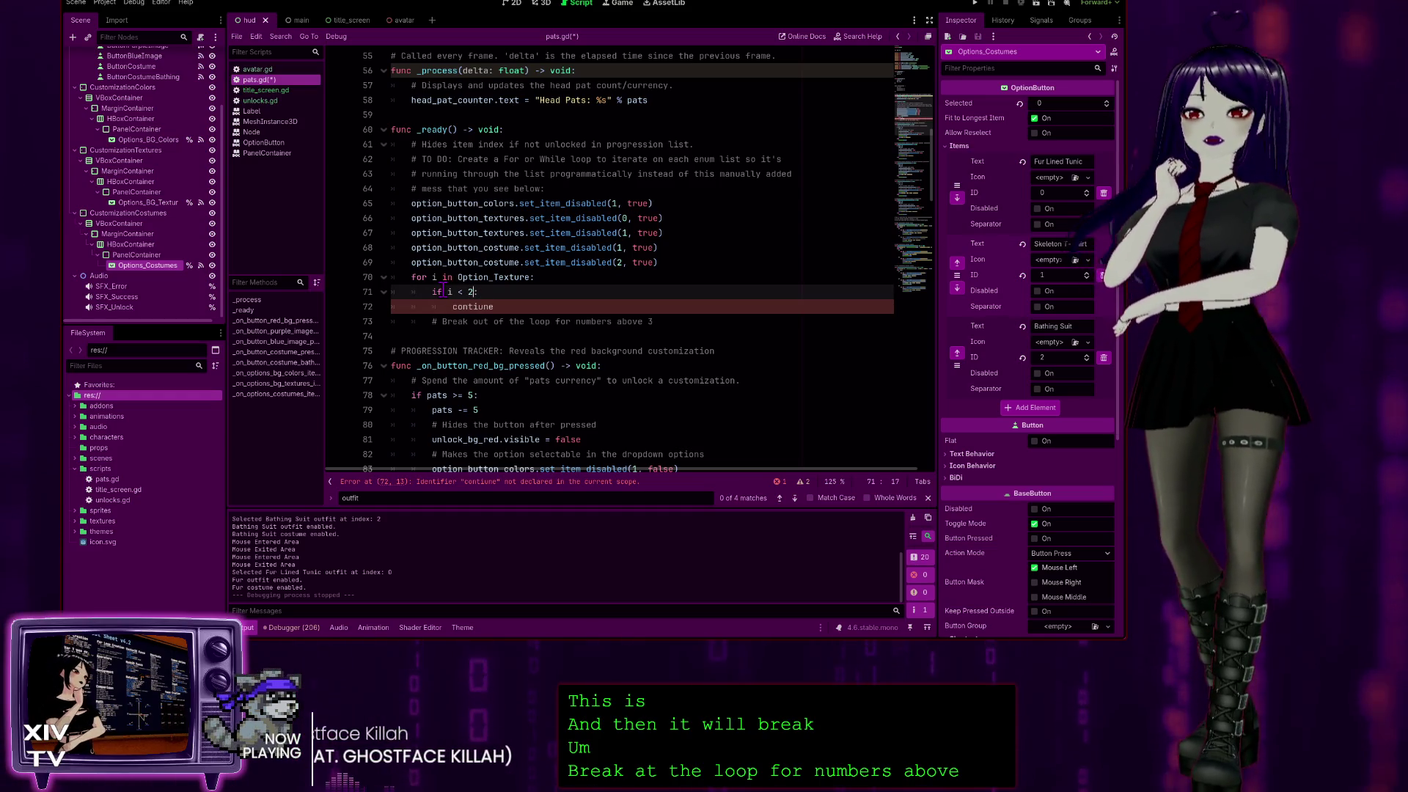
{"action": "left_click", "coordinate": [670, 322]}
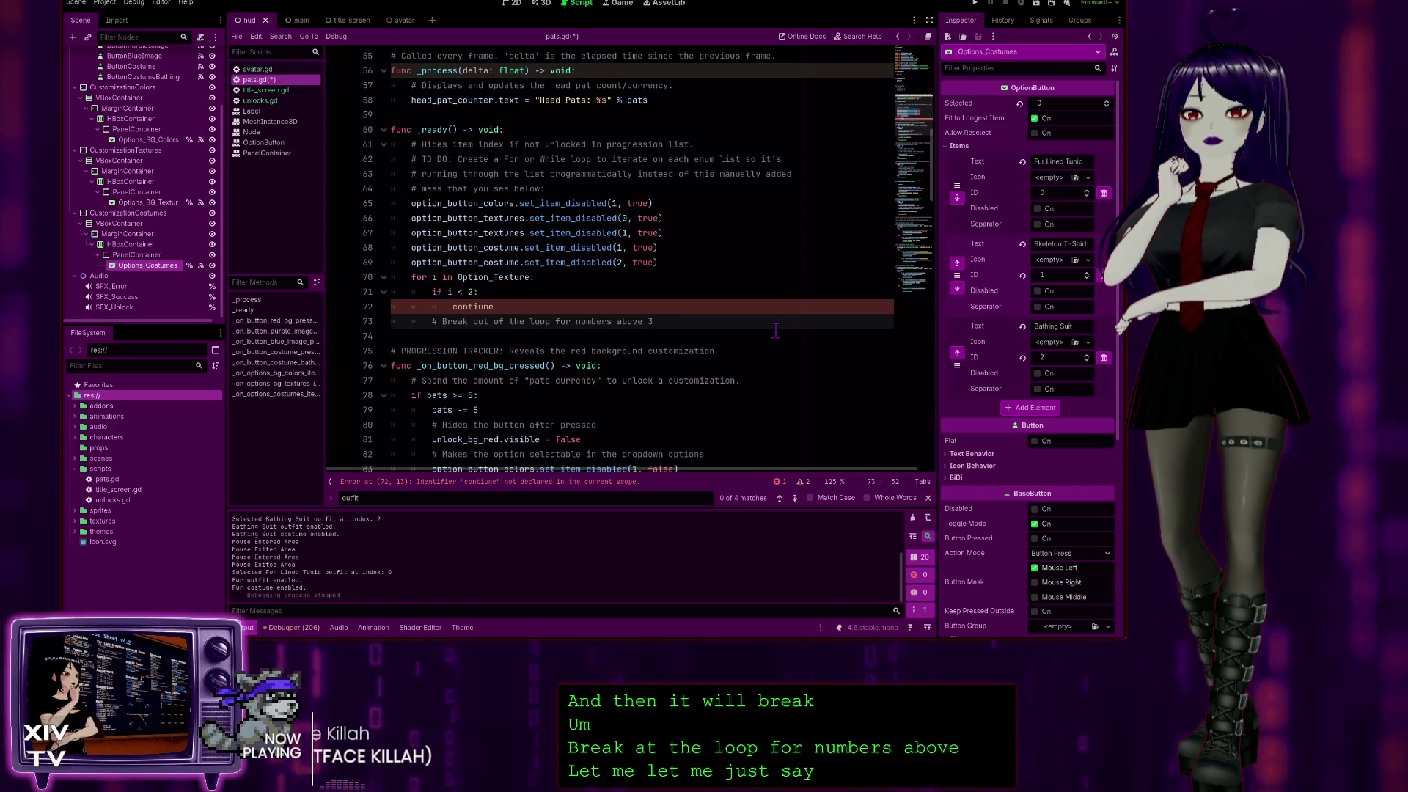
{"action": "key", "text": "Return"}
{"action": "type", "text": "if "}
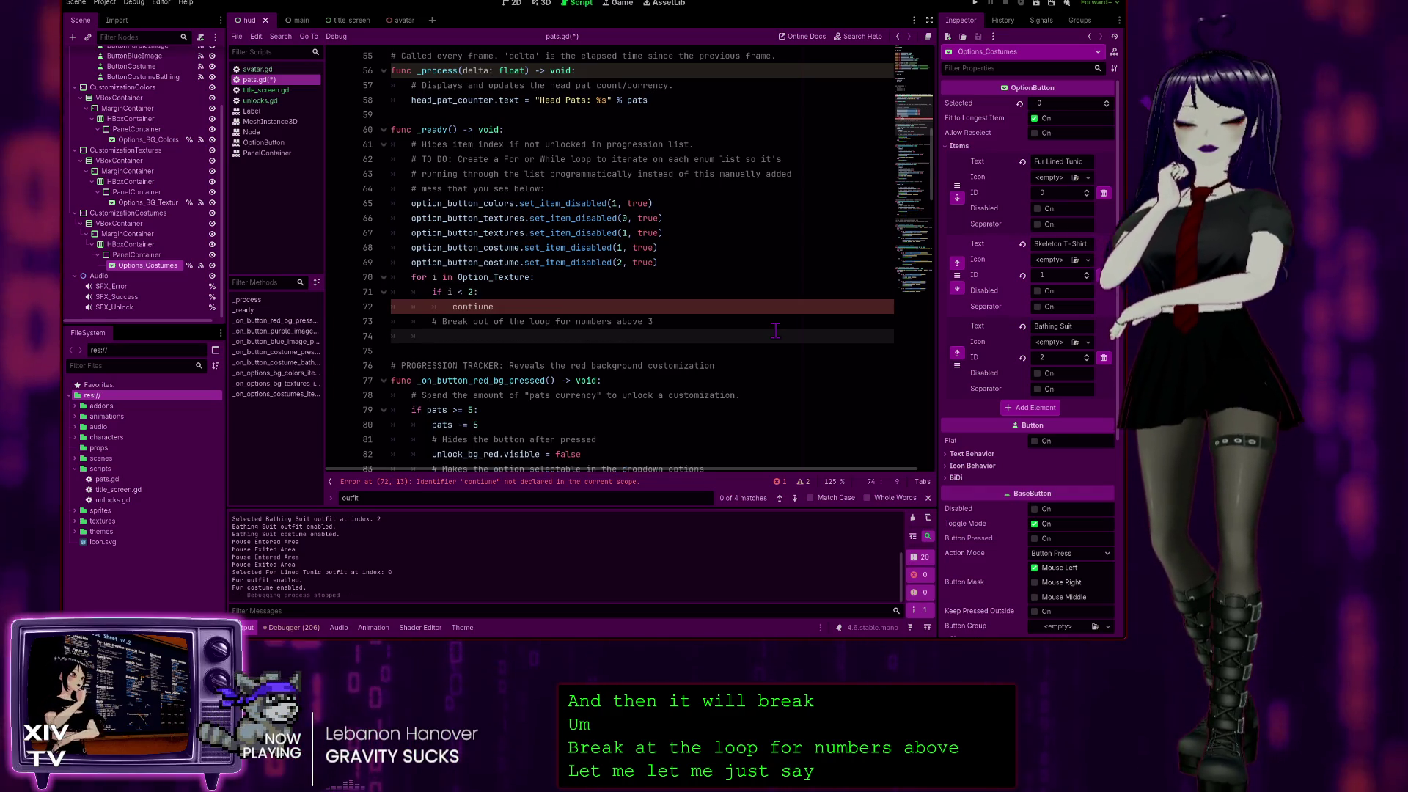
{"action": "type", "text": "i "}
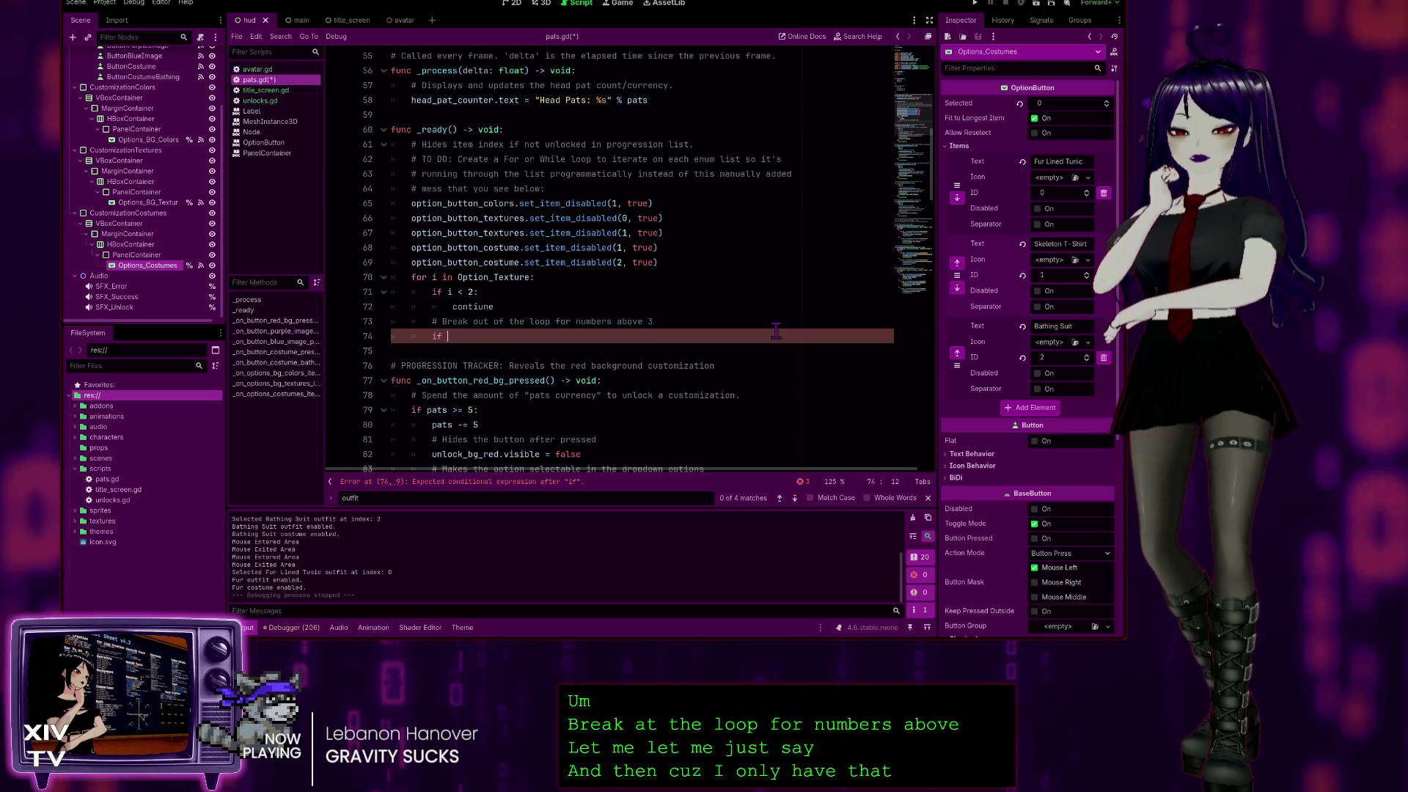
{"action": "type", "text": "> 3"}
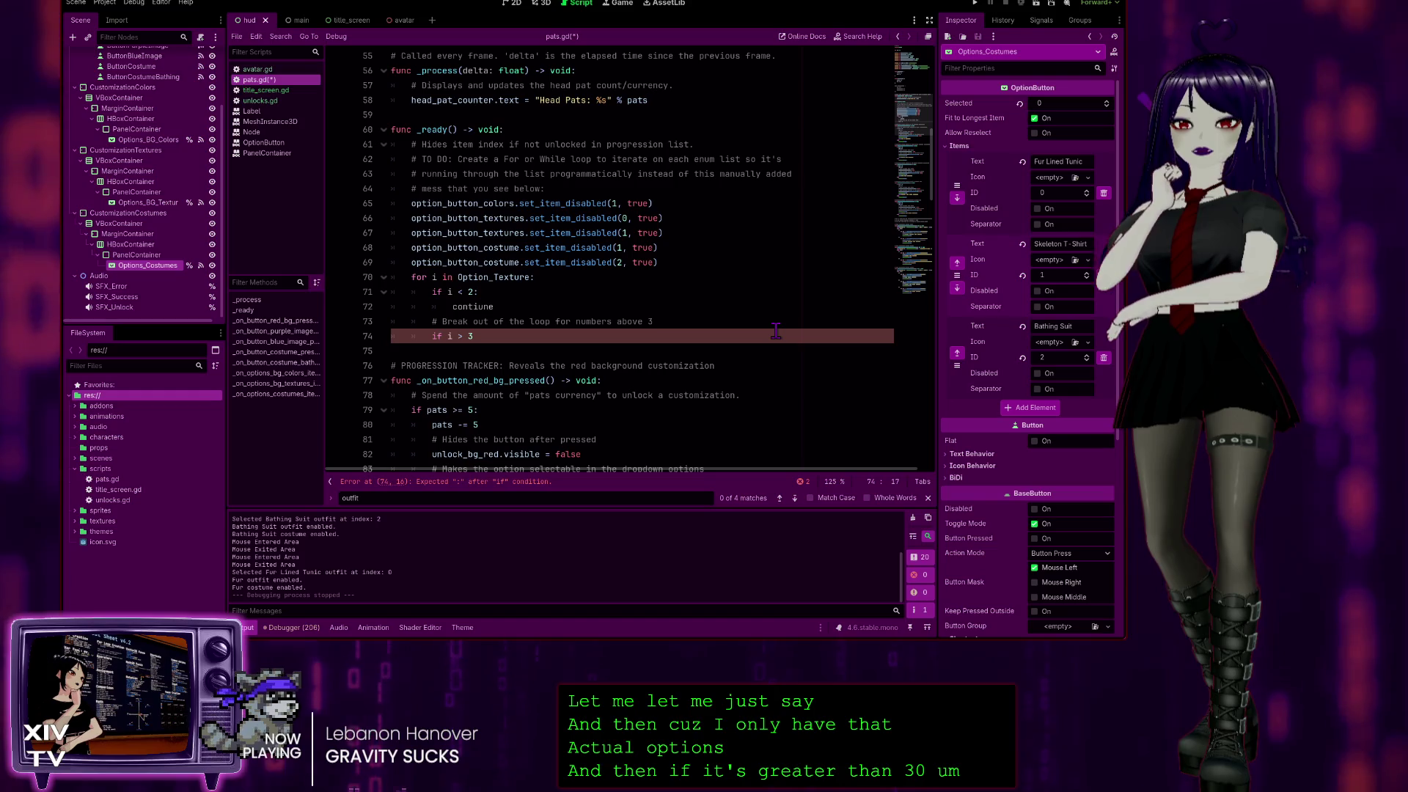
Complete the 'if i > 3:' check with 'break' and add a 'print(i)' debug line.
{"action": "type", "text": ":"}
{"action": "key", "text": "Return"}
{"action": "type", "text": "b"}
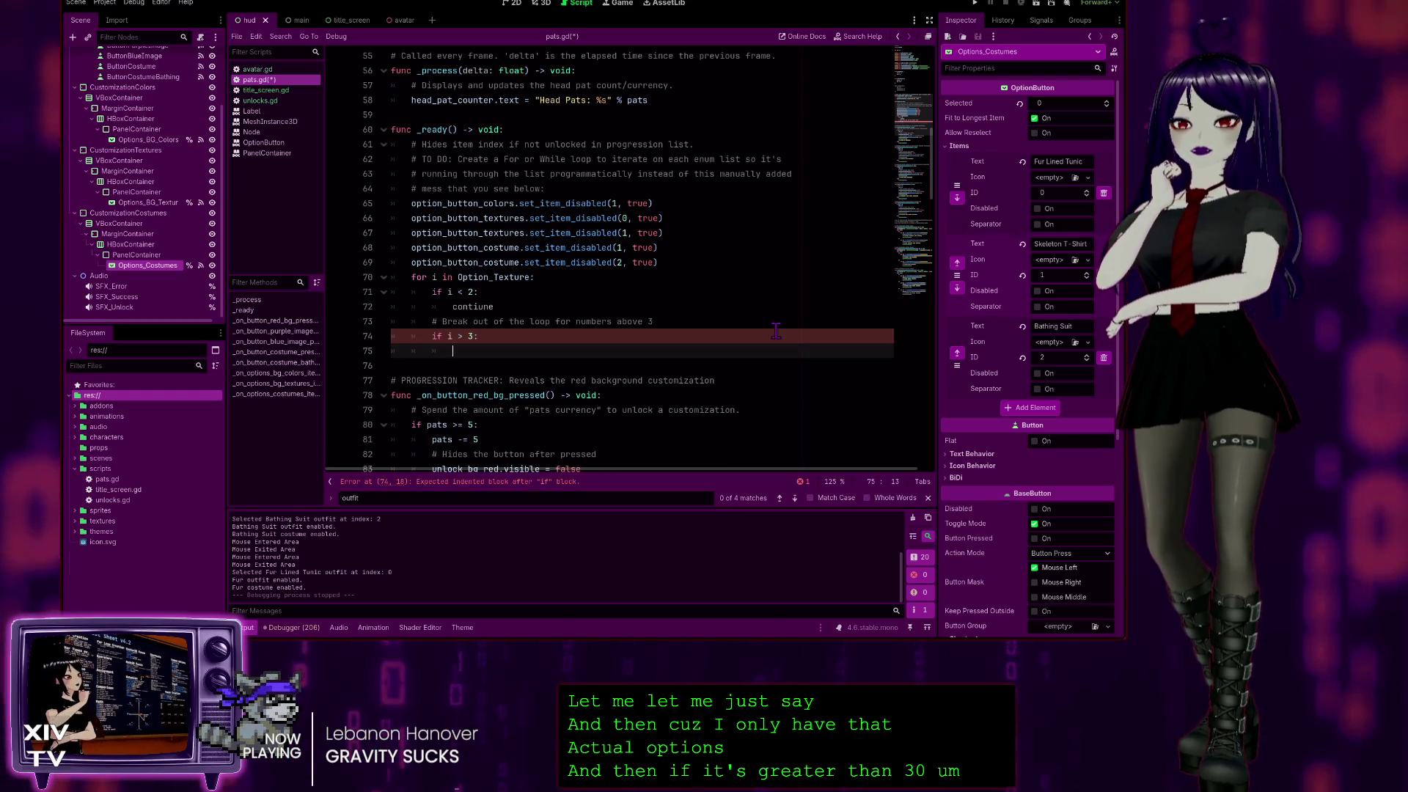
{"action": "type", "text": "reak"}
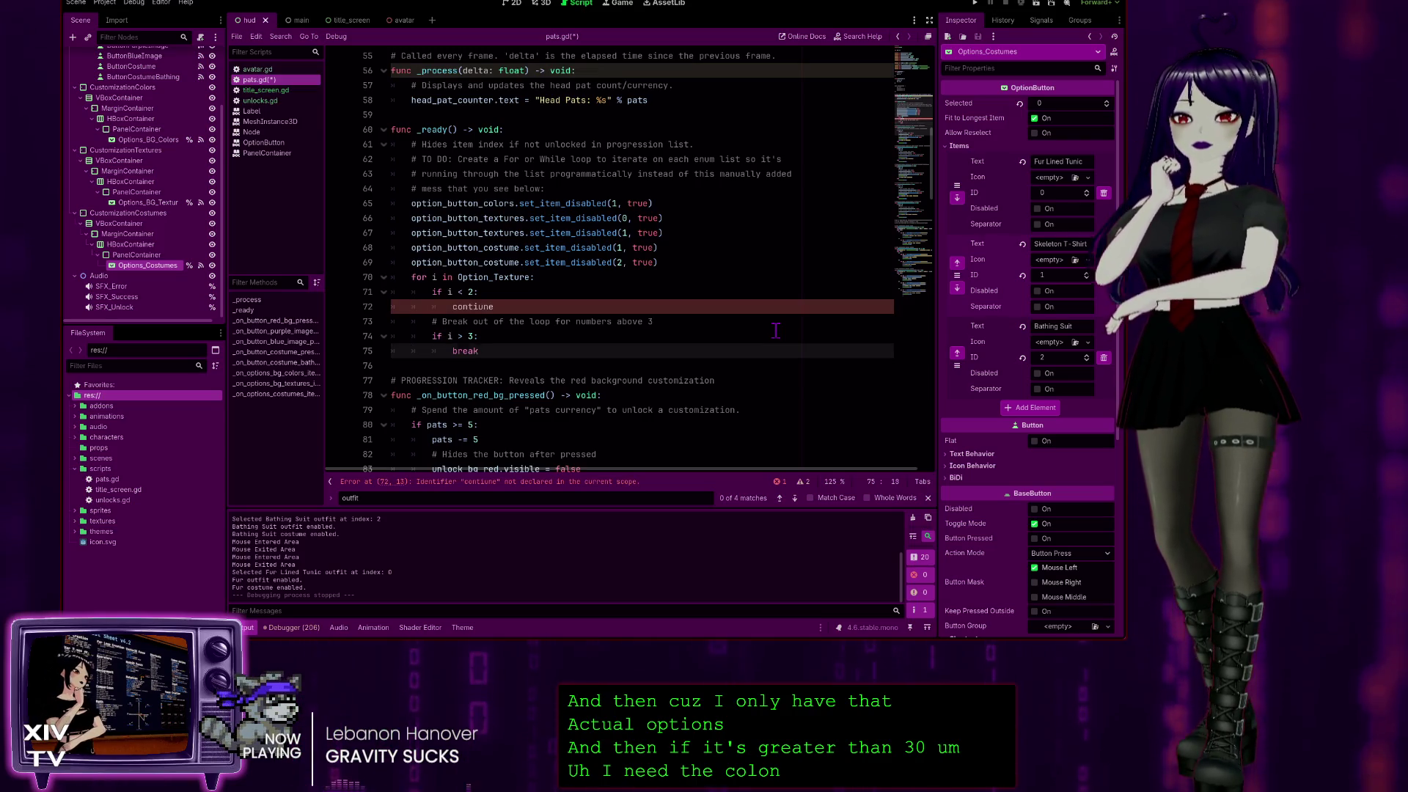
{"action": "key", "text": "Return"}
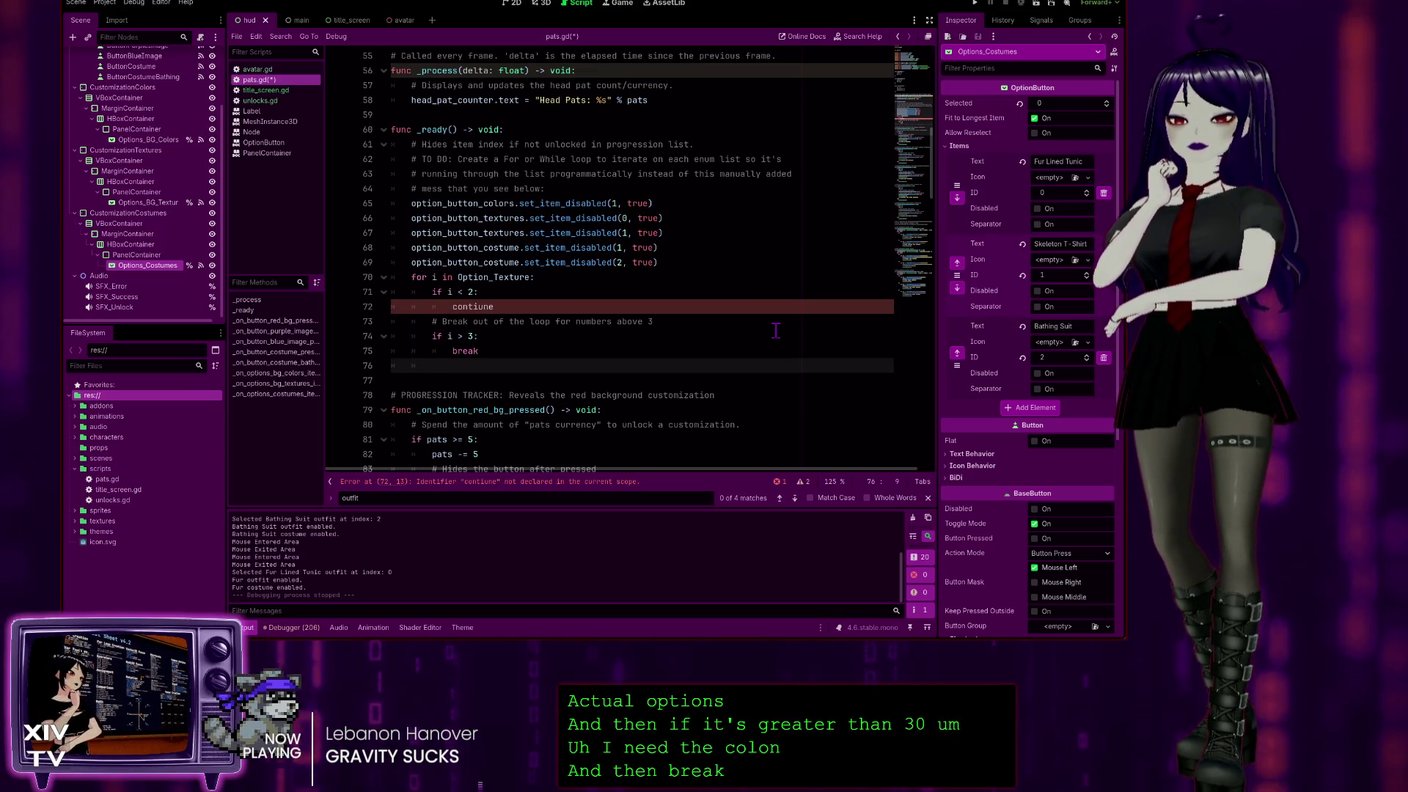
{"action": "type", "text": "print"}
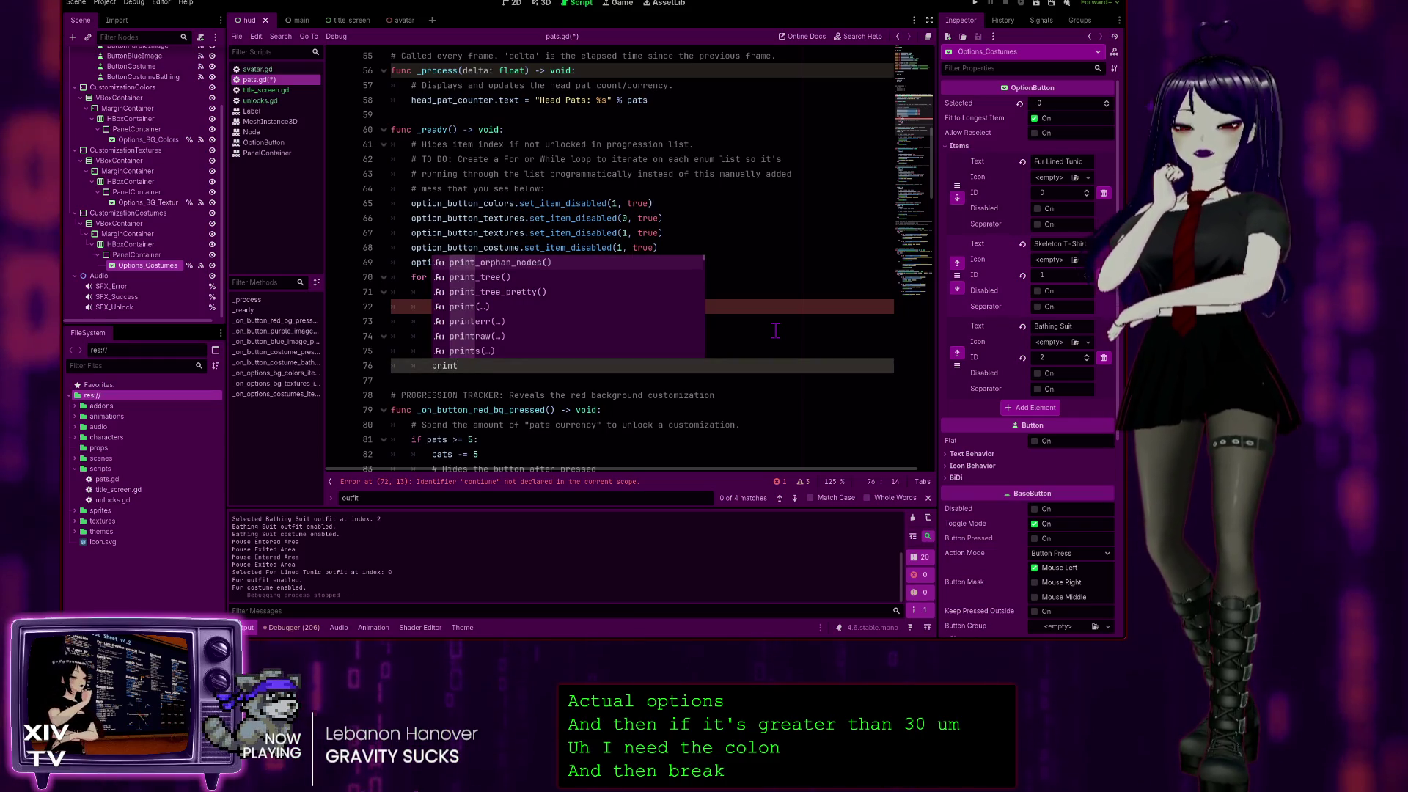
{"action": "type", "text": "("}
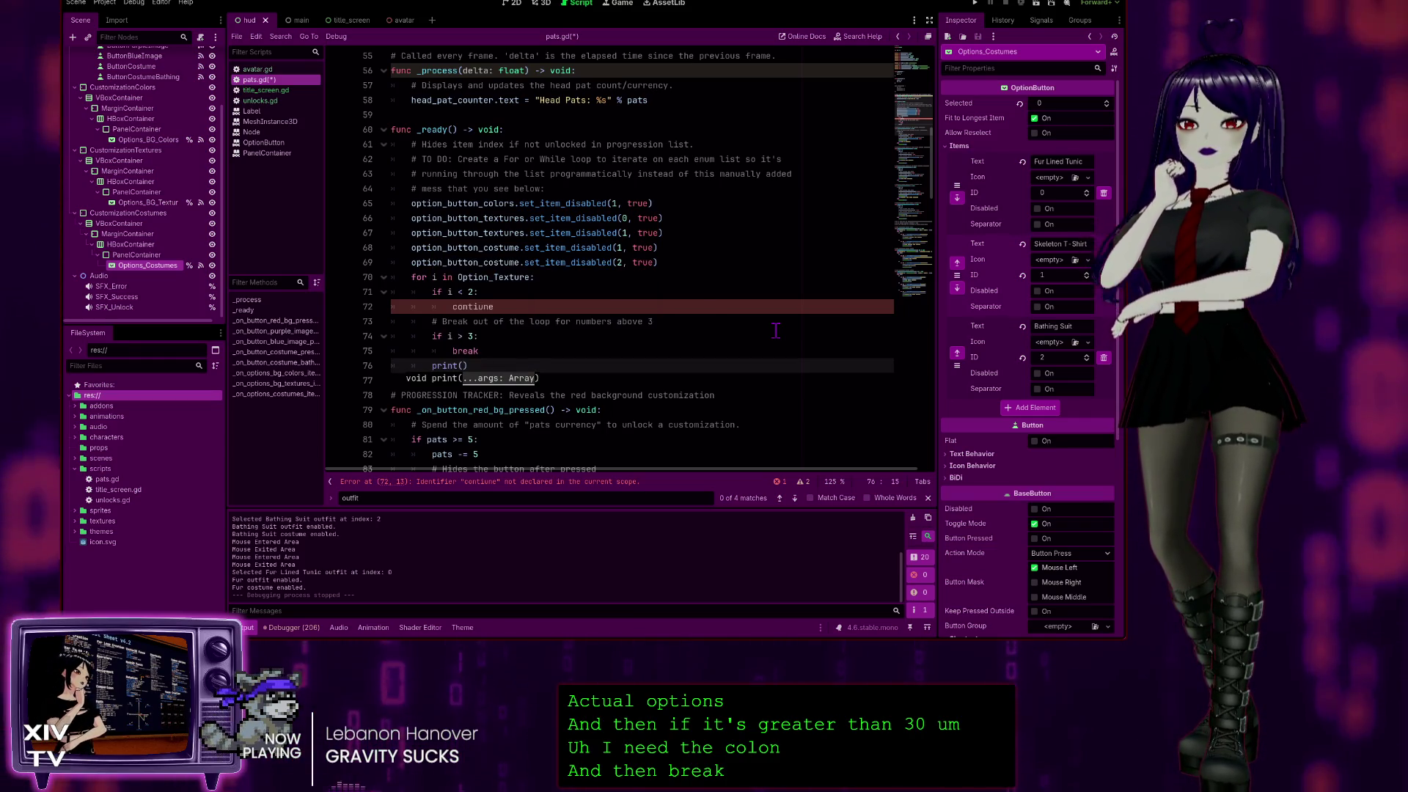
{"action": "type", "text": "i"}
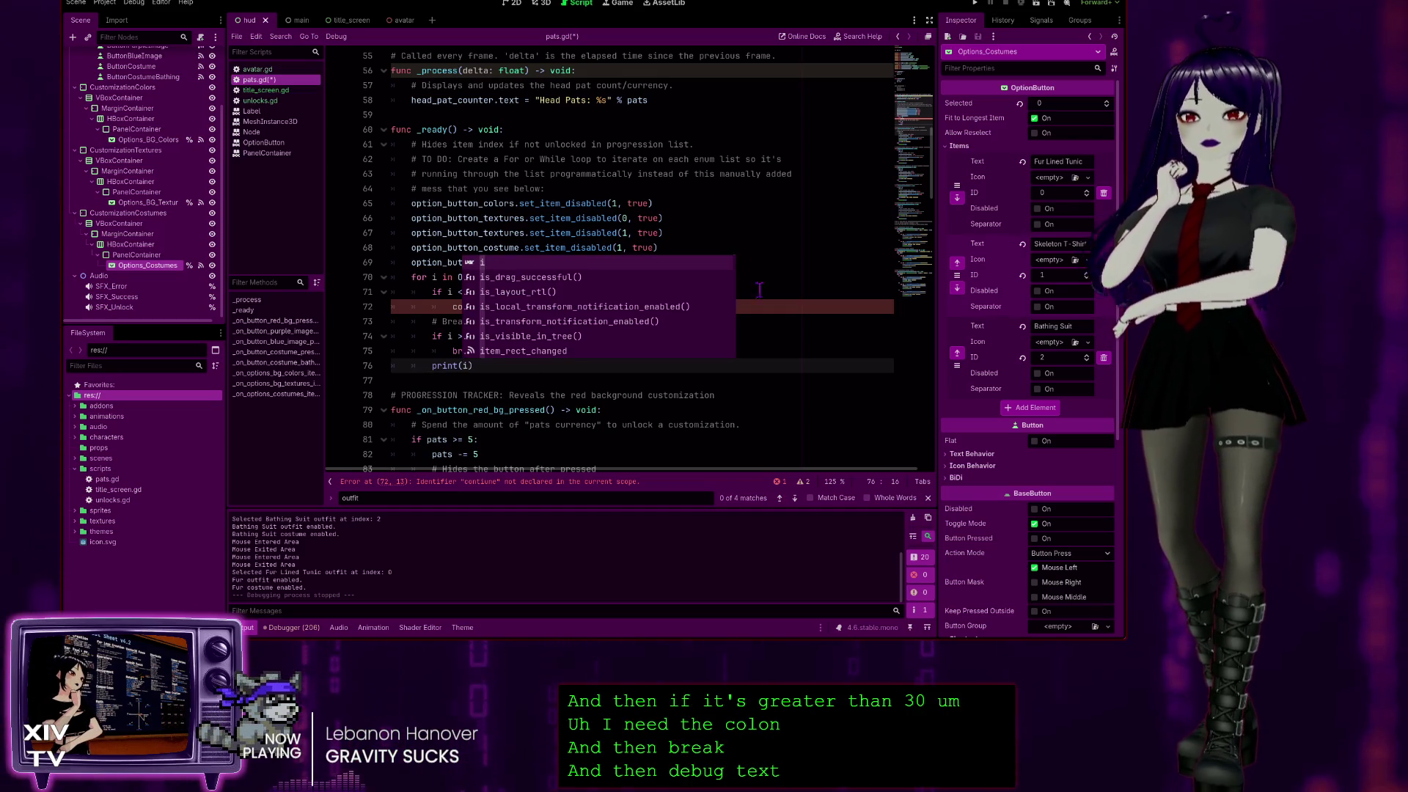
Dismiss the autocomplete and put the caret at the end of the misspelled 'contiune'.
{"action": "left_click", "coordinate": [801, 220]}
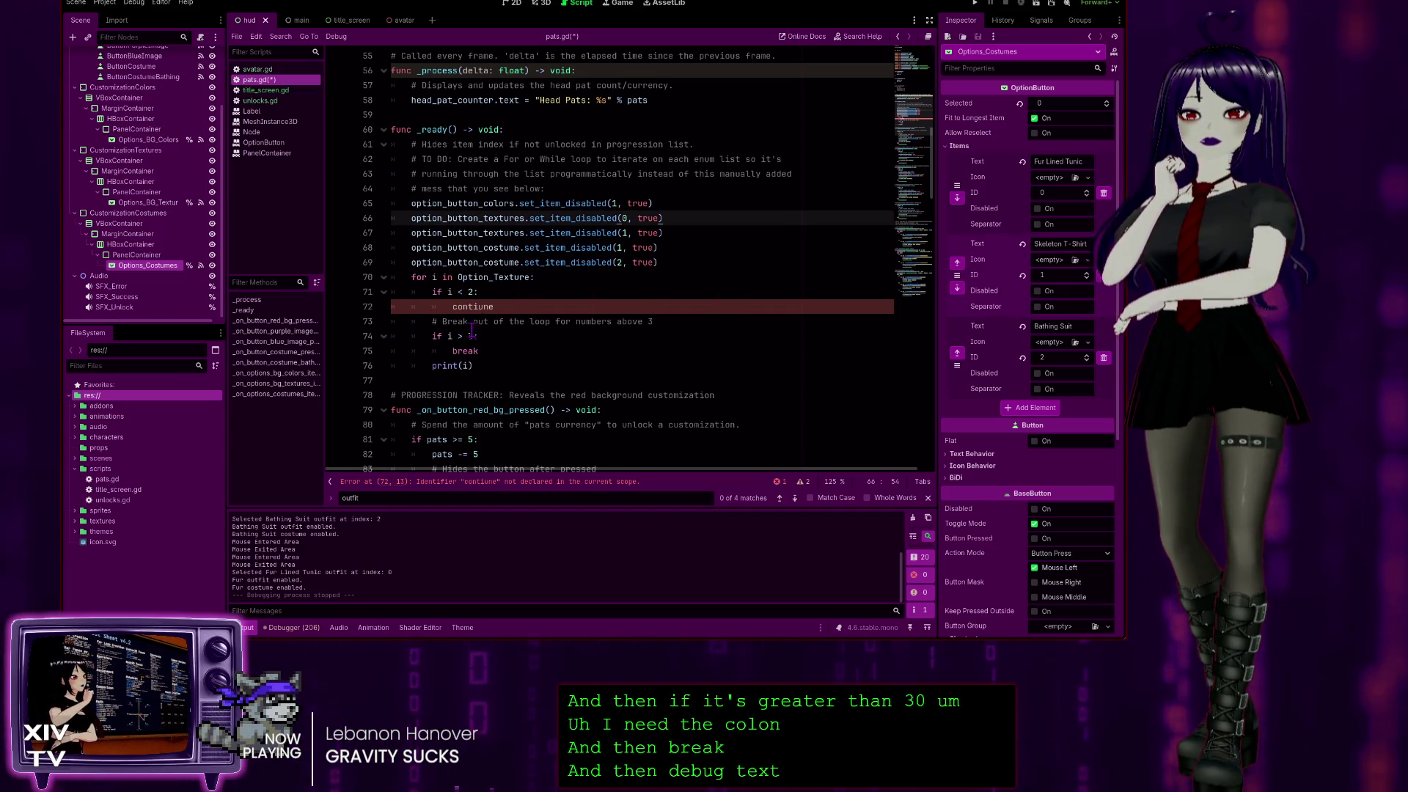
{"action": "left_click", "coordinate": [503, 306]}
{"action": "key", "text": "Left"}
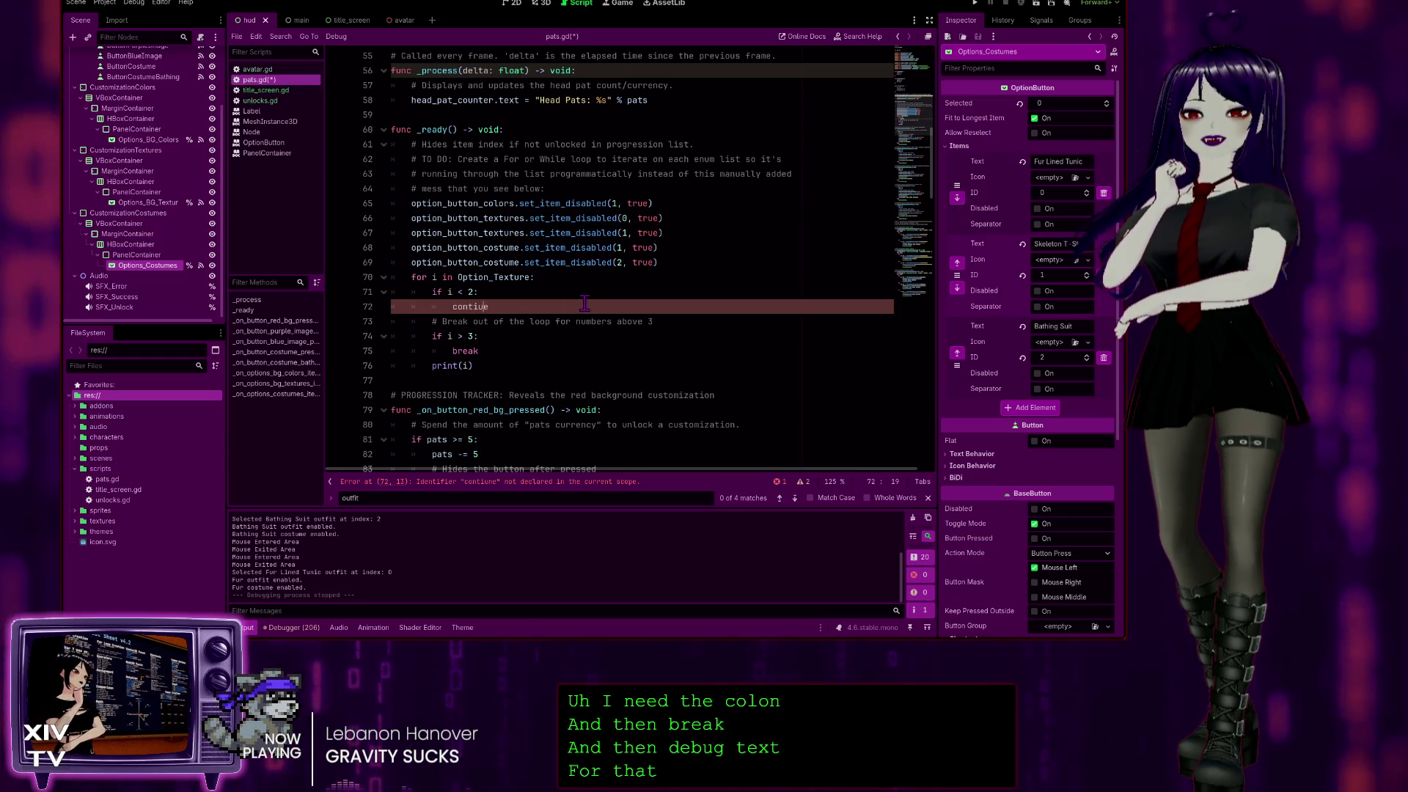
Correct 'contiune' to 'continue' and add a '# Skip numbers below 2' comment at the loop's top.
{"action": "key", "text": "BackSpace"}
{"action": "key", "text": "BackSpace"}
{"action": "type", "text": "nu"}
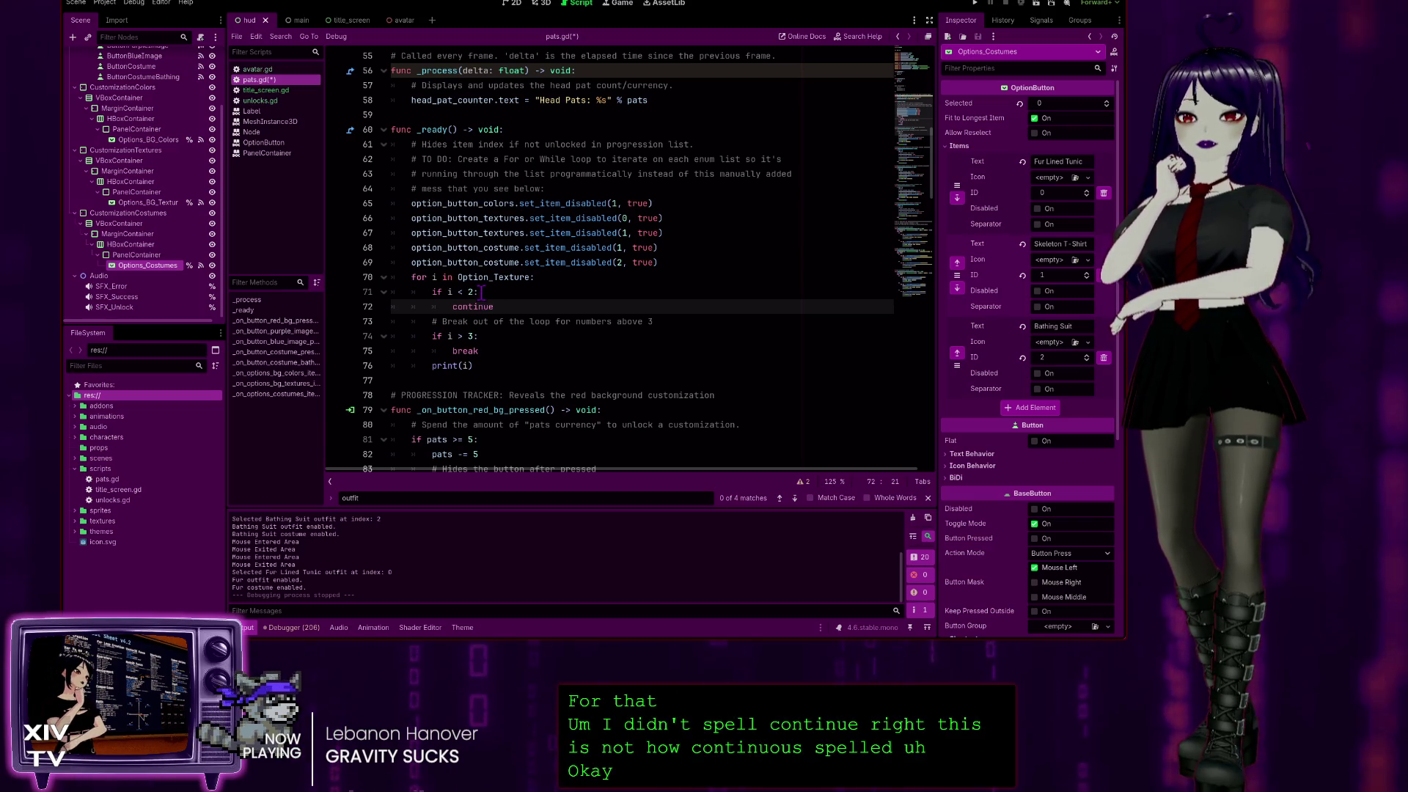
{"action": "left_click", "coordinate": [569, 277]}
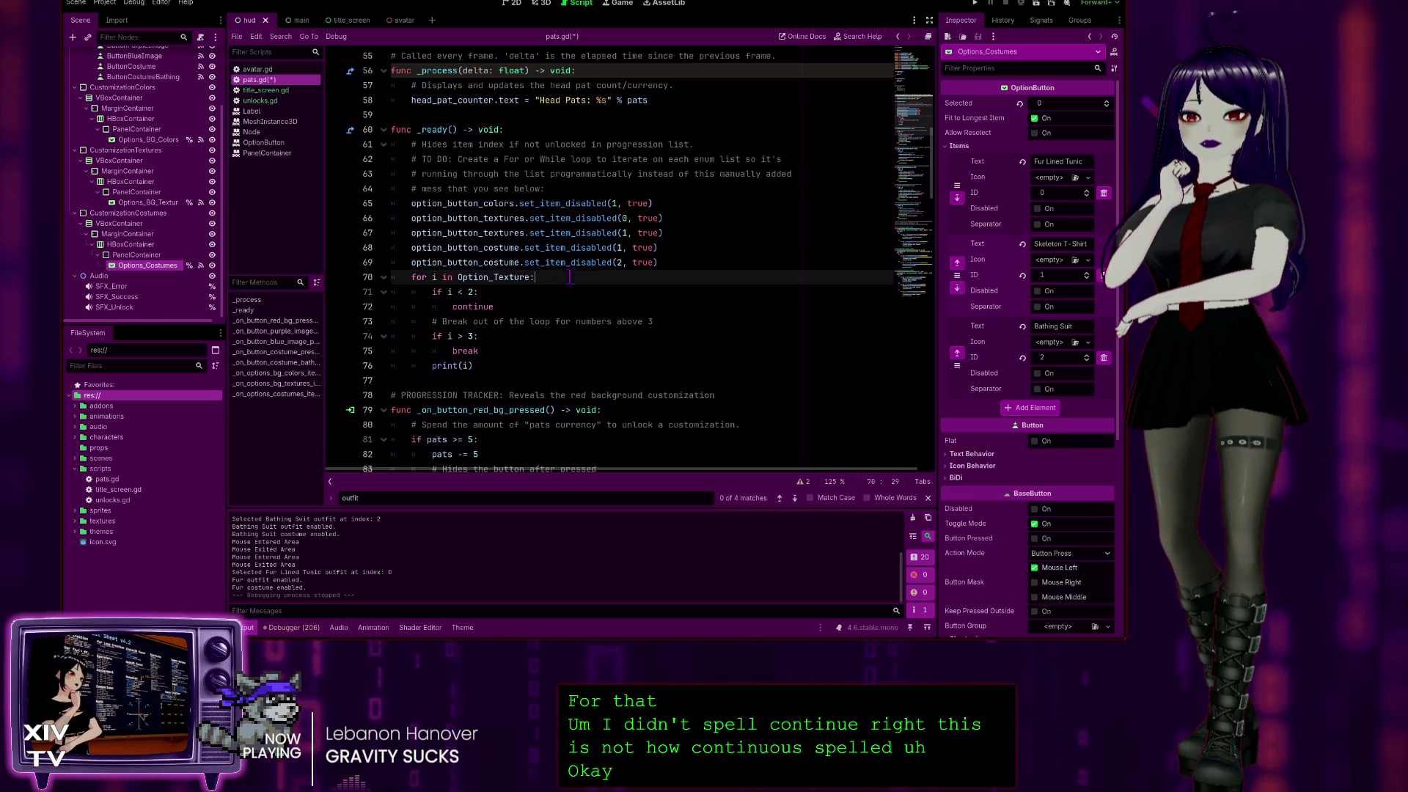
{"action": "key", "text": "Return"}
{"action": "type", "text": "# Skip nu"}
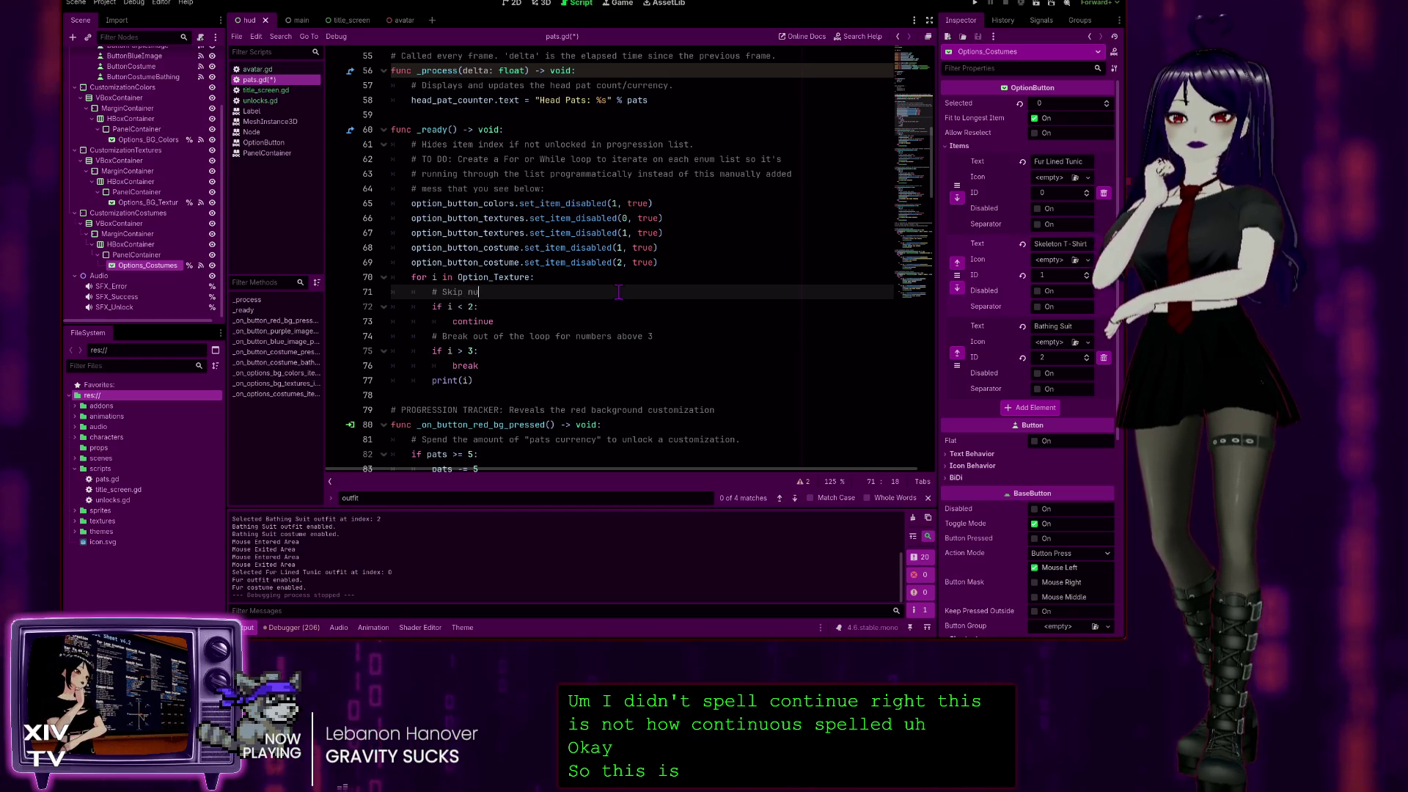
{"action": "type", "text": "mbers be"}
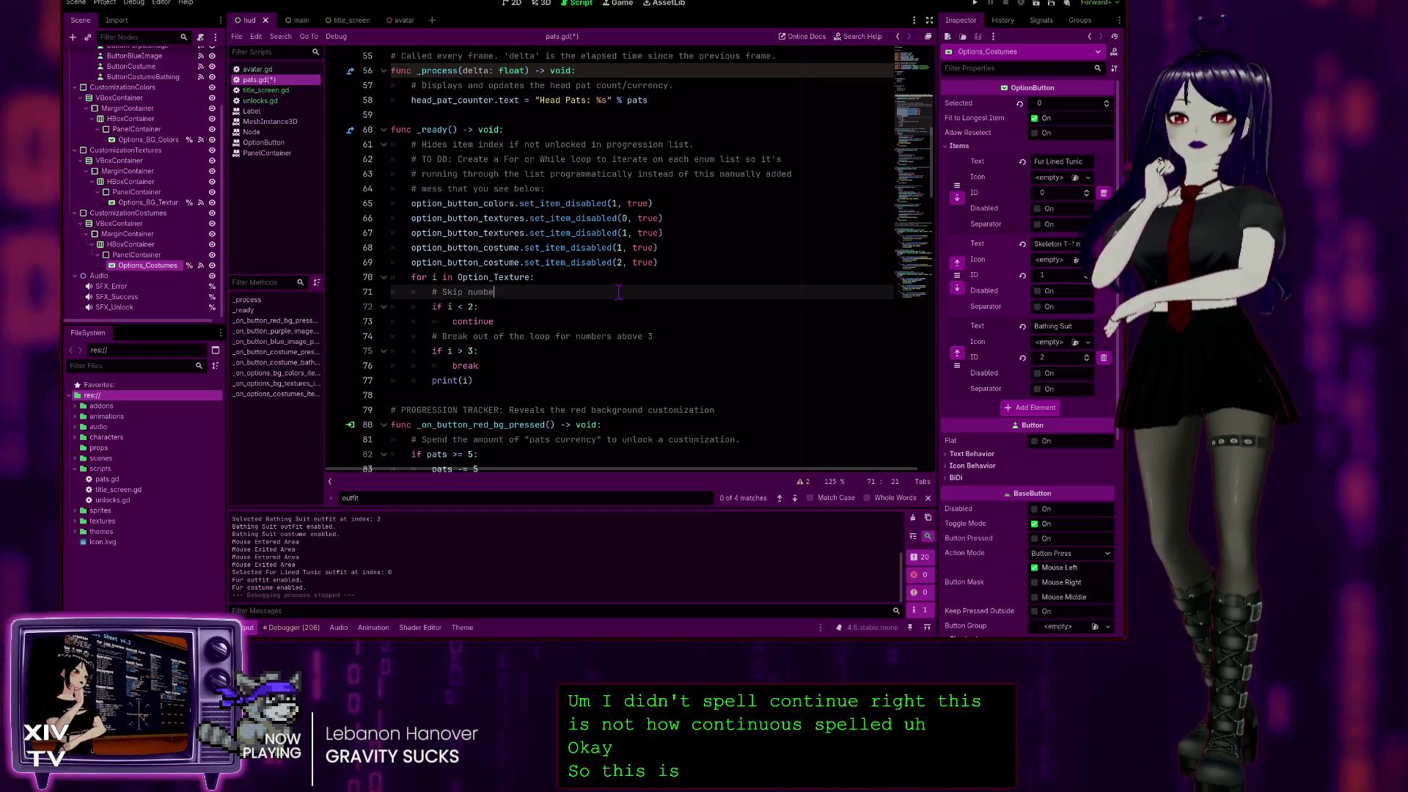
{"action": "type", "text": "flo"}
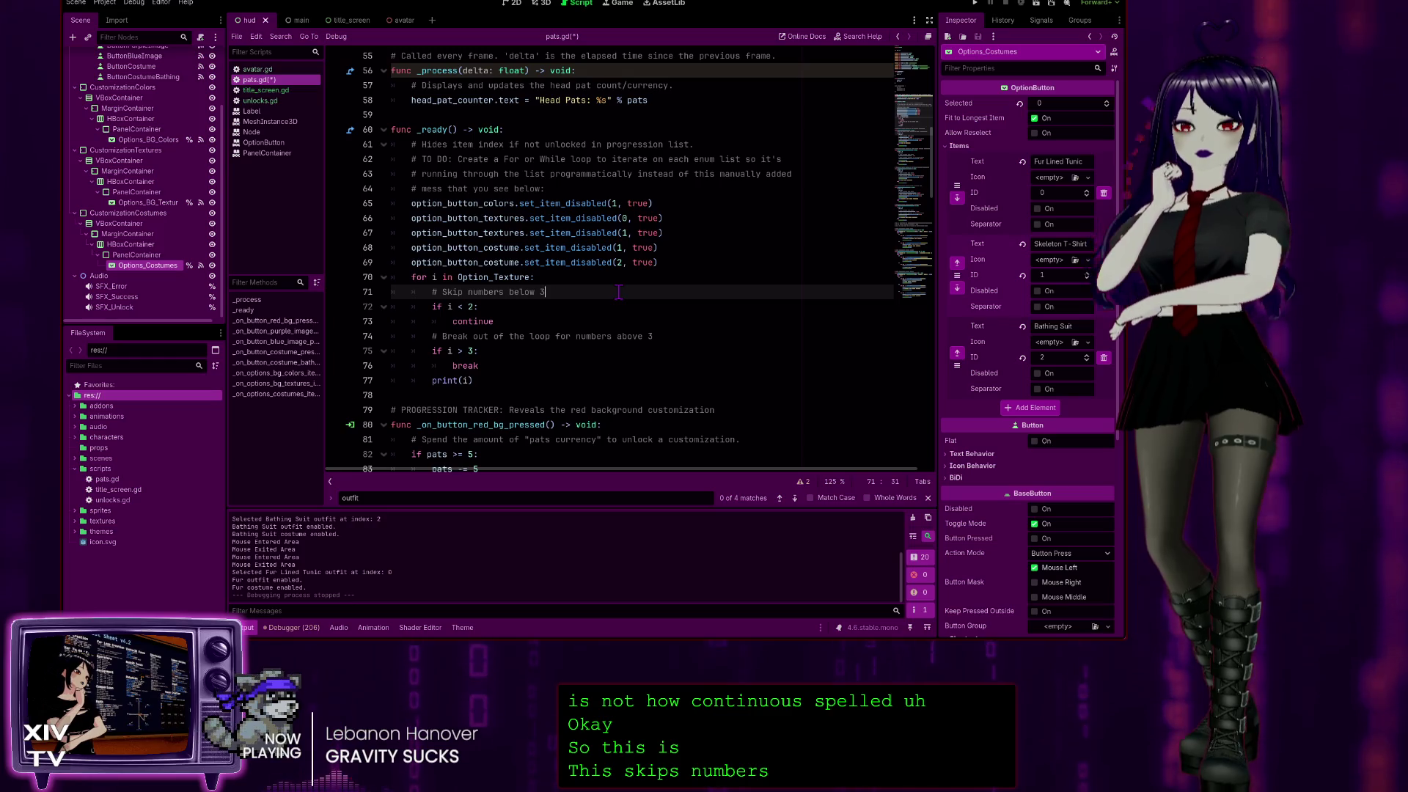
{"action": "key", "text": "BackSpace"}
{"action": "type", "text": "2"}
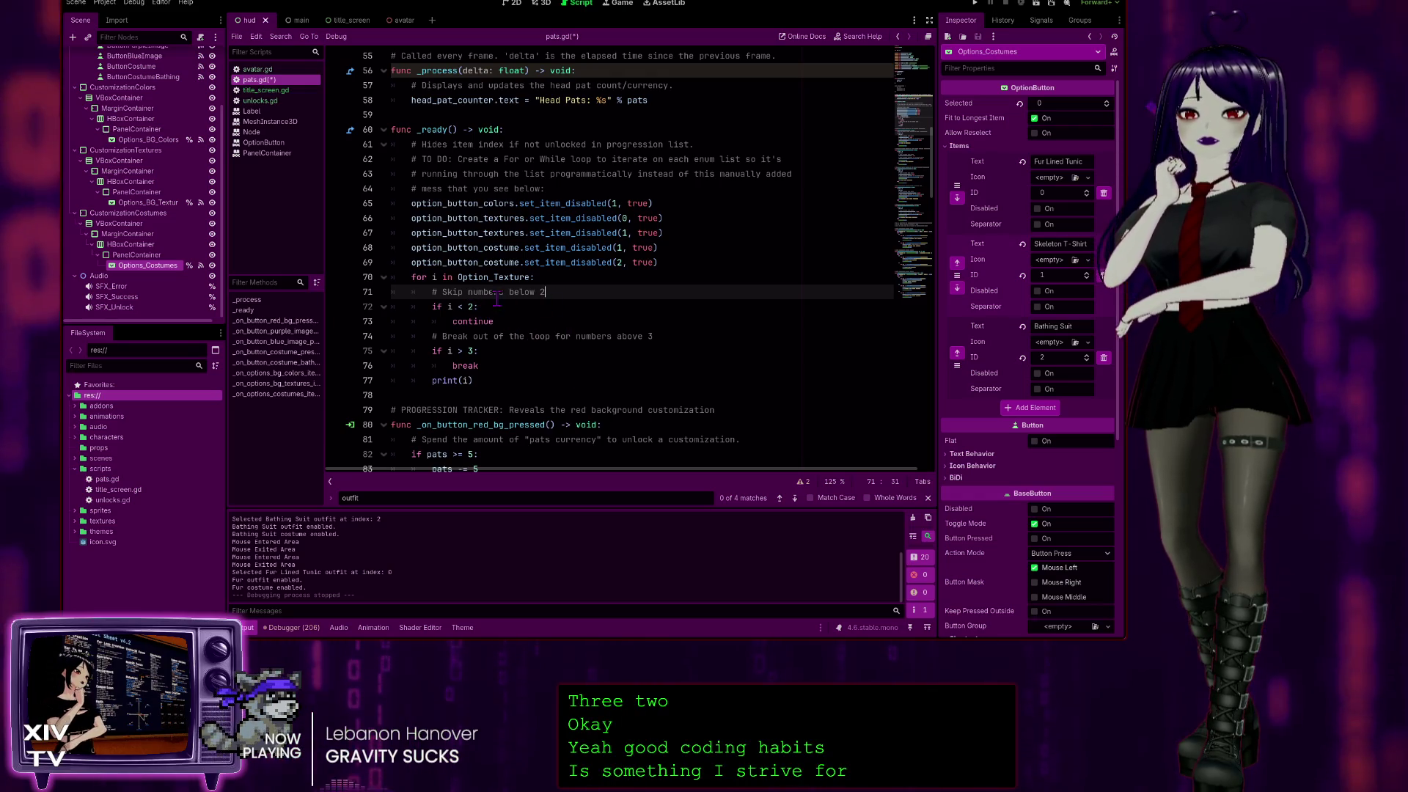
Save pats.gd and run the project, which halts with a String-int operands error at line 72.
{"action": "left_click", "coordinate": [491, 377]}
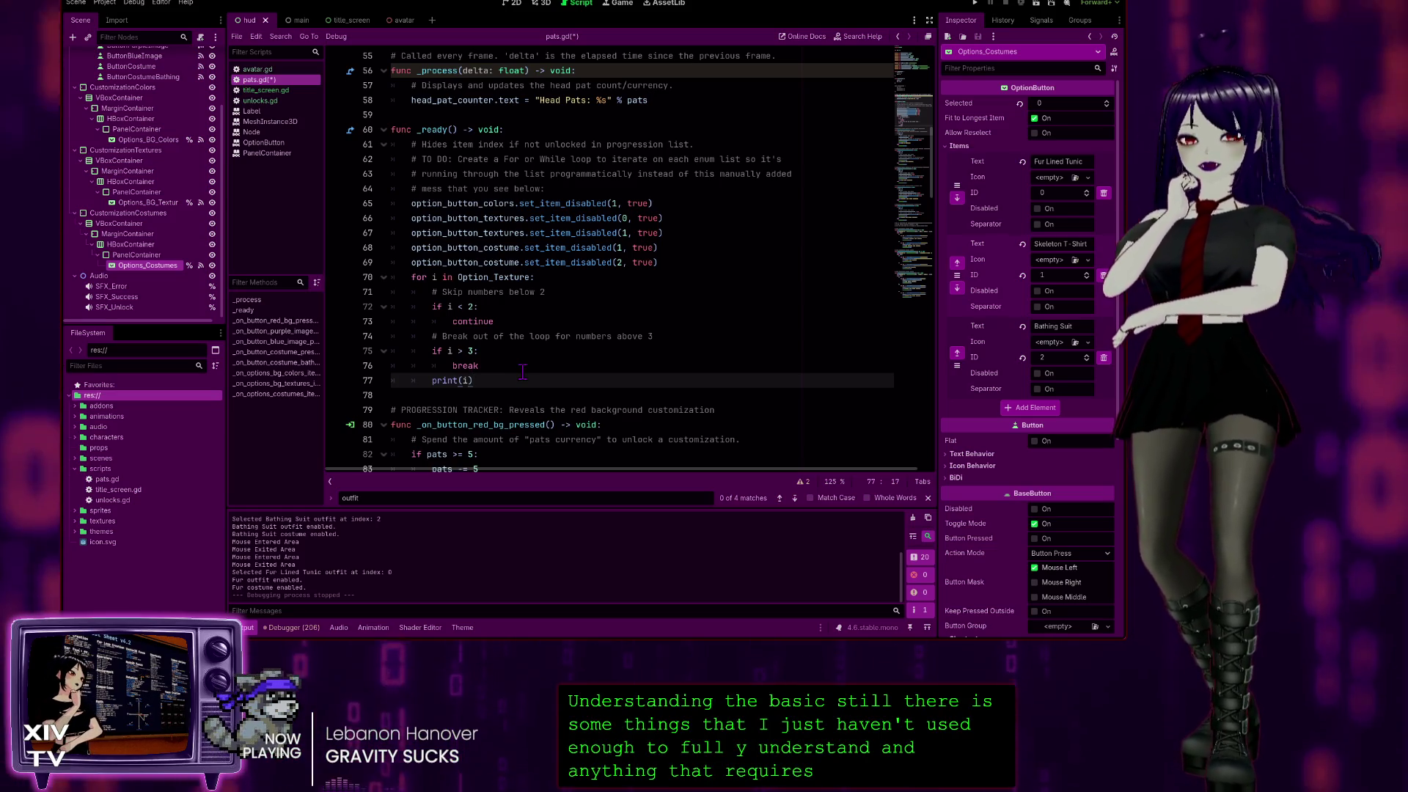
{"action": "key", "text": "ctrl+s"}
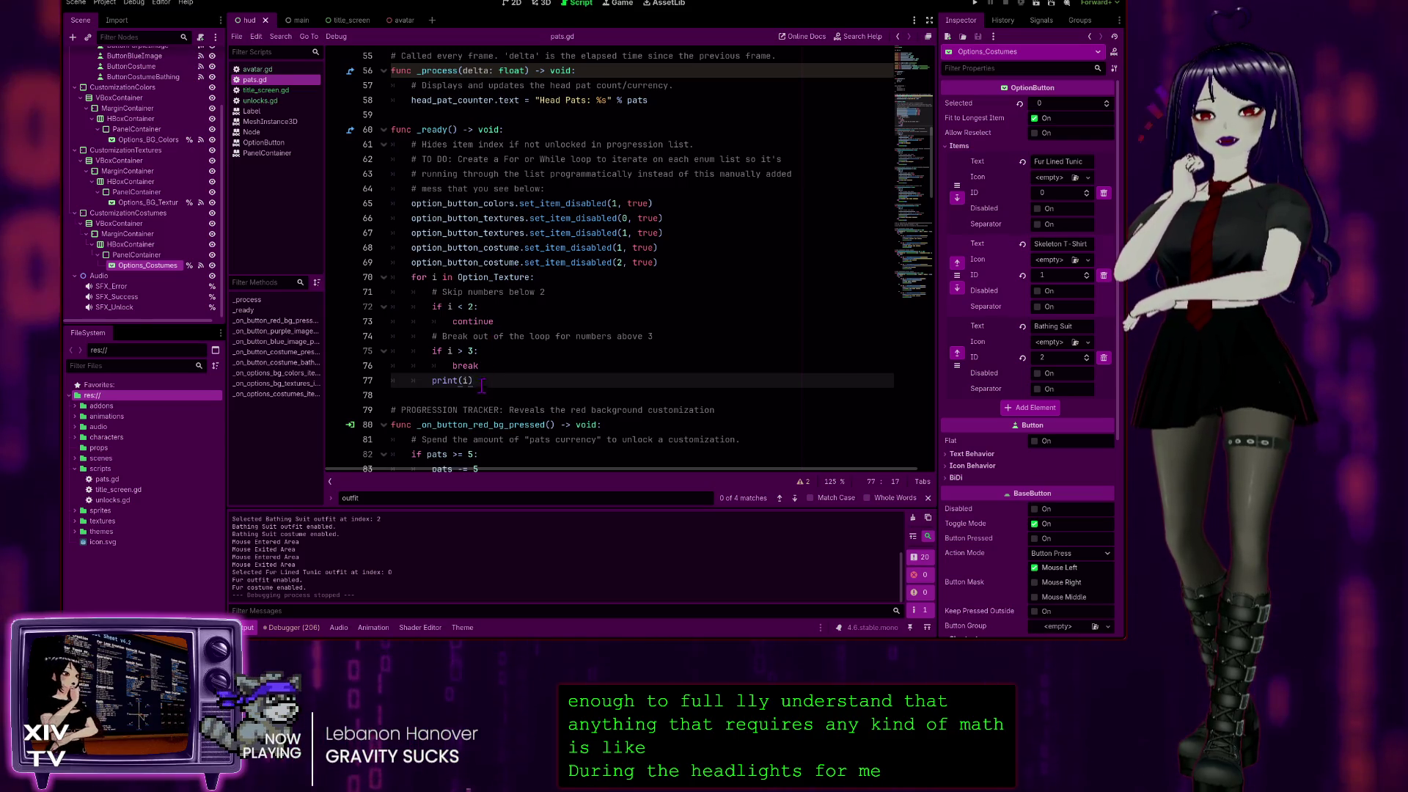
{"action": "left_click", "coordinate": [975, 4]}
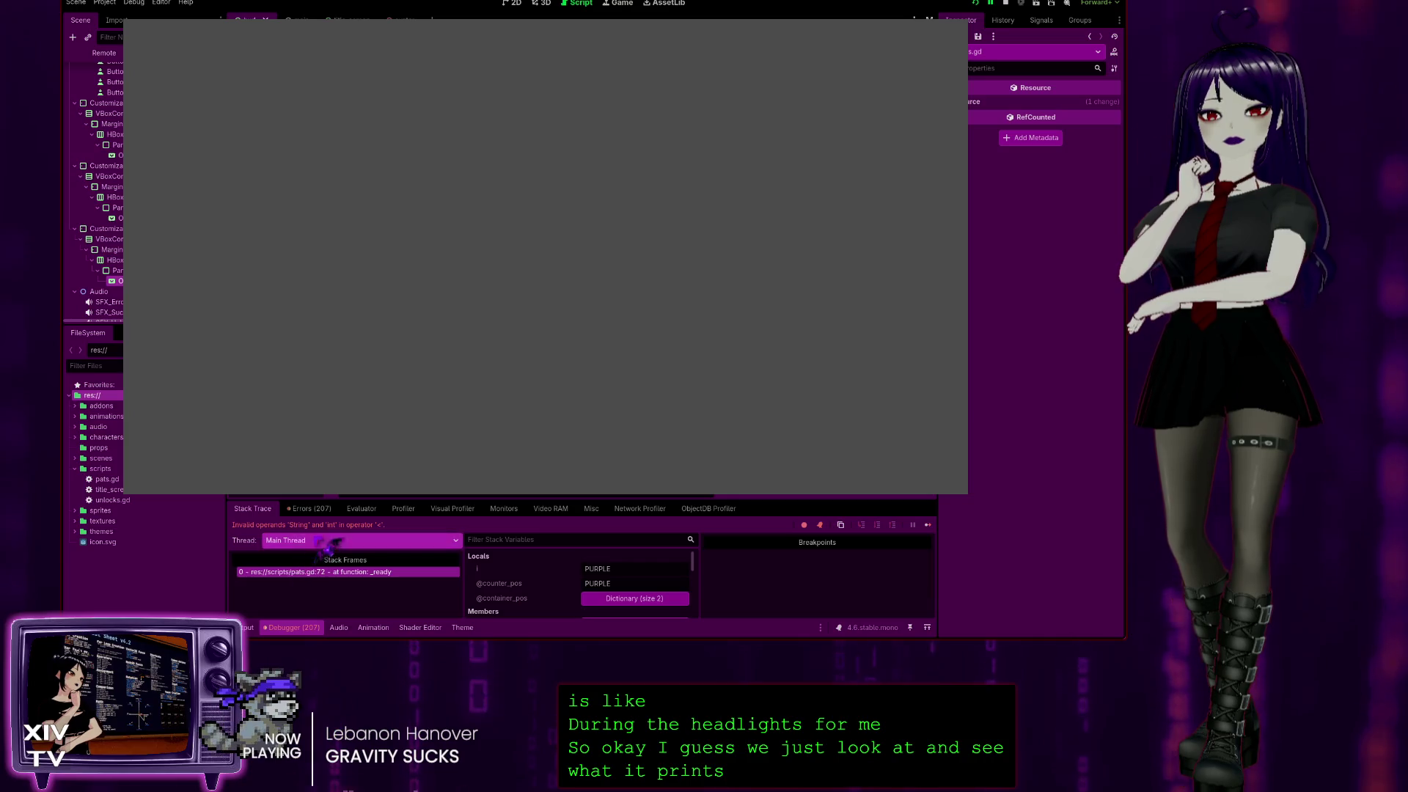
Find the 'Invalid operands String and int' error in the Errors list, then select the TO DO loop comment.
{"action": "left_click", "coordinate": [309, 508]}
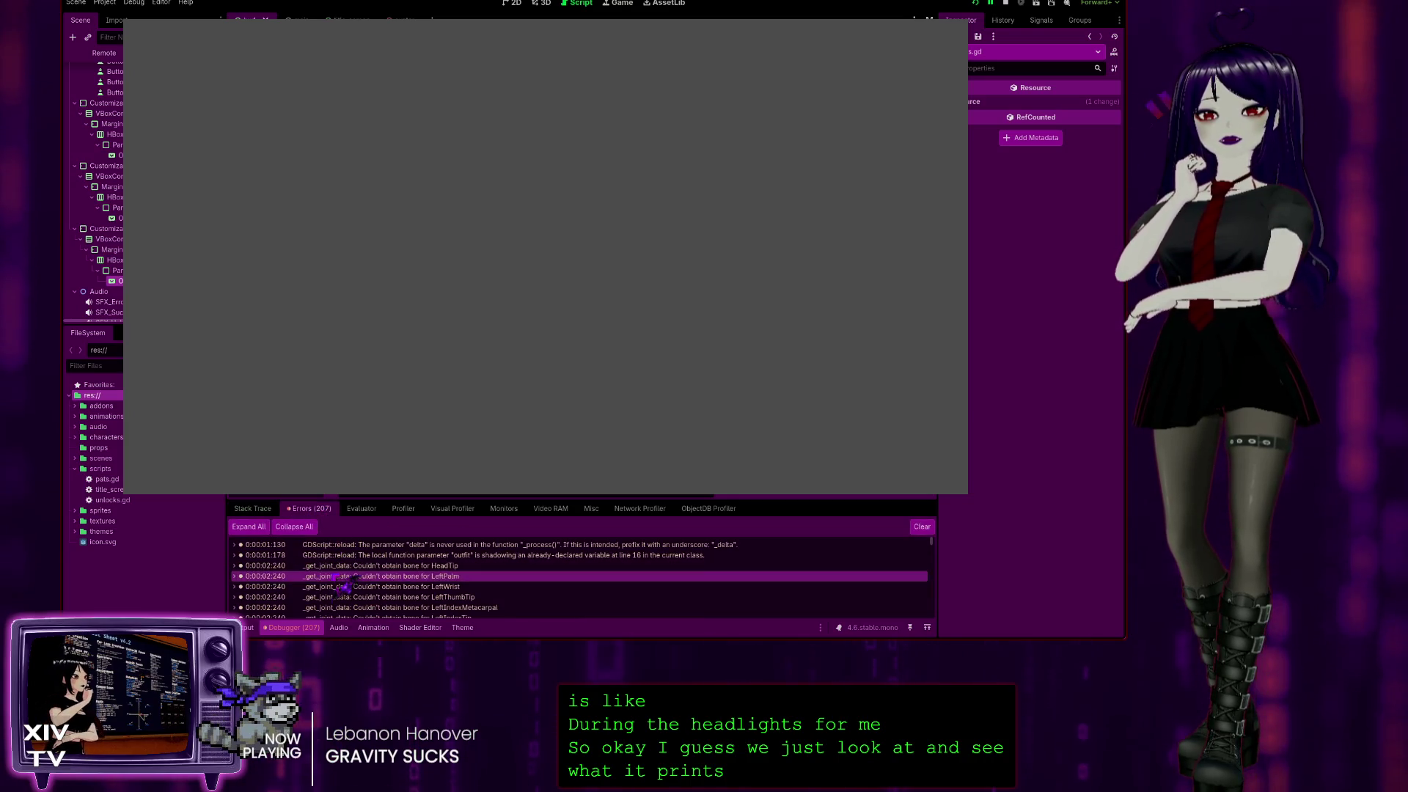
{"action": "scroll", "coordinate": [513, 594], "scroll_direction": "down", "scroll_amount": 15}
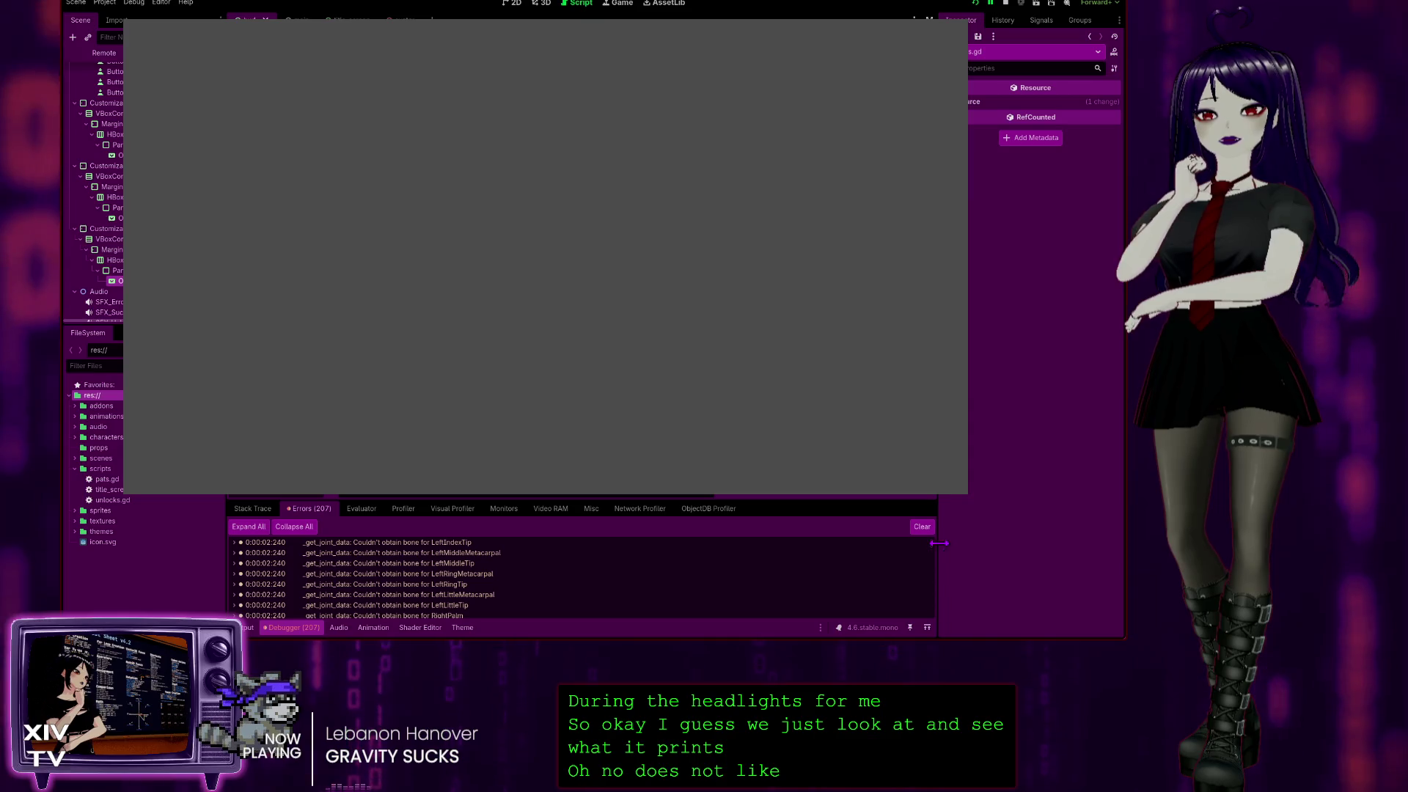
{"action": "scroll", "coordinate": [435, 615], "scroll_direction": "down", "scroll_amount": 1}
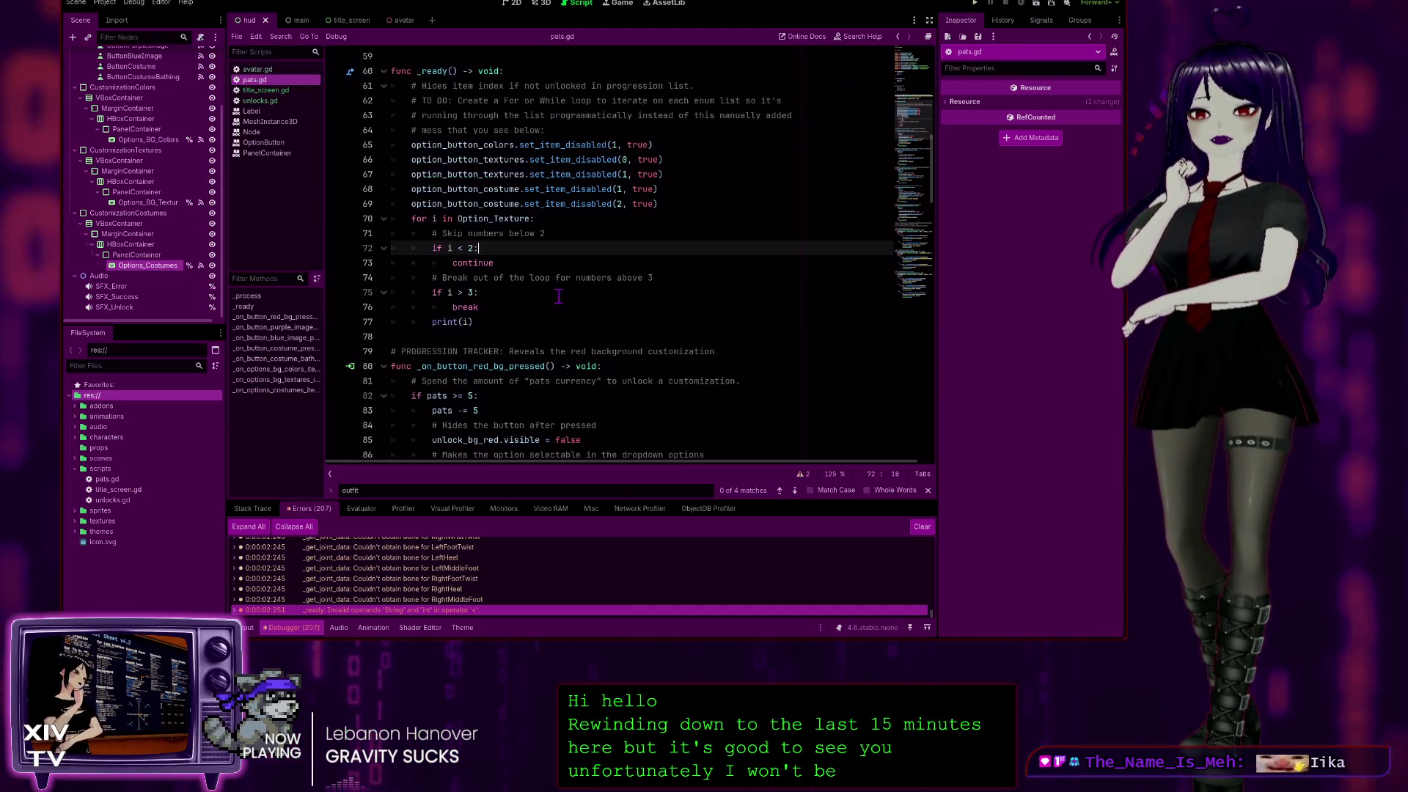
{"action": "left_click", "coordinate": [483, 238]}
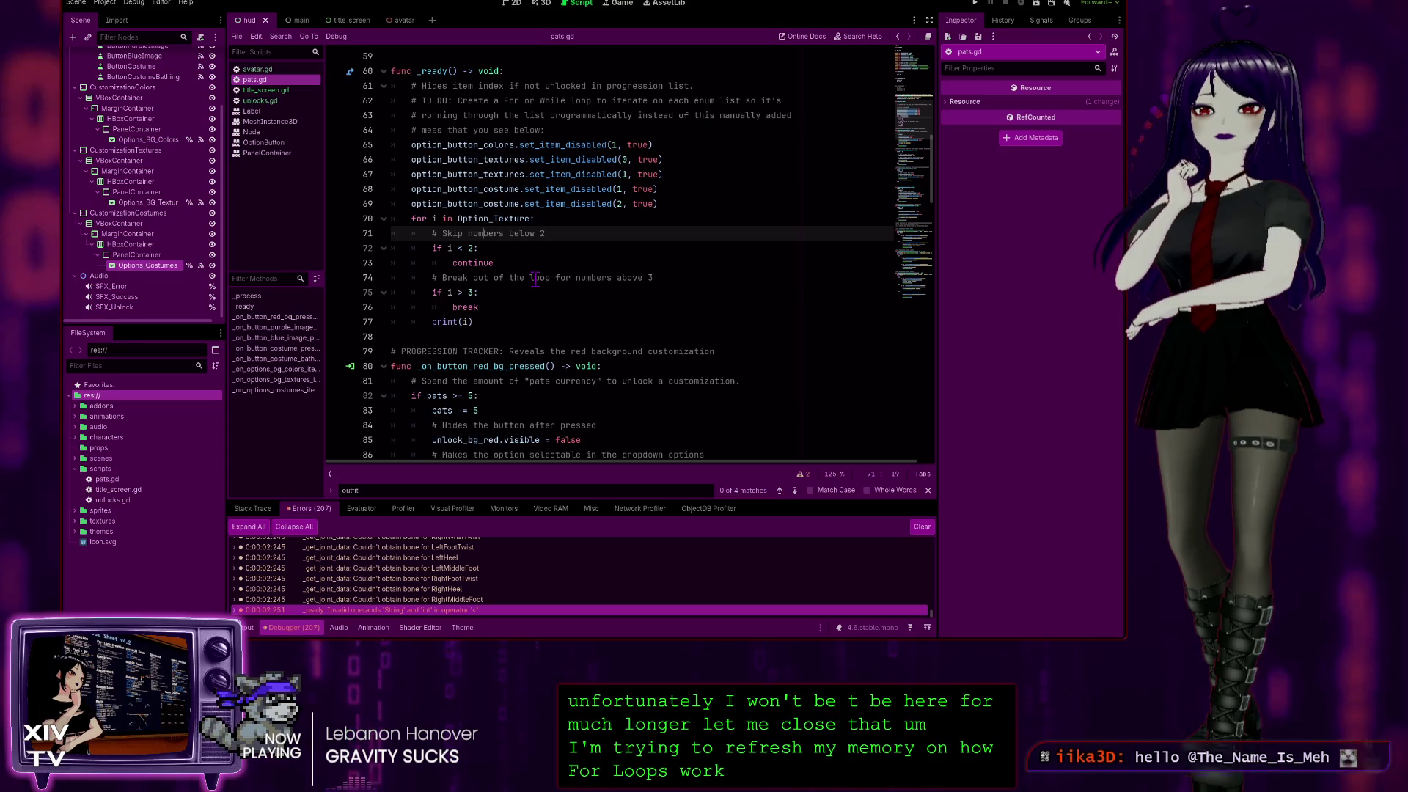
{"action": "left_click_drag", "start_coordinate": [579, 124], "coordinate": [393, 100]}
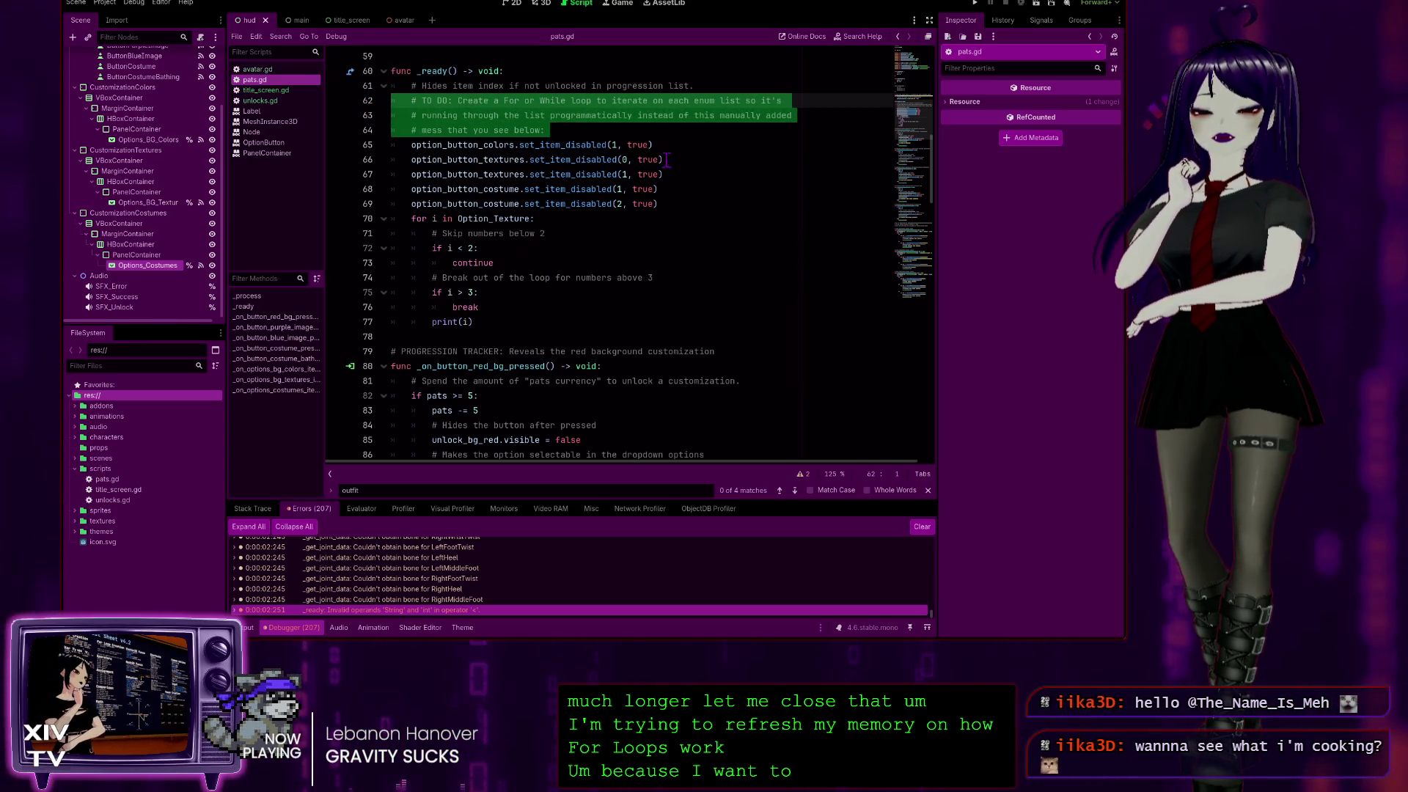
{"action": "scroll", "coordinate": [666, 159], "scroll_direction": "up", "scroll_amount": 6}
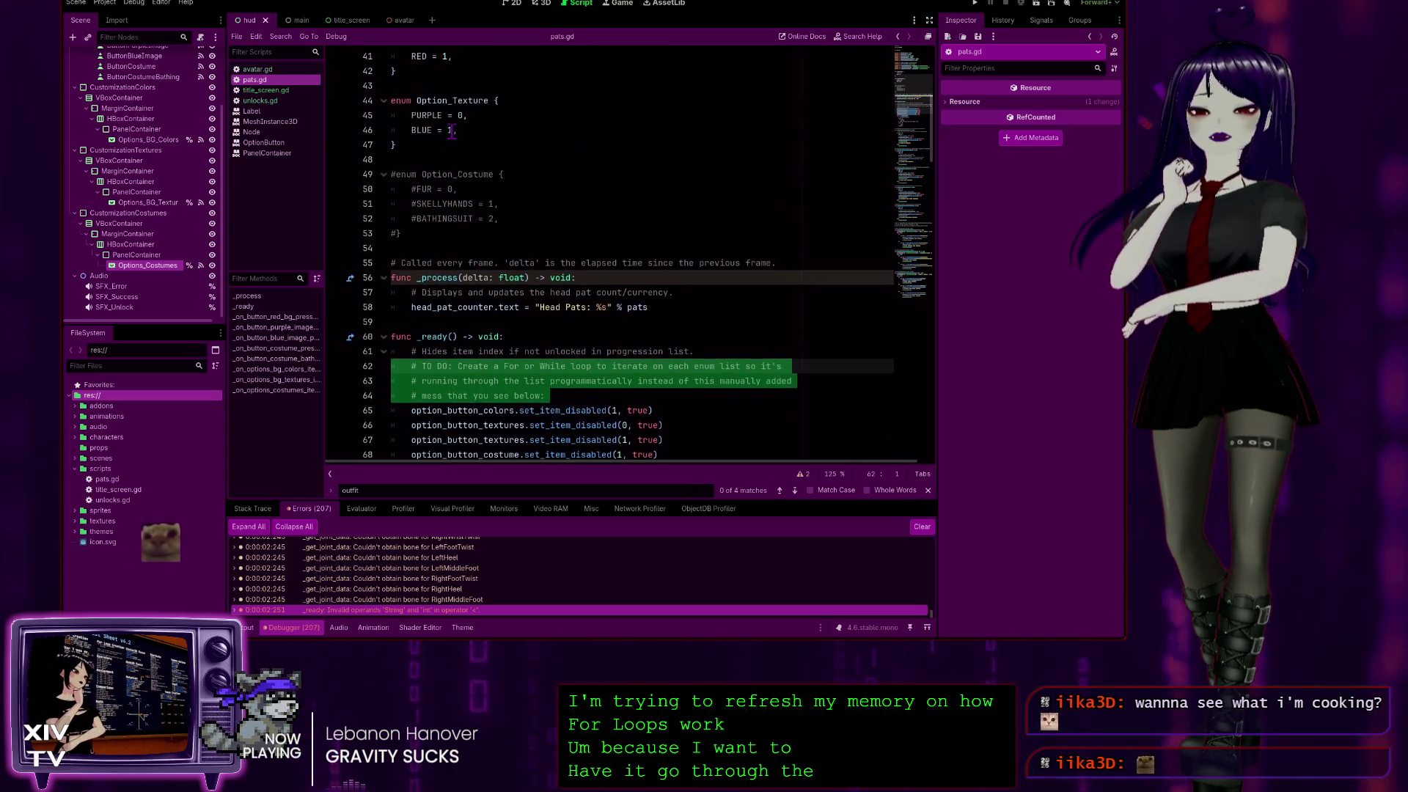
{"action": "scroll", "coordinate": [451, 132], "scroll_direction": "down", "scroll_amount": 3}
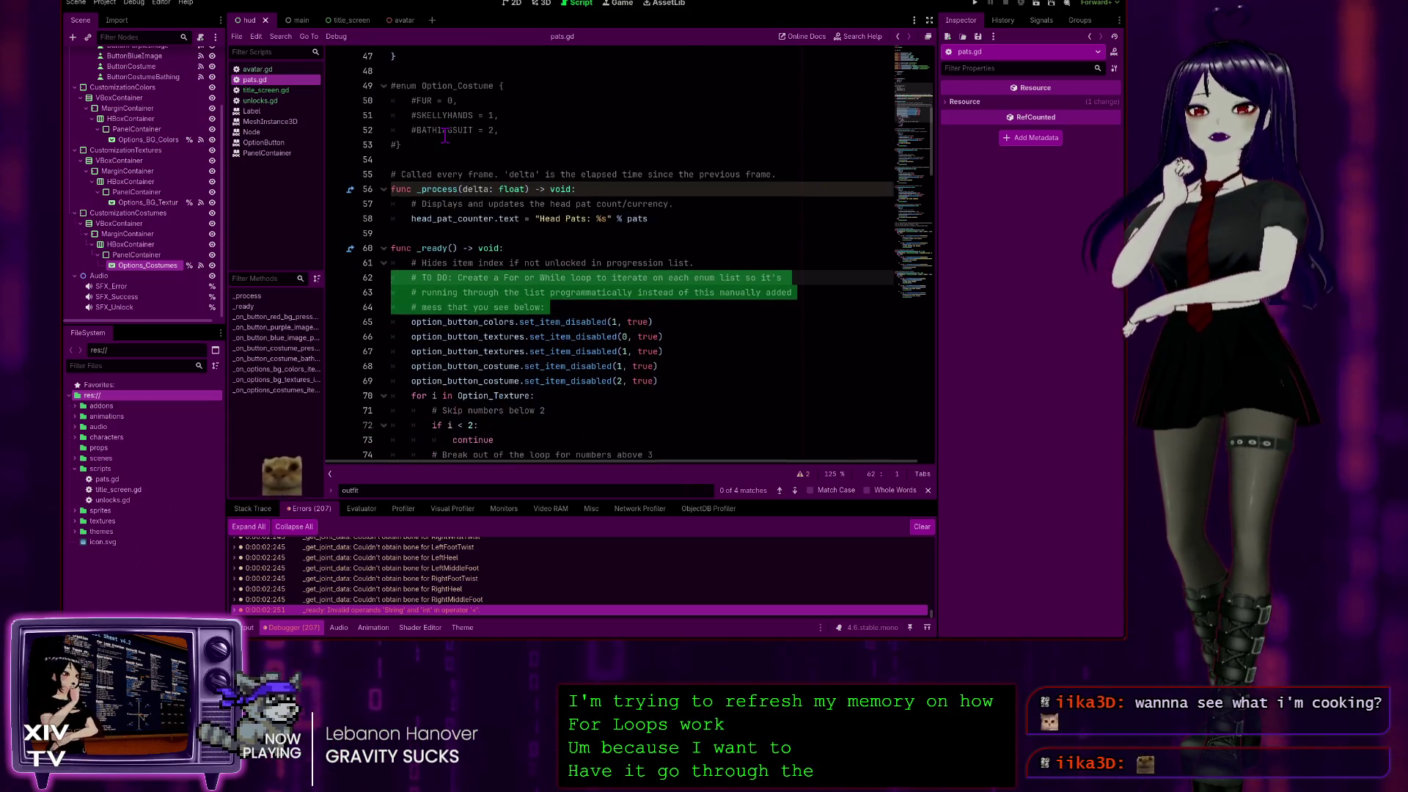
{"action": "scroll", "coordinate": [444, 132], "scroll_direction": "down", "scroll_amount": 1}
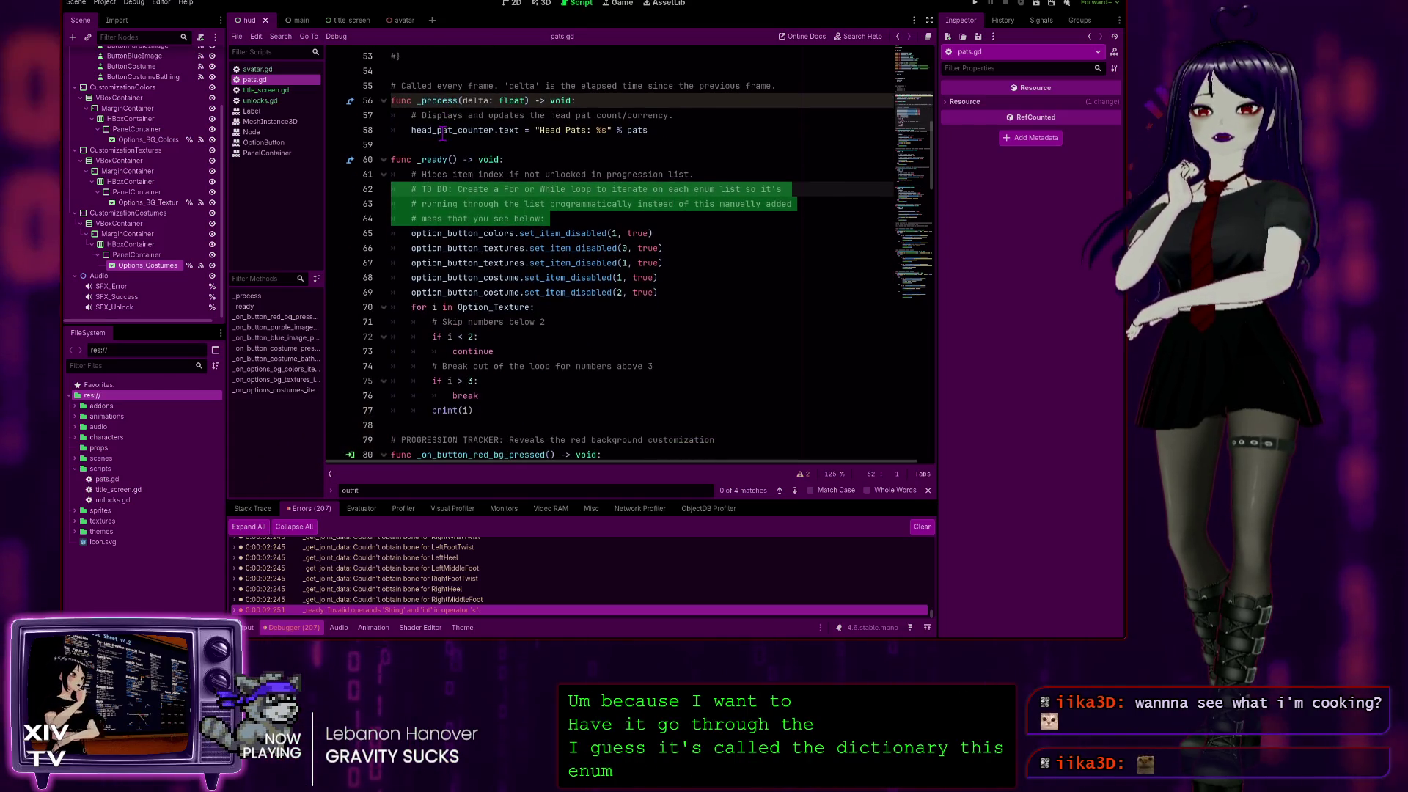
{"action": "scroll", "coordinate": [665, 262], "scroll_direction": "down", "scroll_amount": 1}
{"action": "left_click", "coordinate": [664, 249]}
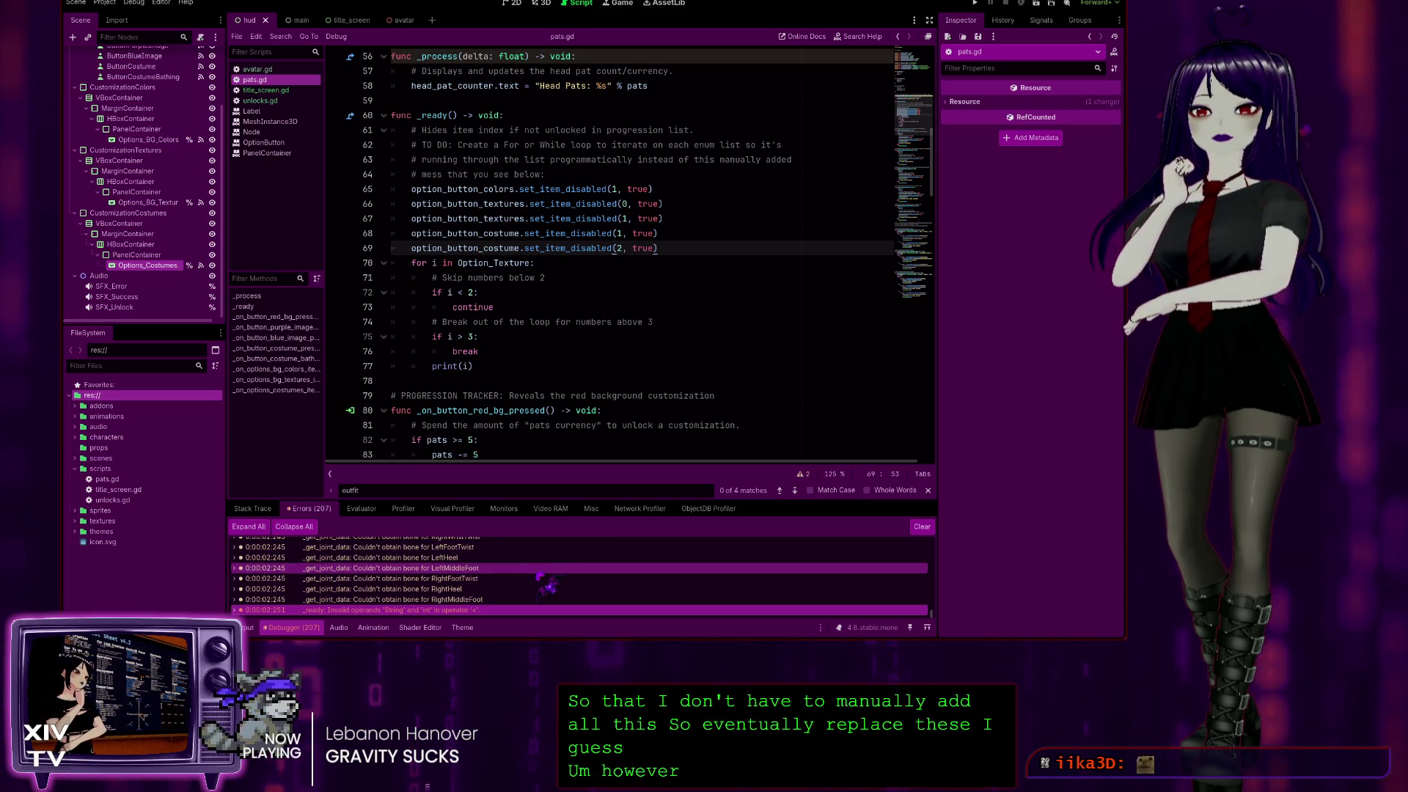
{"action": "left_click", "coordinate": [530, 262]}
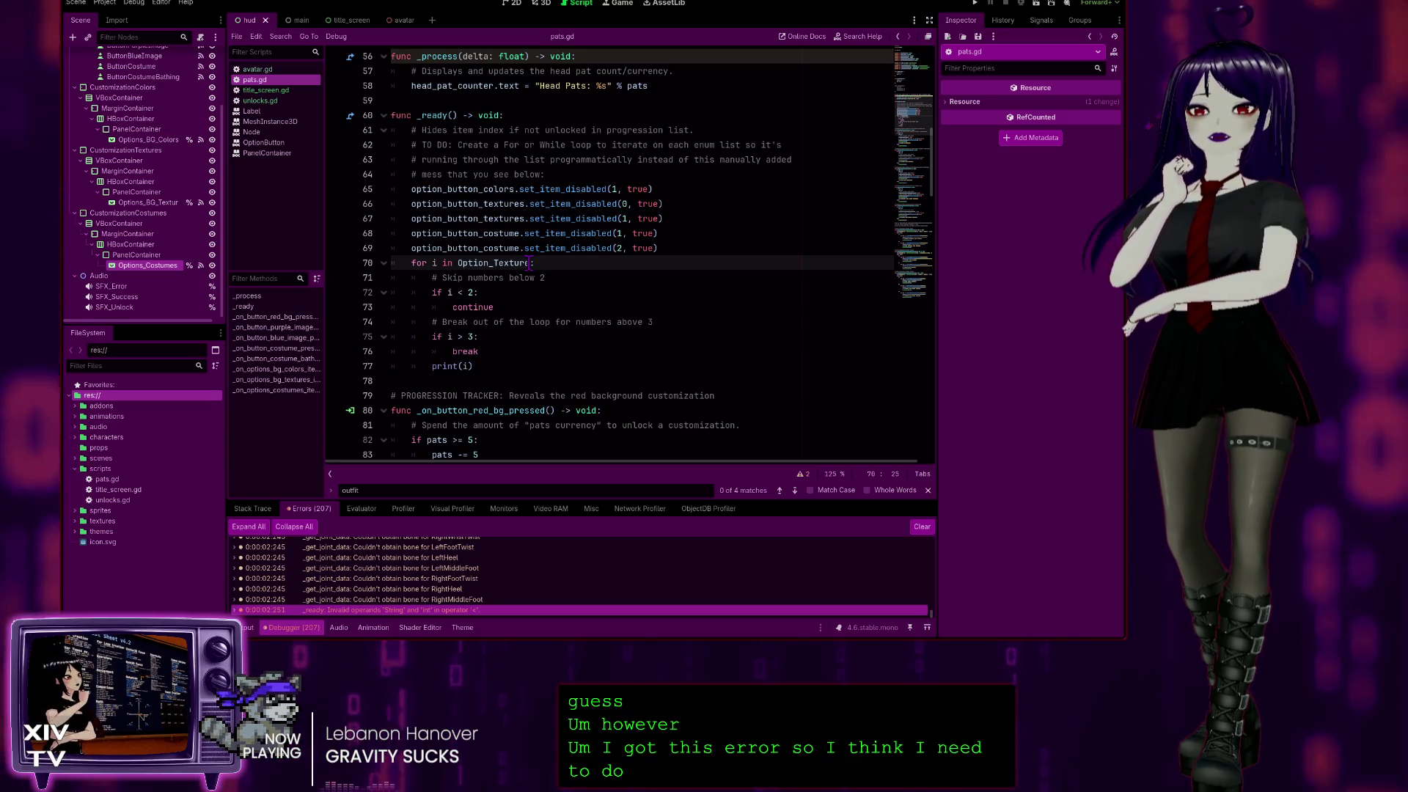
{"action": "scroll", "coordinate": [438, 233], "scroll_direction": "up", "scroll_amount": 4}
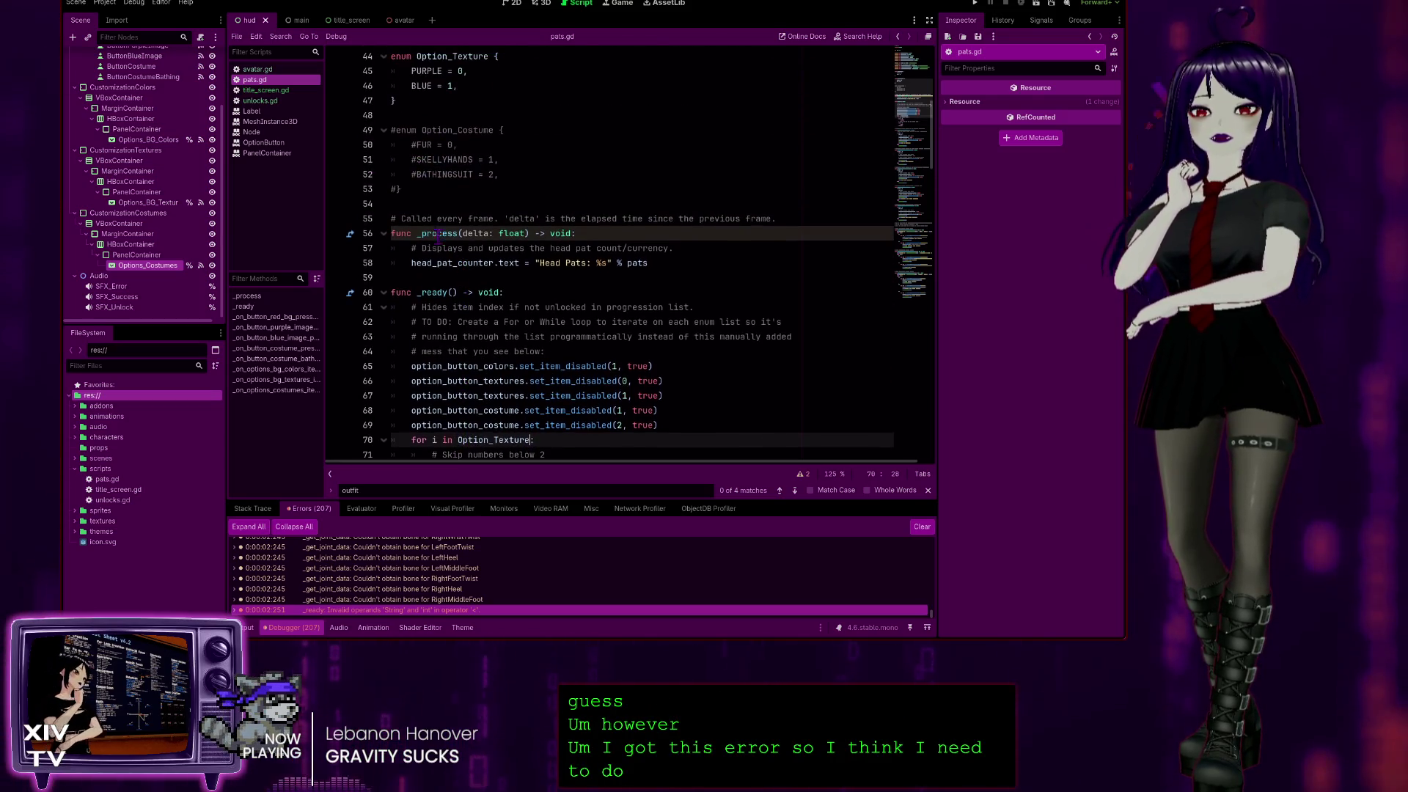
{"action": "scroll", "coordinate": [578, 329], "scroll_direction": "down", "scroll_amount": 4}
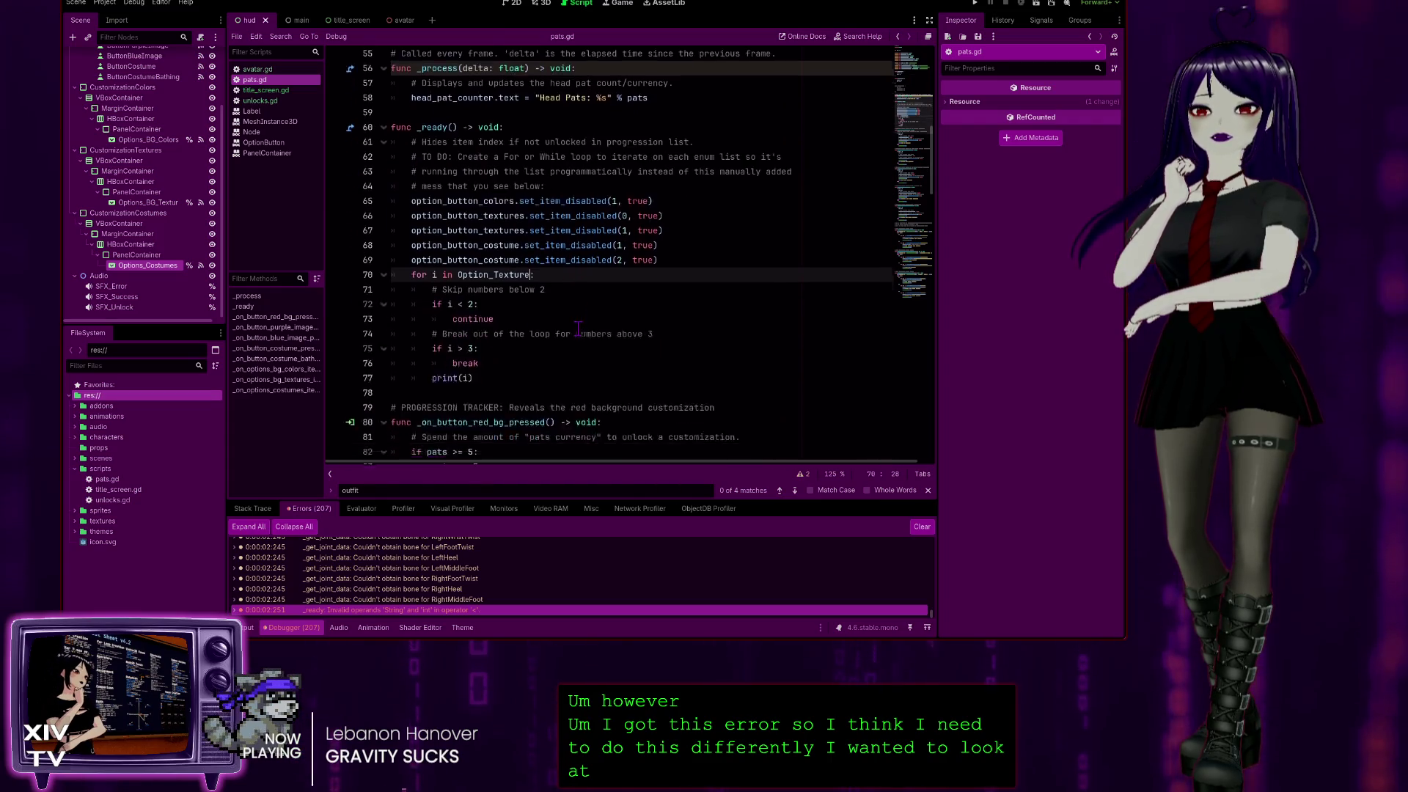
{"action": "scroll", "coordinate": [578, 329], "scroll_direction": "down", "scroll_amount": 1}
{"action": "scroll", "coordinate": [577, 322], "scroll_direction": "down", "scroll_amount": 1}
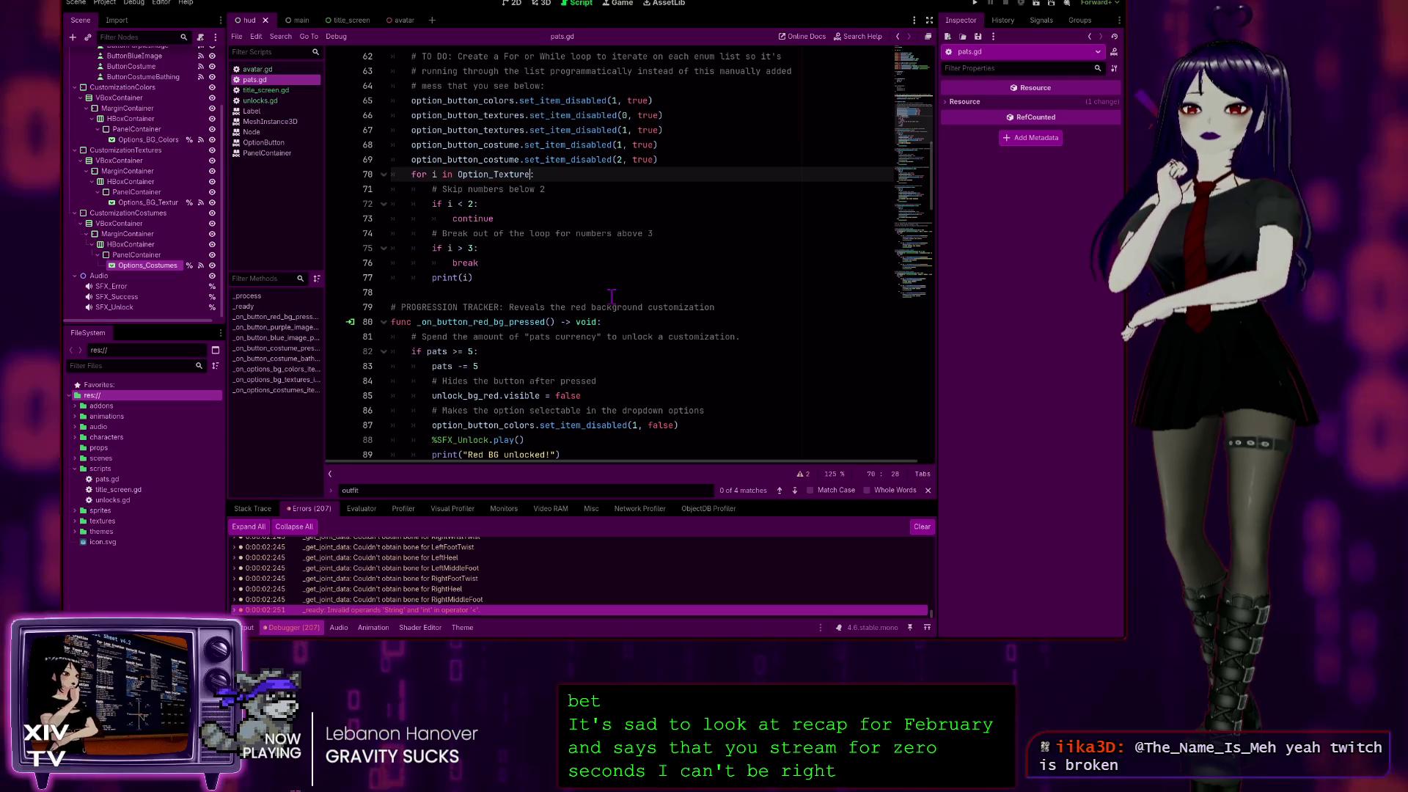
{"action": "type", "text": ":"}
{"action": "left_click", "coordinate": [499, 248]}
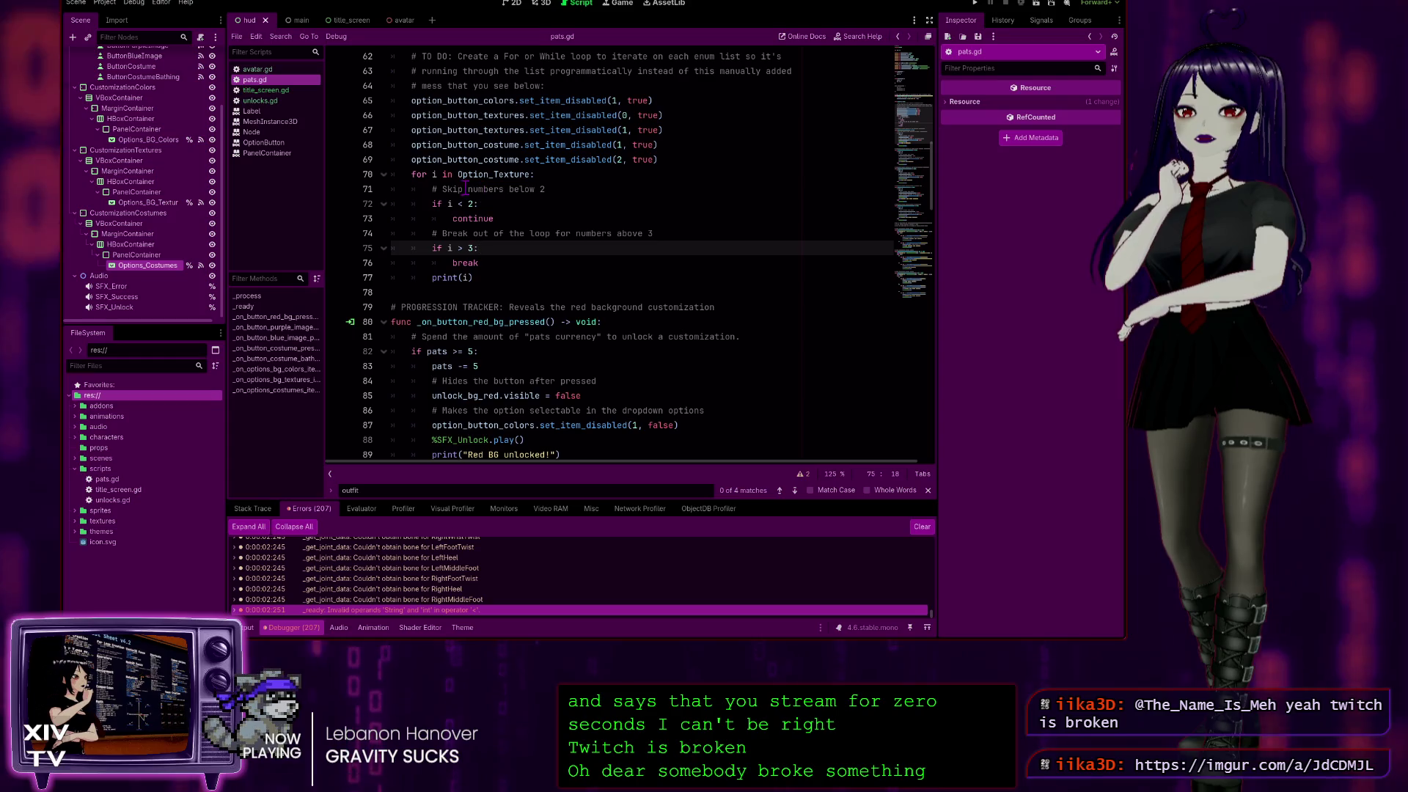
{"action": "left_click", "coordinate": [435, 176]}
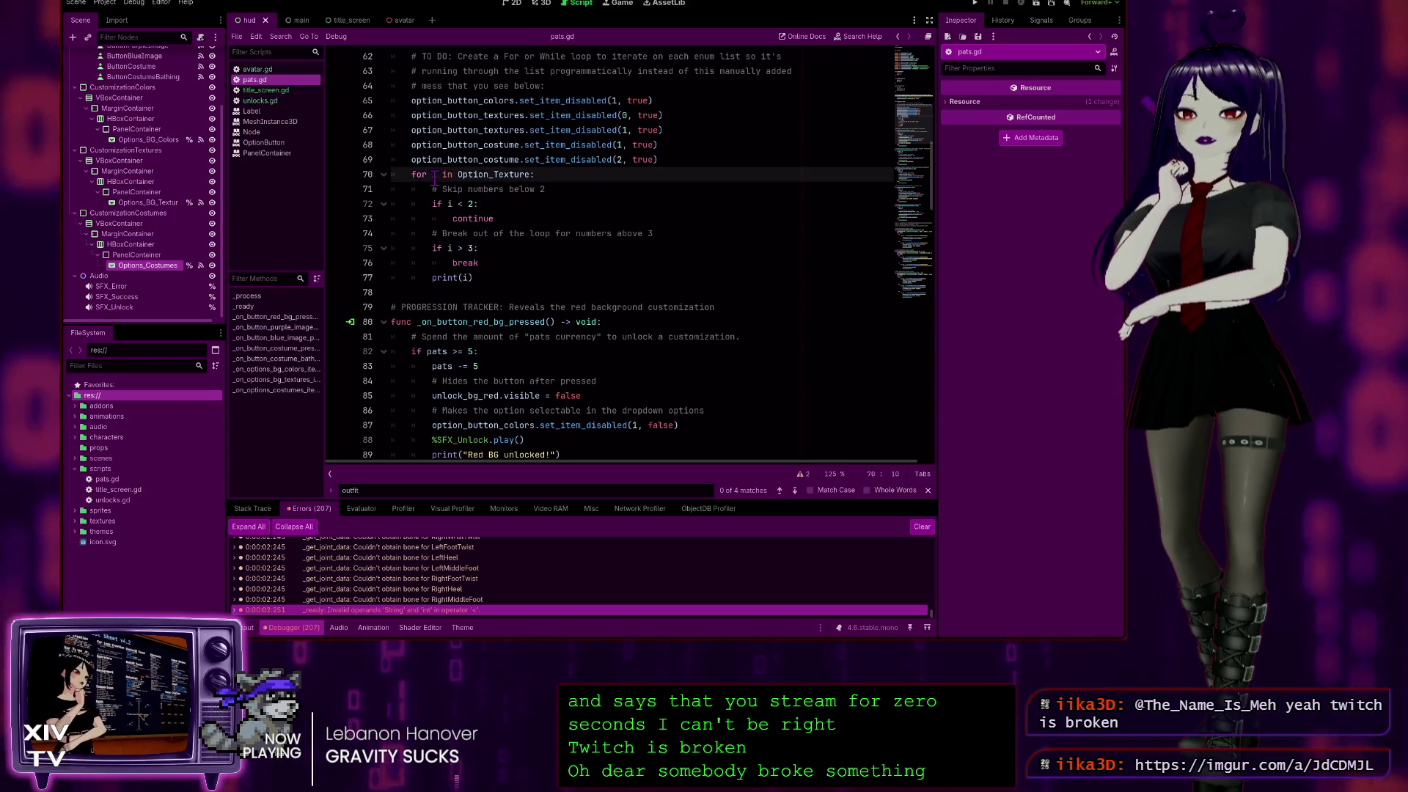
{"action": "scroll", "coordinate": [434, 176], "scroll_direction": "up", "scroll_amount": 2}
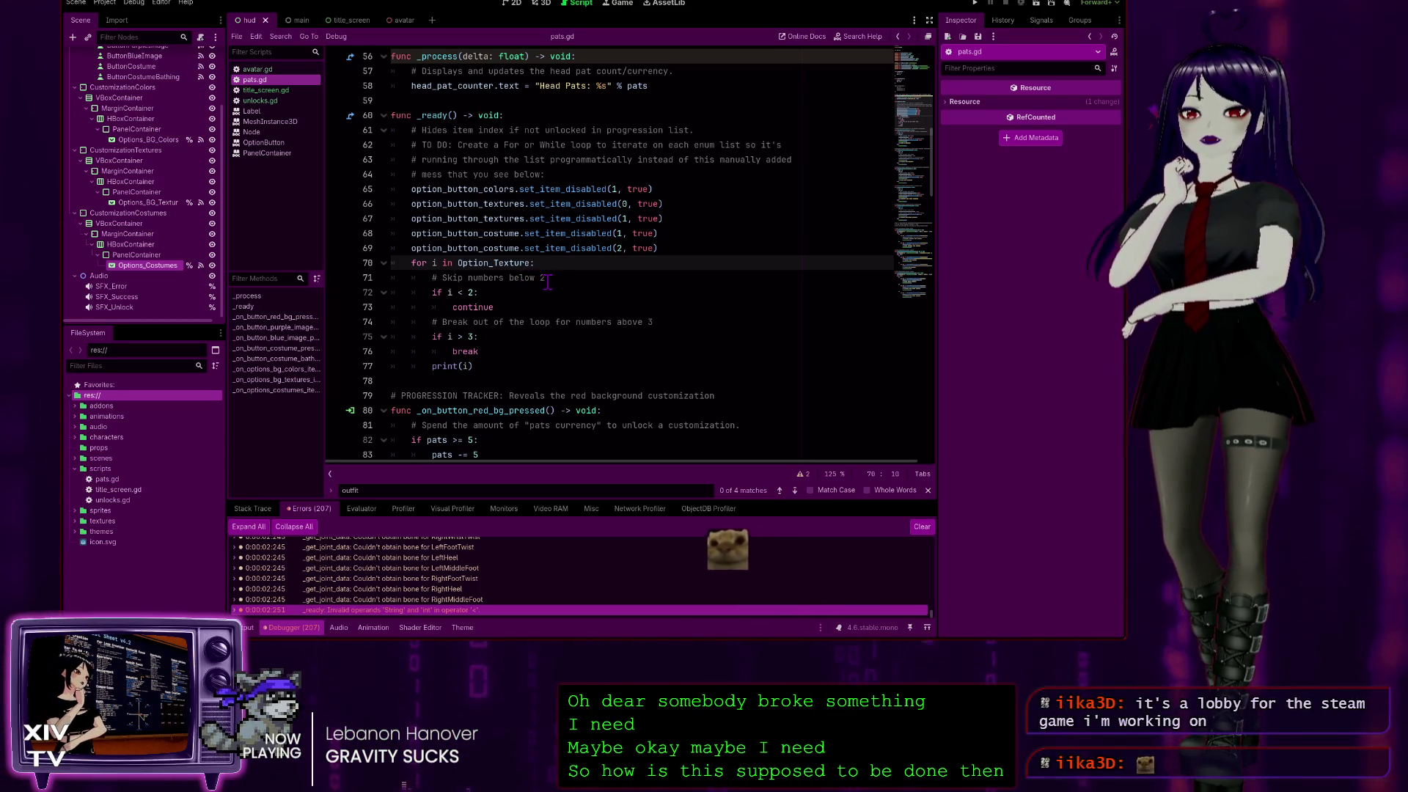
{"action": "scroll", "coordinate": [547, 283], "scroll_direction": "up", "scroll_amount": 7}
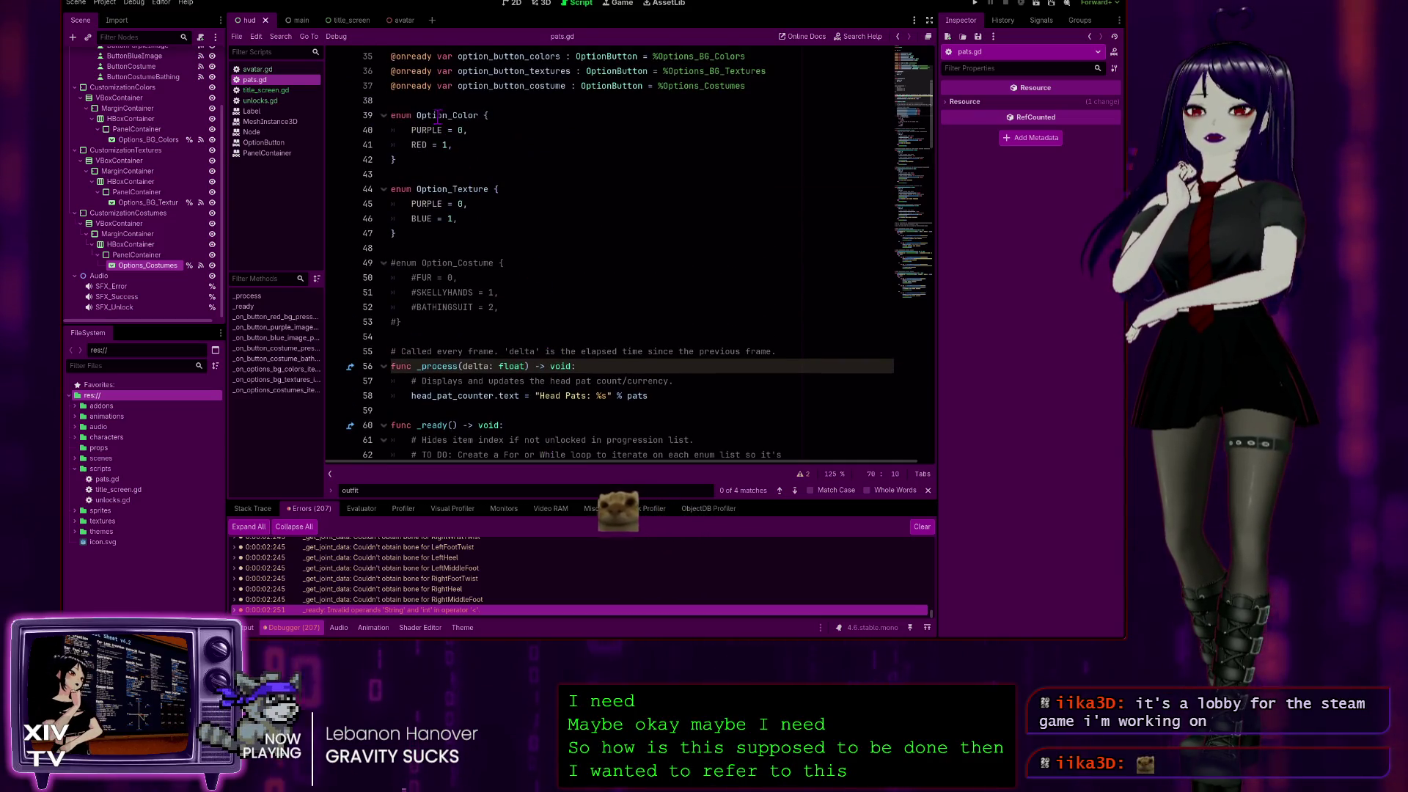
{"action": "scroll", "coordinate": [470, 150], "scroll_direction": "up", "scroll_amount": 2}
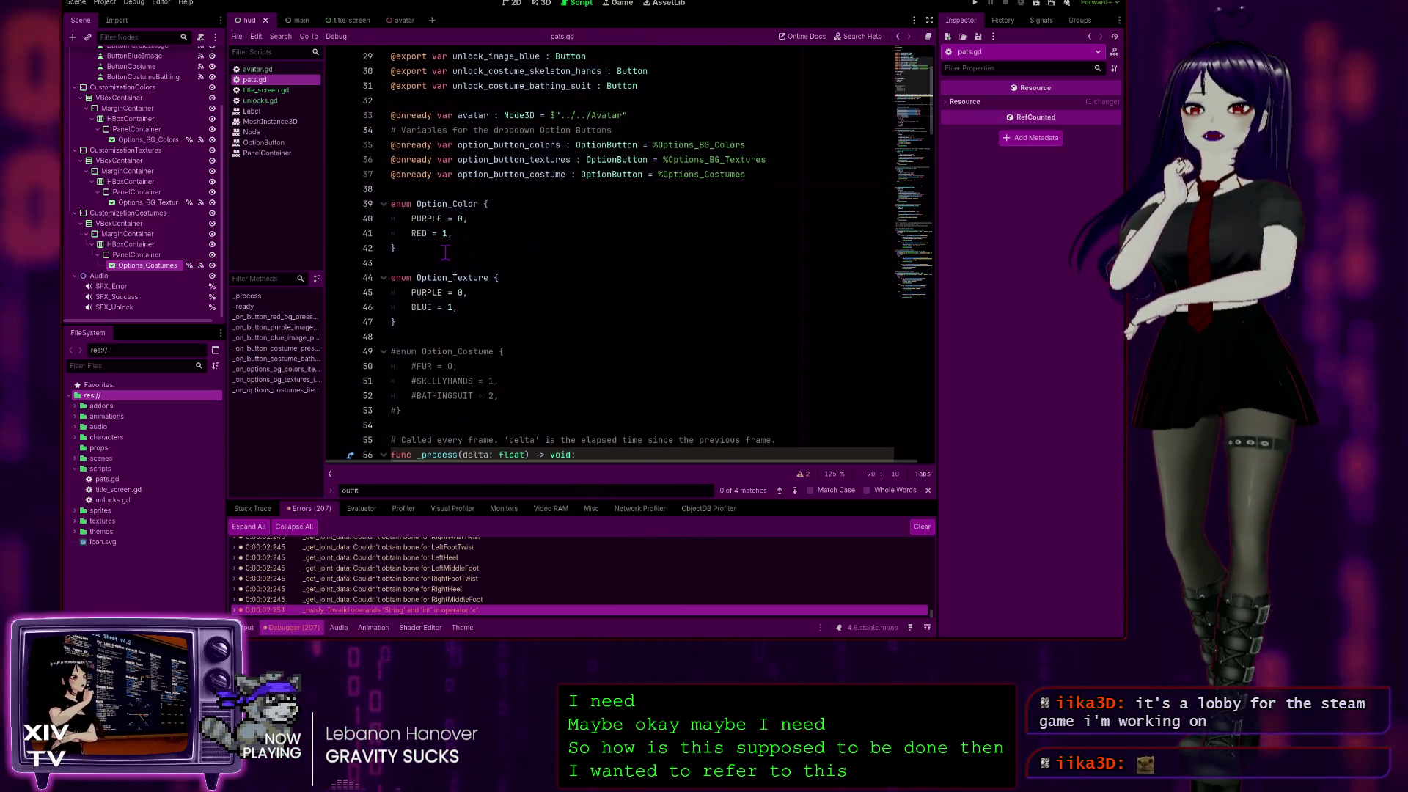
{"action": "scroll", "coordinate": [532, 207], "scroll_direction": "up", "scroll_amount": 2}
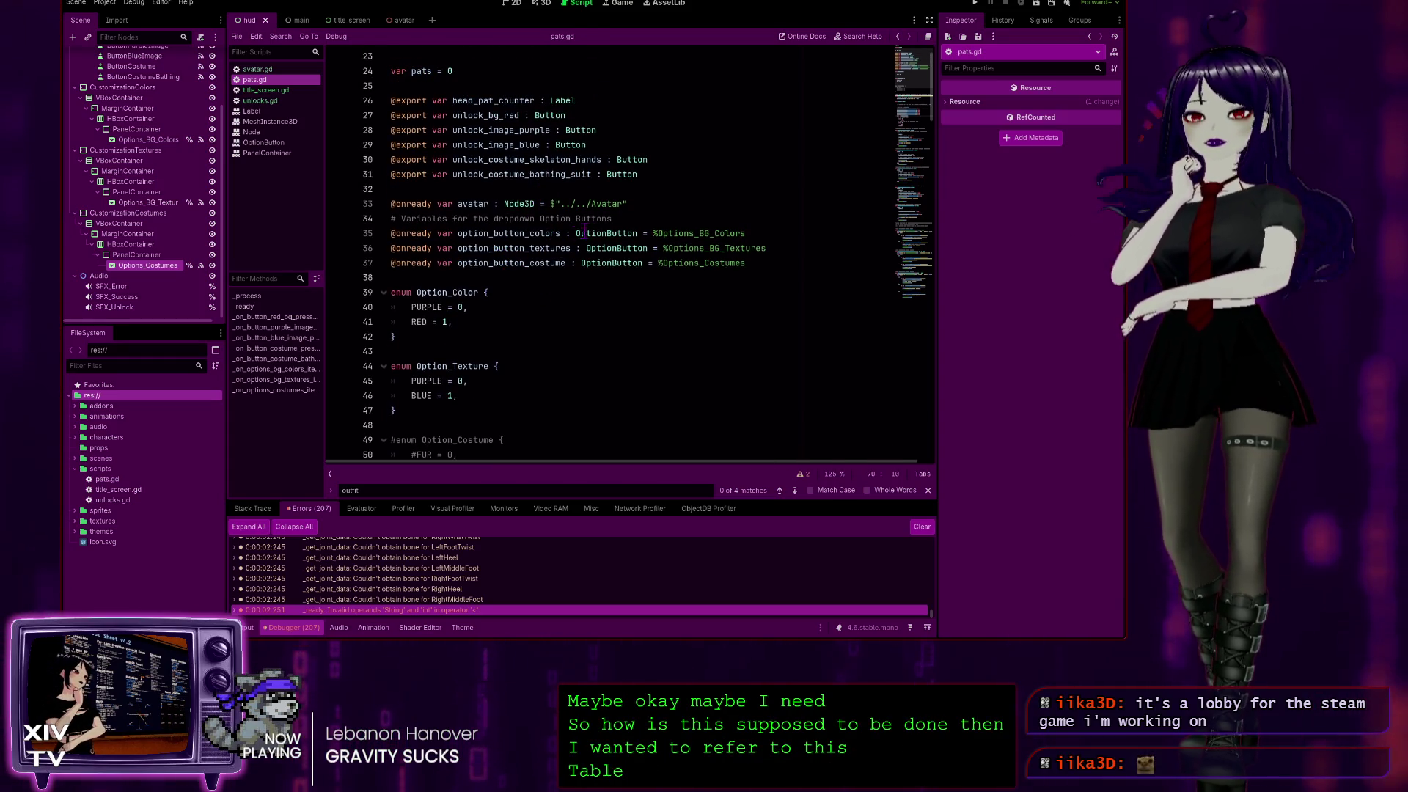
{"action": "scroll", "coordinate": [587, 233], "scroll_direction": "down", "scroll_amount": 4}
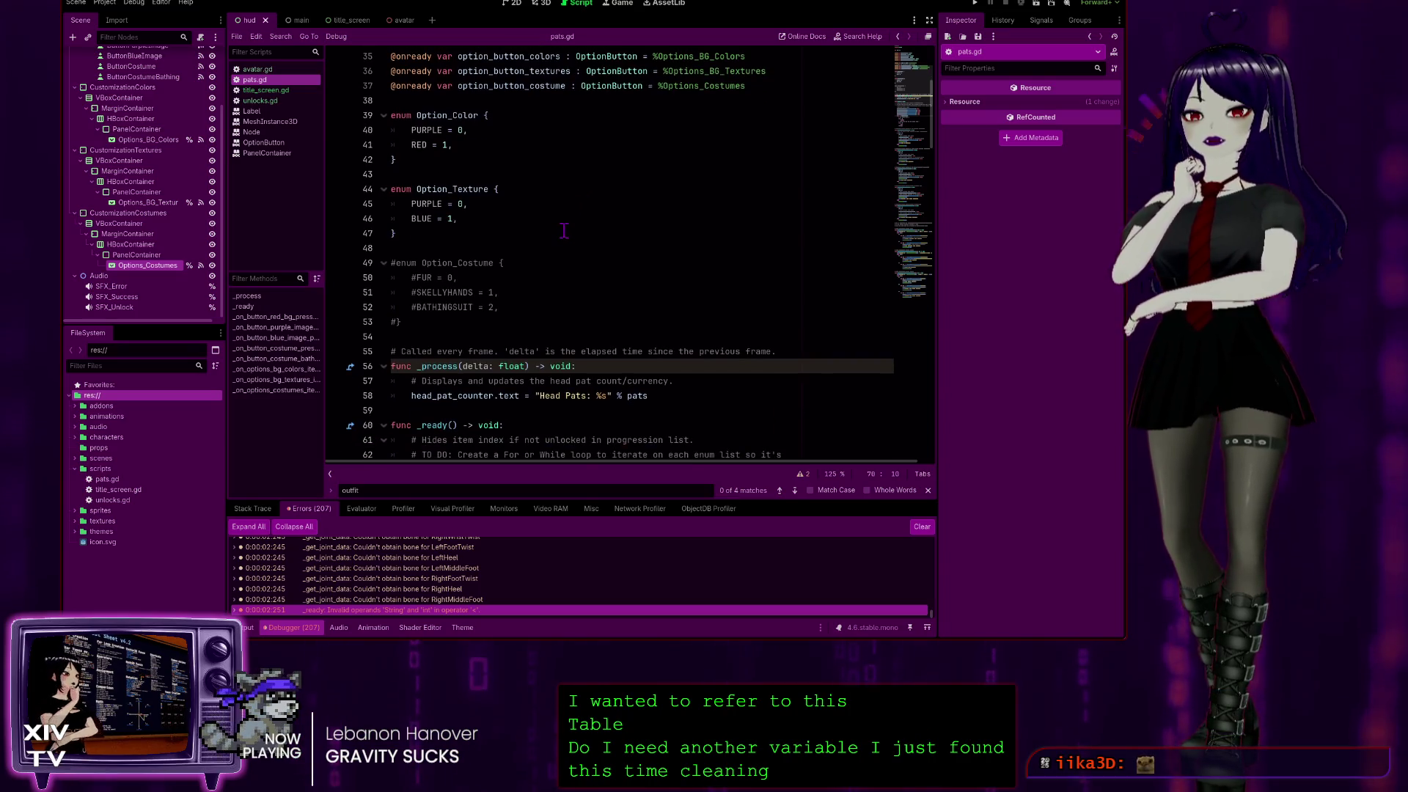
{"action": "scroll", "coordinate": [564, 230], "scroll_direction": "down", "scroll_amount": 4}
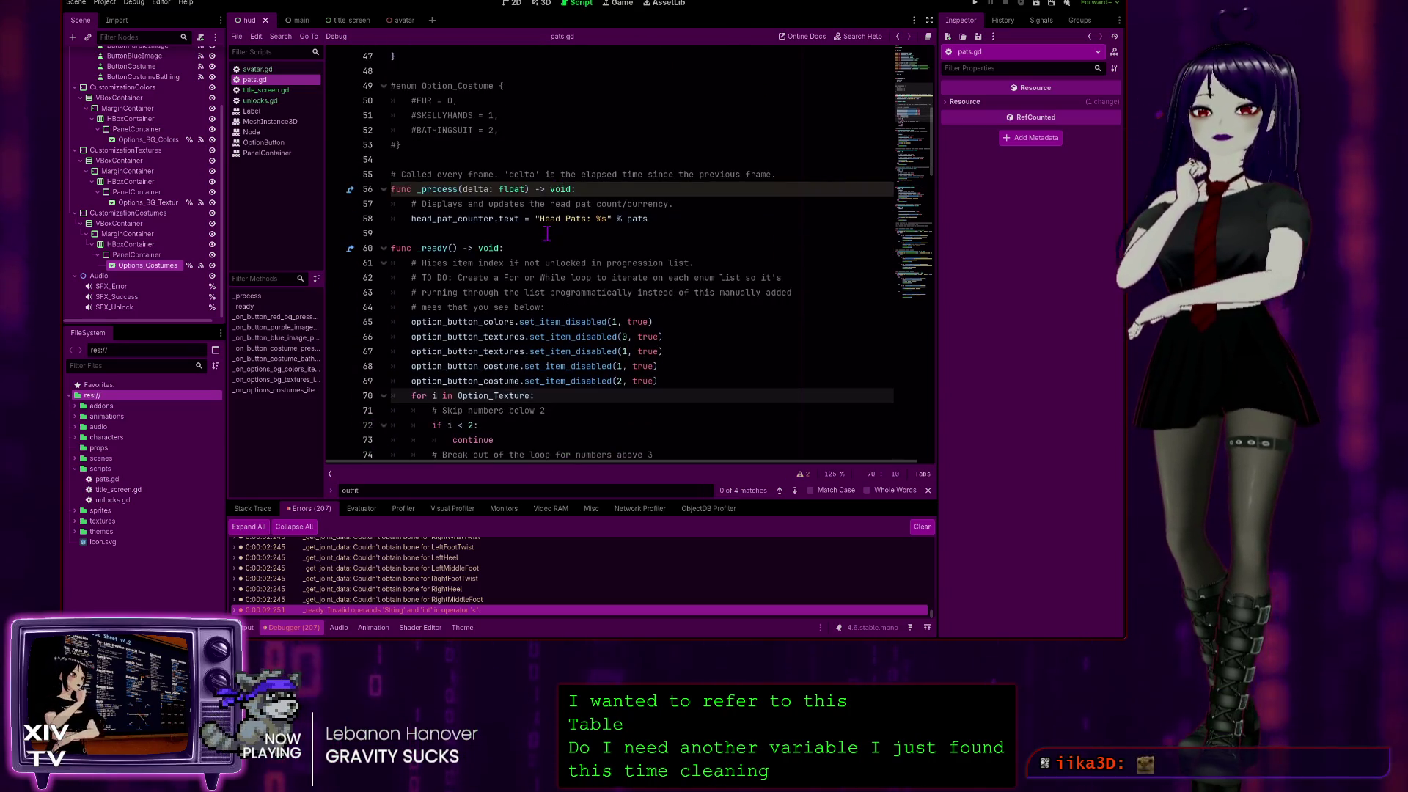
{"action": "scroll", "coordinate": [522, 257], "scroll_direction": "down", "scroll_amount": 2}
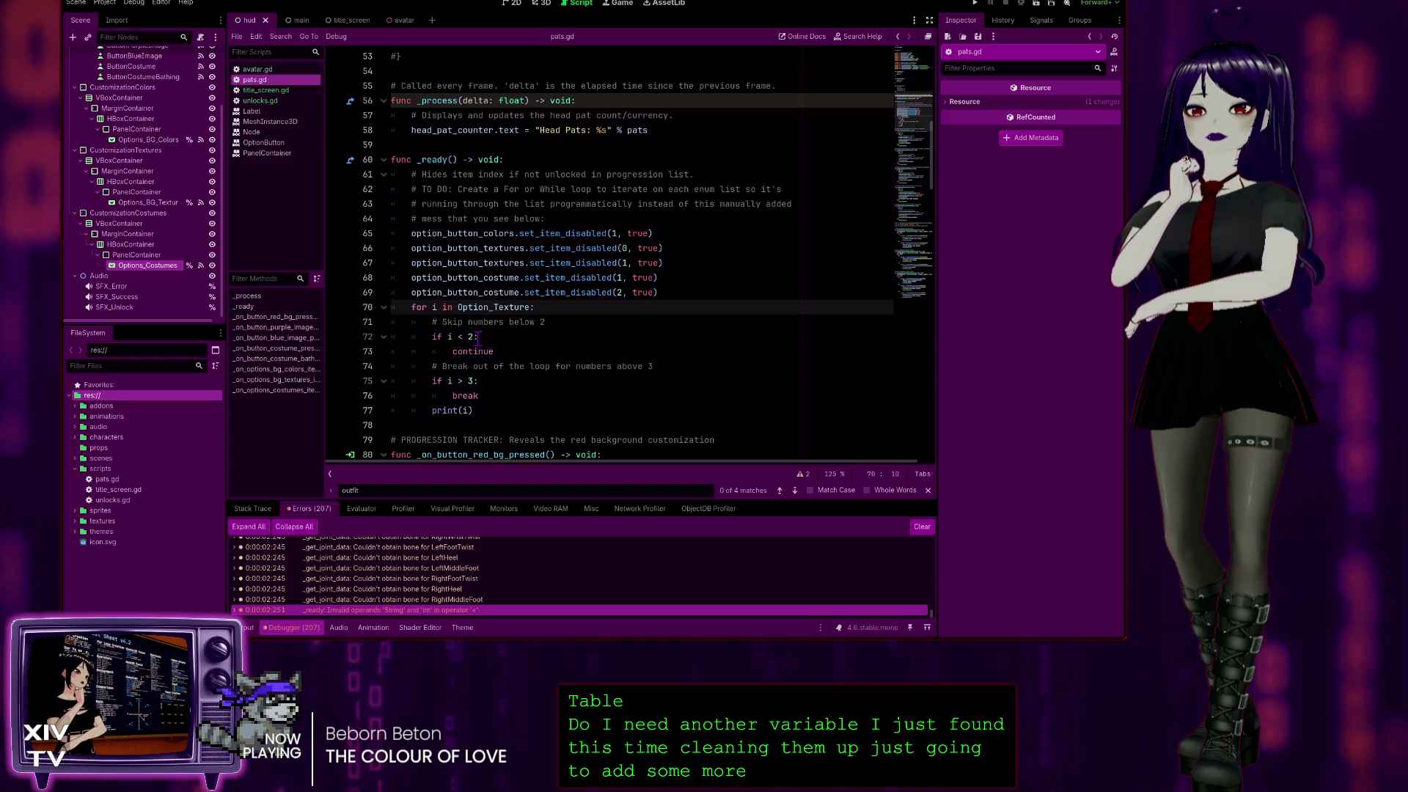
{"action": "scroll", "coordinate": [552, 178], "scroll_direction": "down", "scroll_amount": 2}
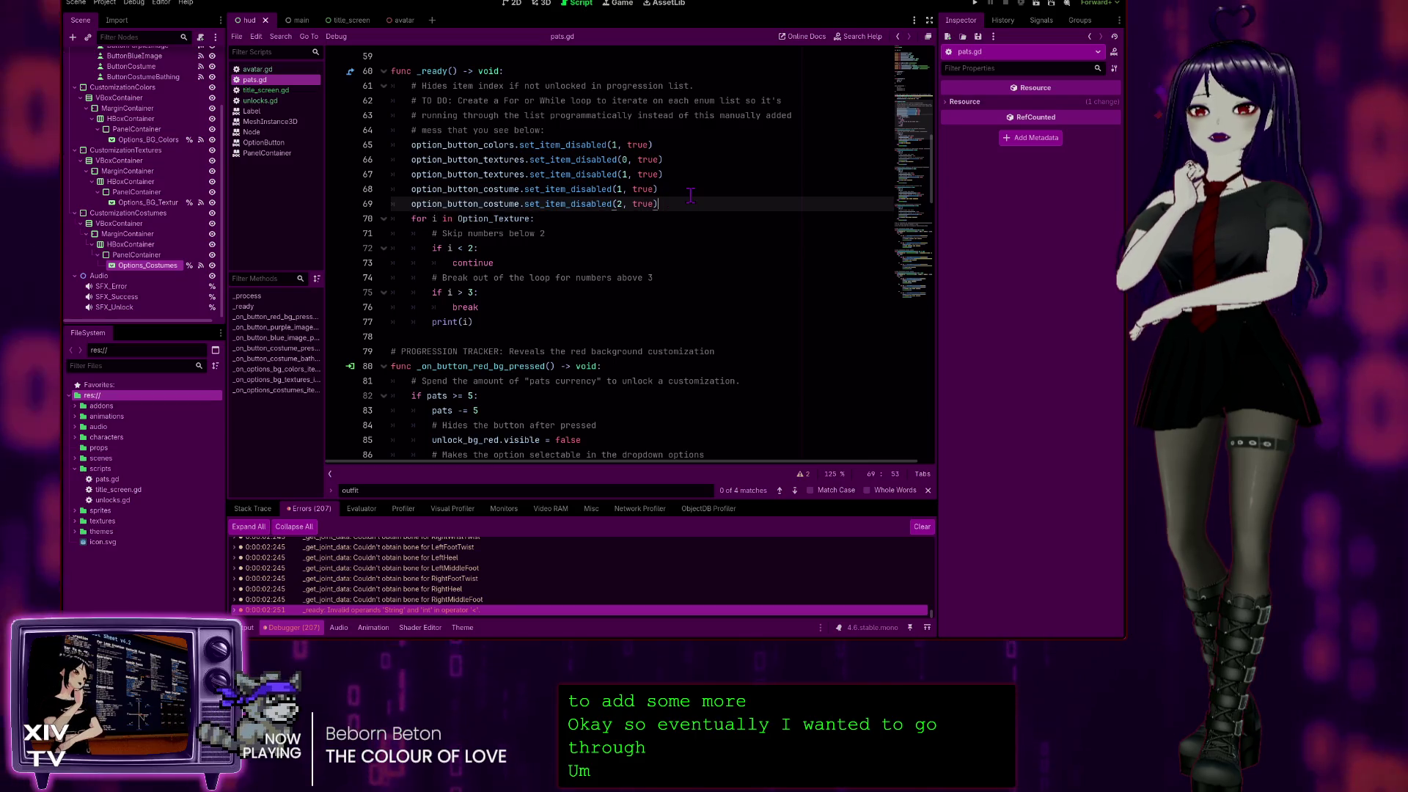
{"action": "key", "text": "ctrl+shift+Return"}
Reword the line 70 comment to '# Go through all of the list of textures and disable the options' and save.
{"action": "type", "text": "#"}
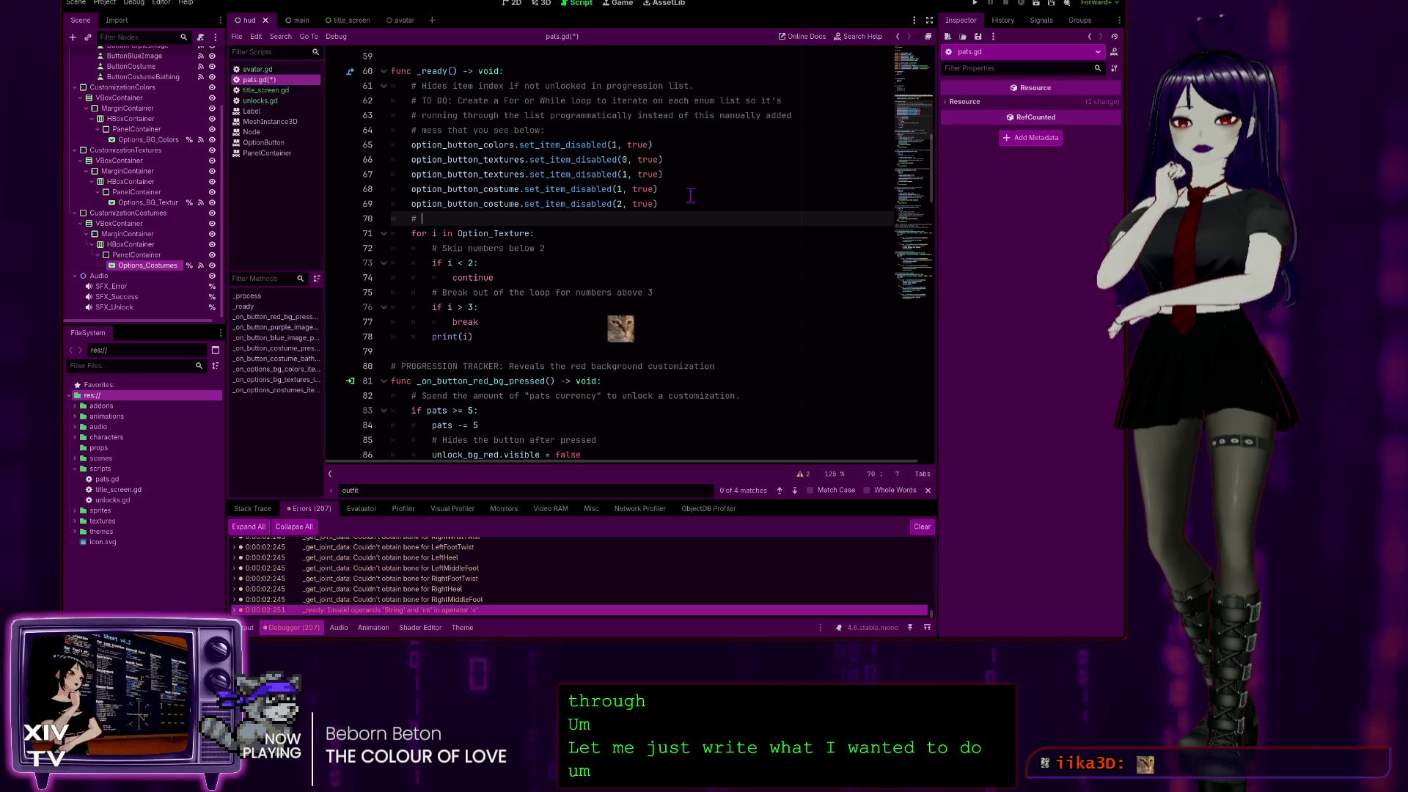
{"action": "type", "text": "D"}
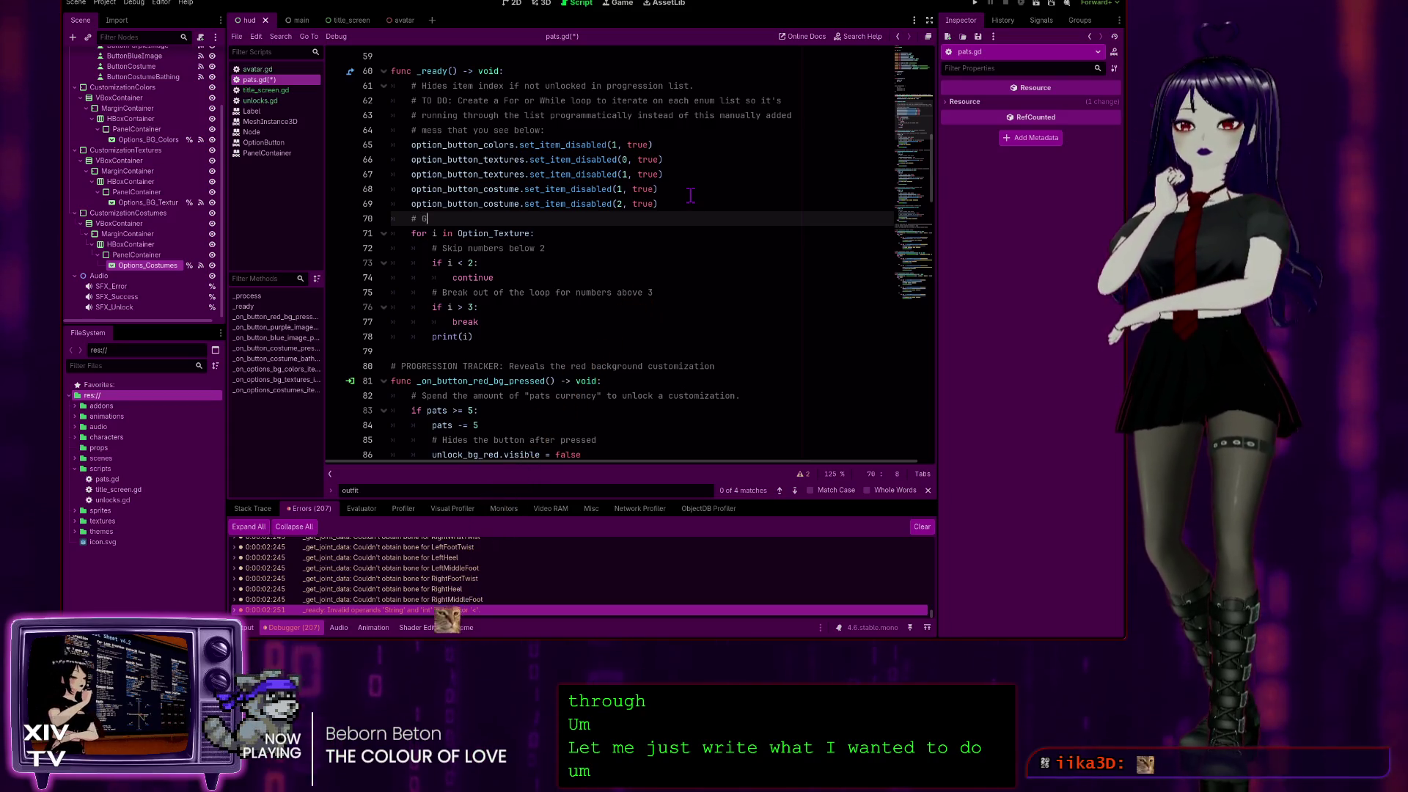
{"action": "type", "text": " through "}
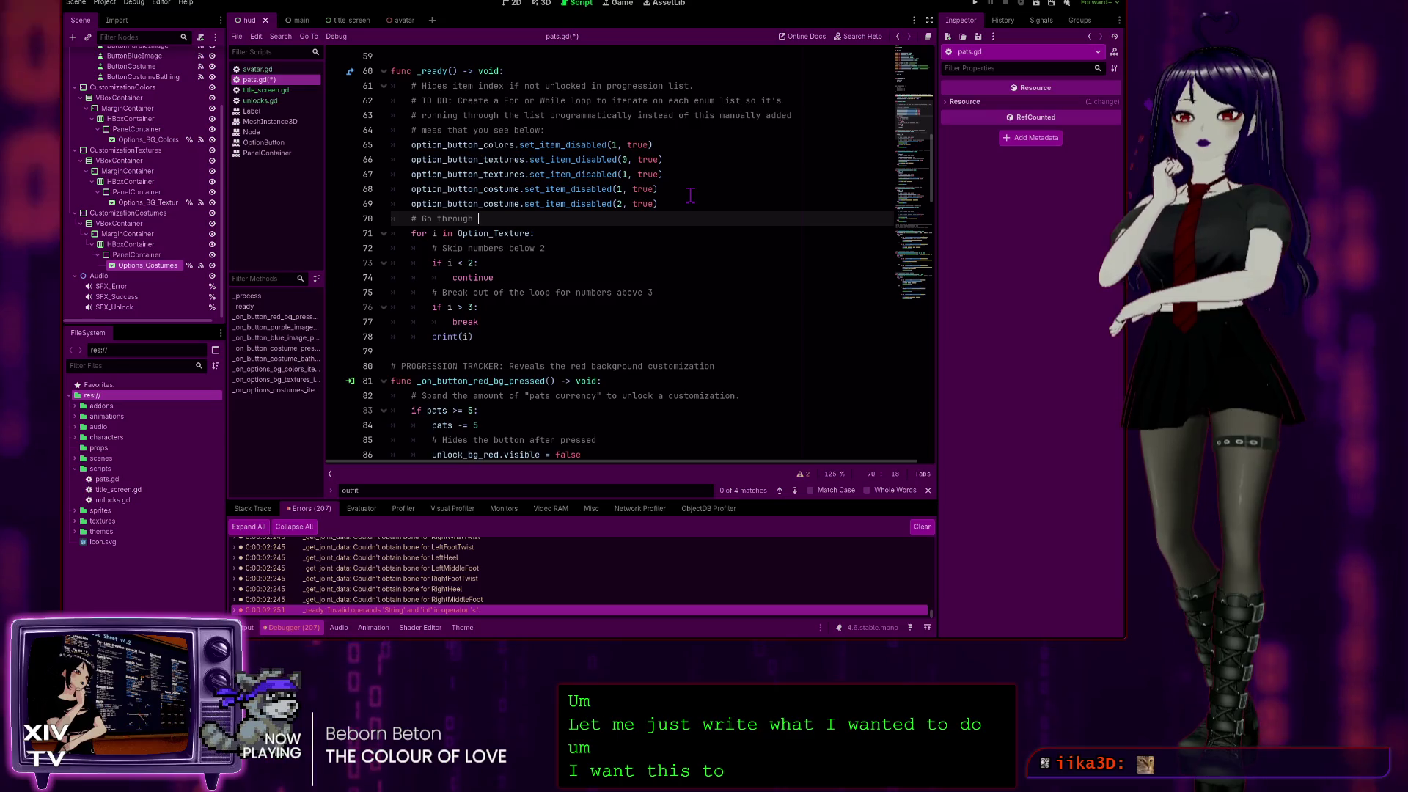
{"action": "type", "text": "all of the "}
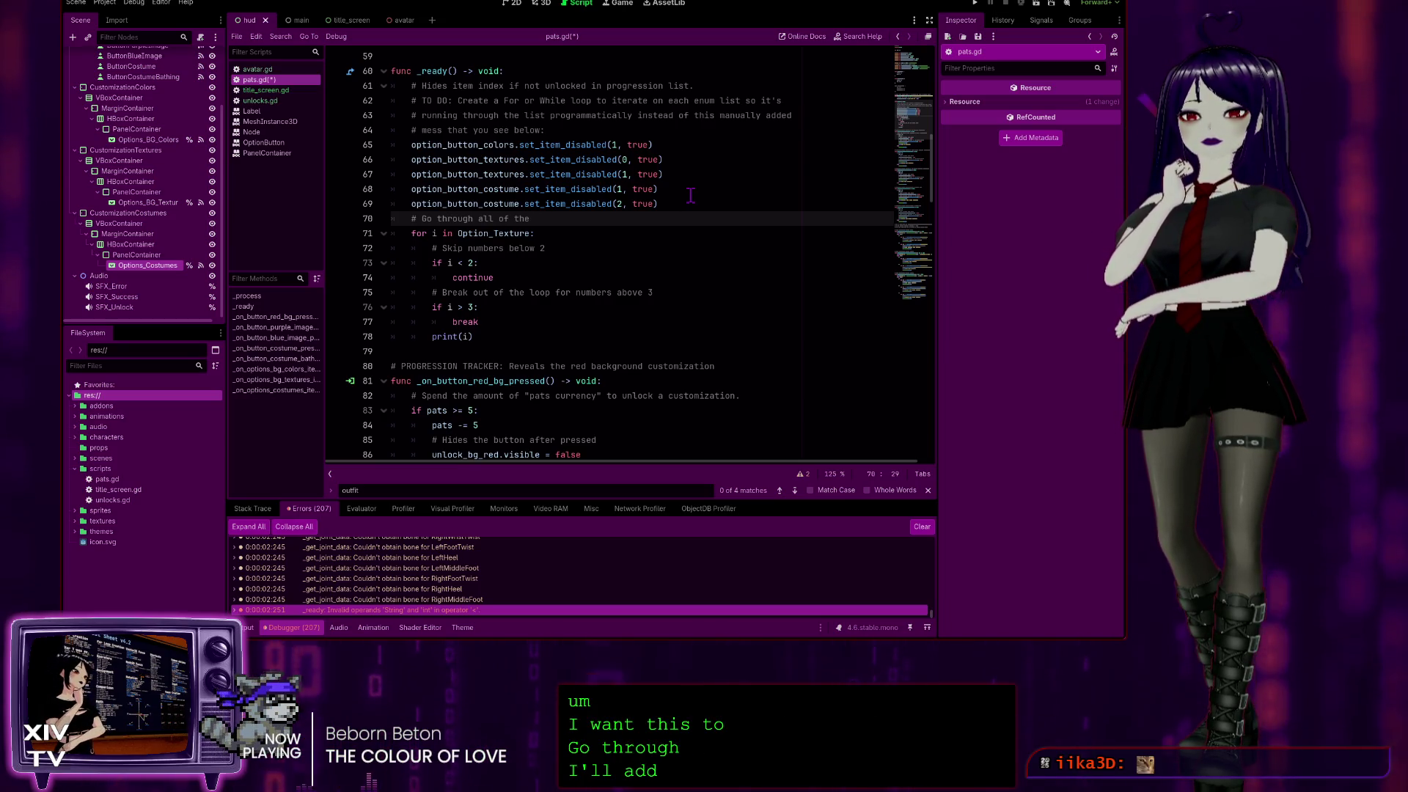
{"action": "type", "text": "textur"}
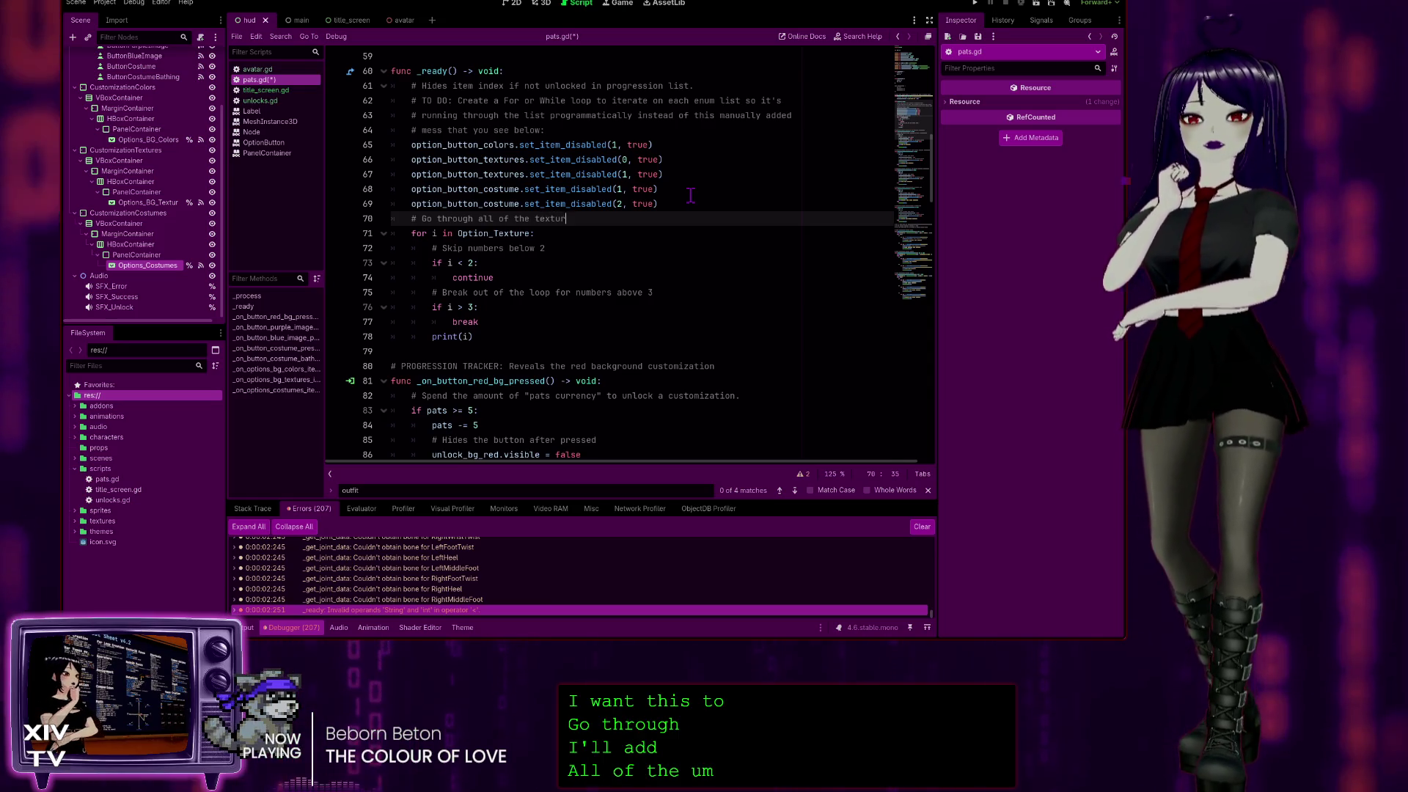
{"action": "type", "text": "es and se"}
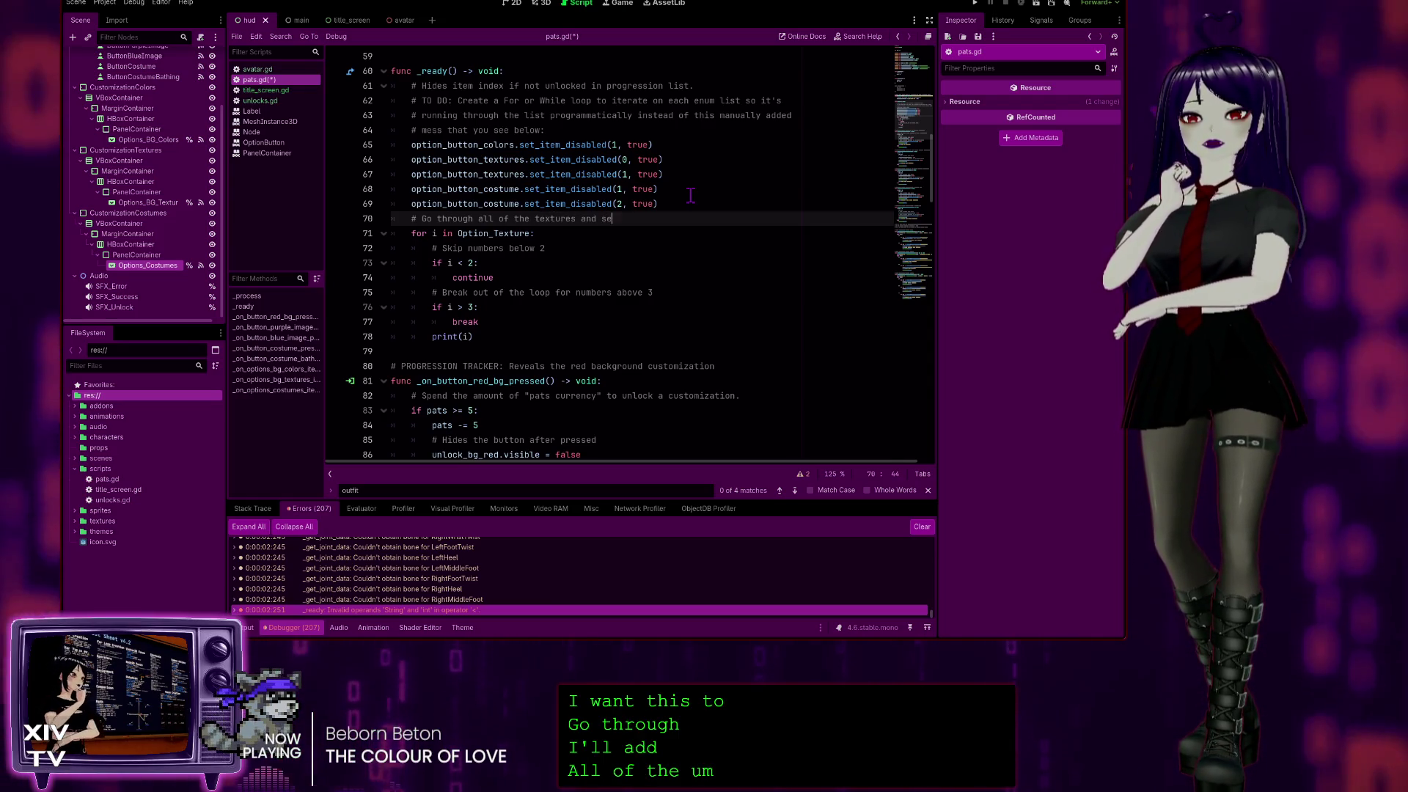
{"action": "type", "text": "t them t"}
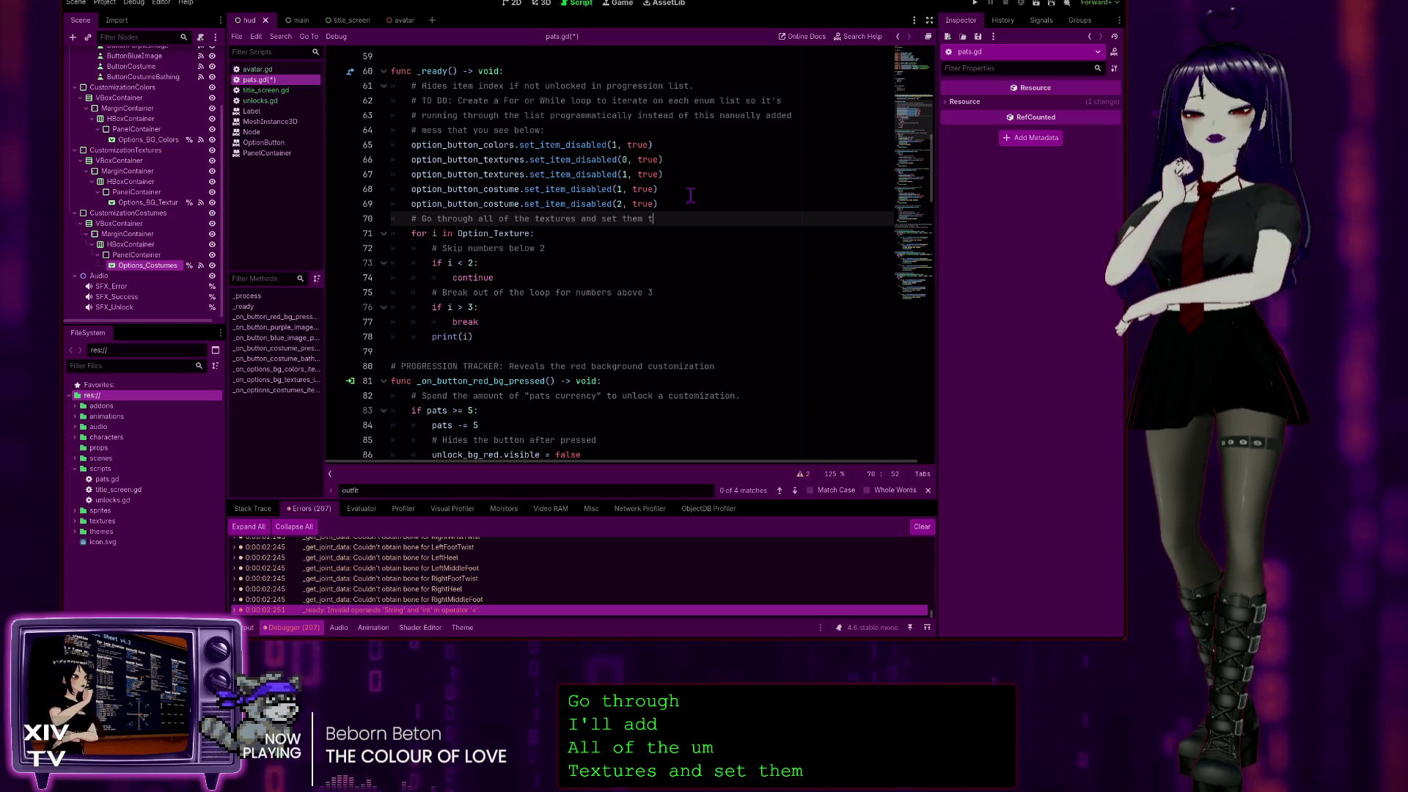
{"action": "key", "text": "BackSpace"}
{"action": "key", "text": "BackSpace"}
{"action": "key", "text": "BackSpace"}
{"action": "key", "text": "BackSpace"}
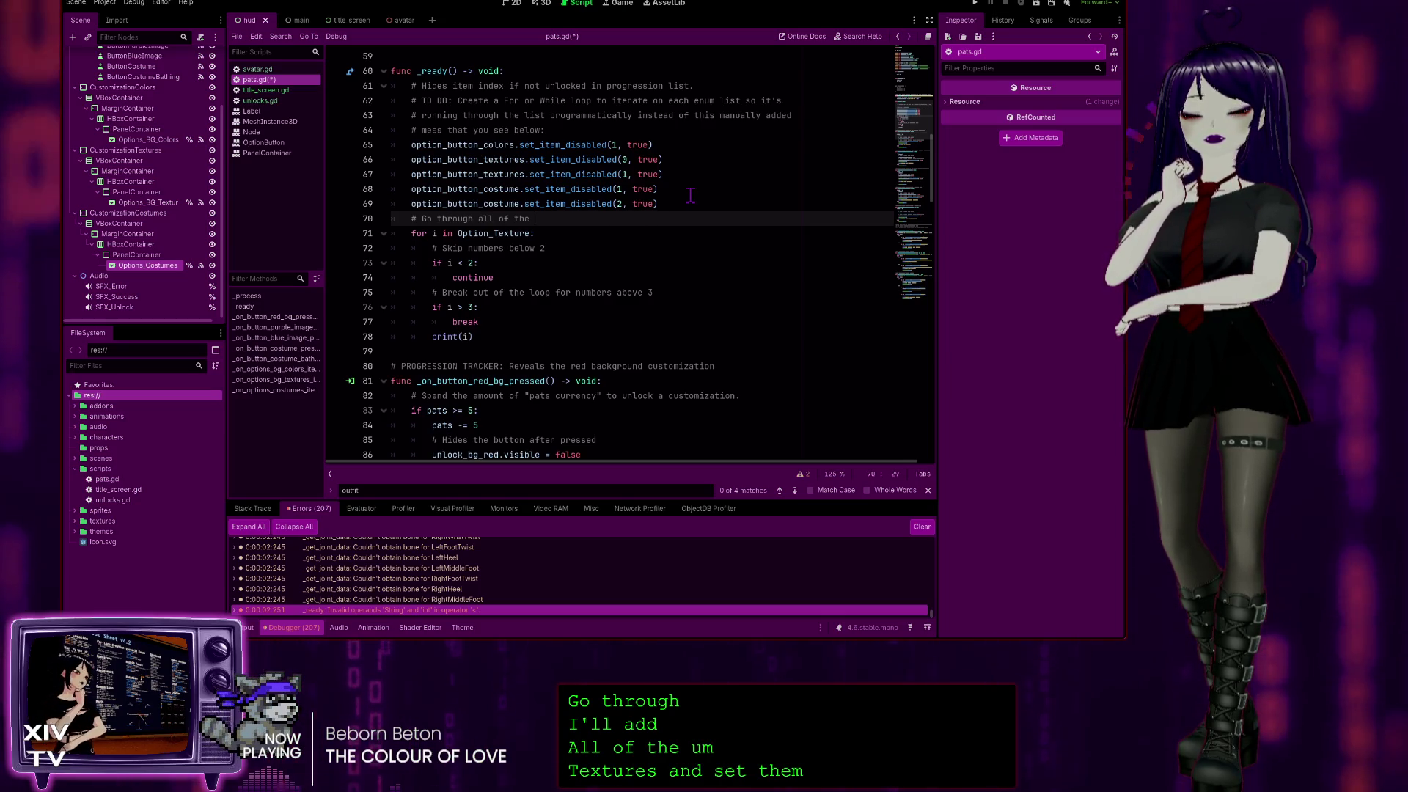
{"action": "type", "text": "iist of tex"}
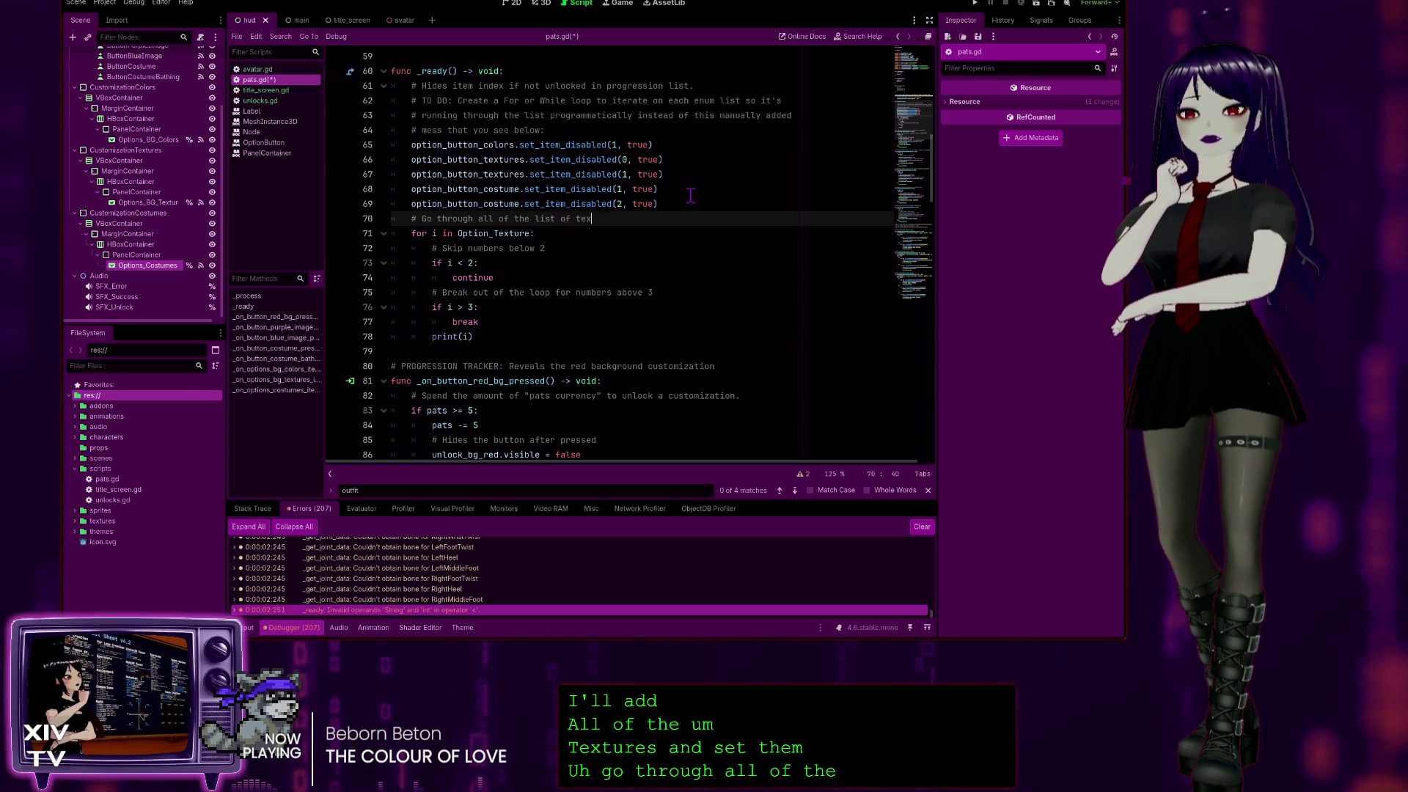
{"action": "type", "text": "tures and "}
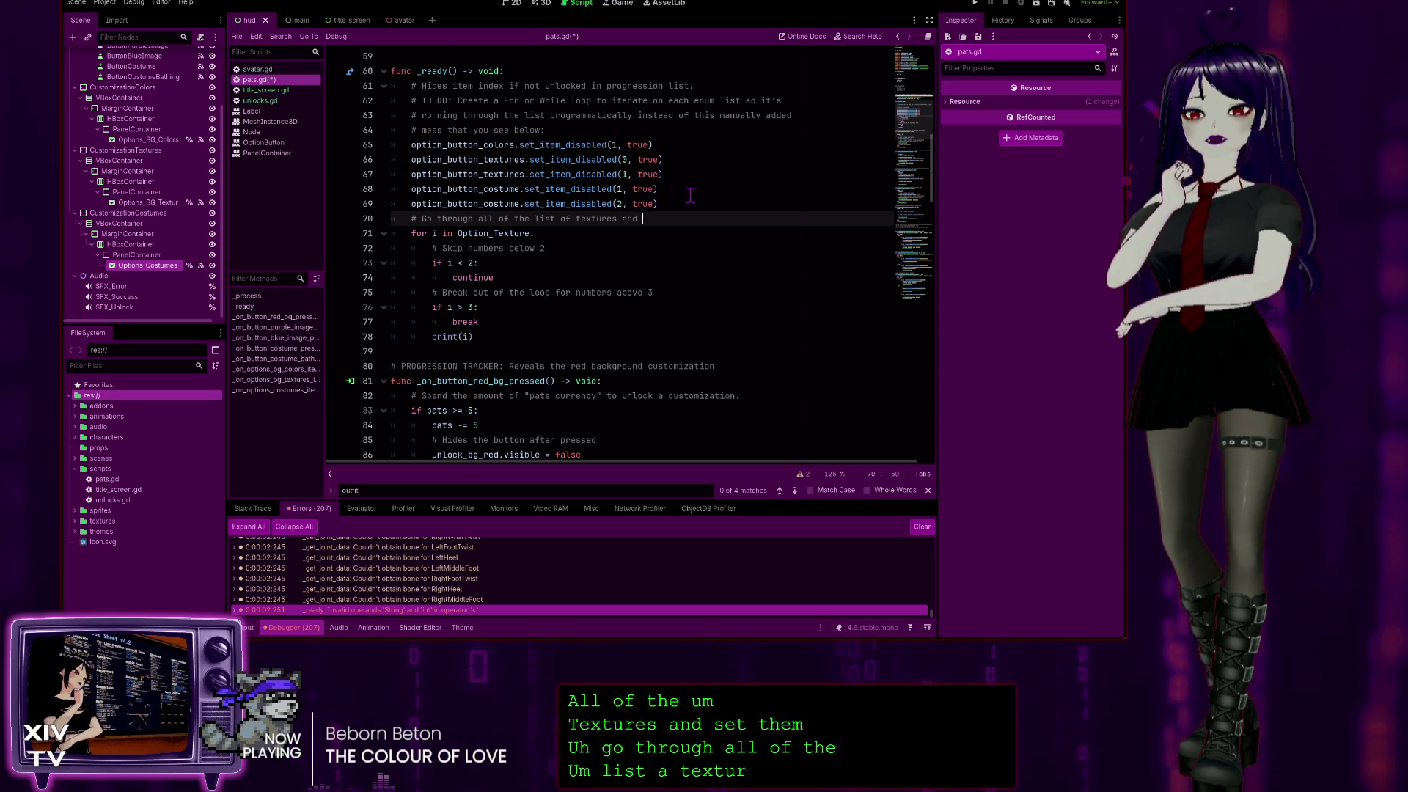
{"action": "type", "text": "disable the options"}
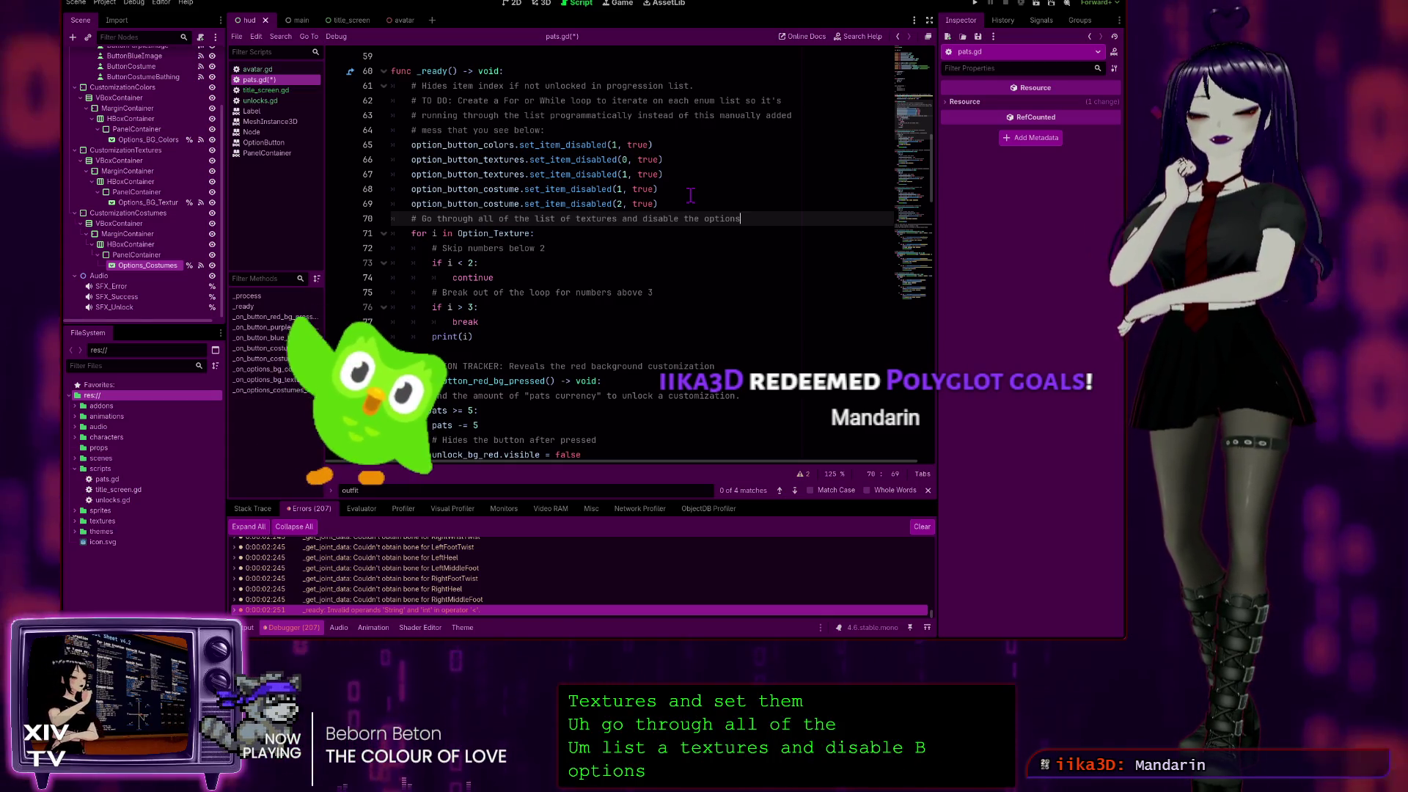
{"action": "key", "text": "ctrl+s"}
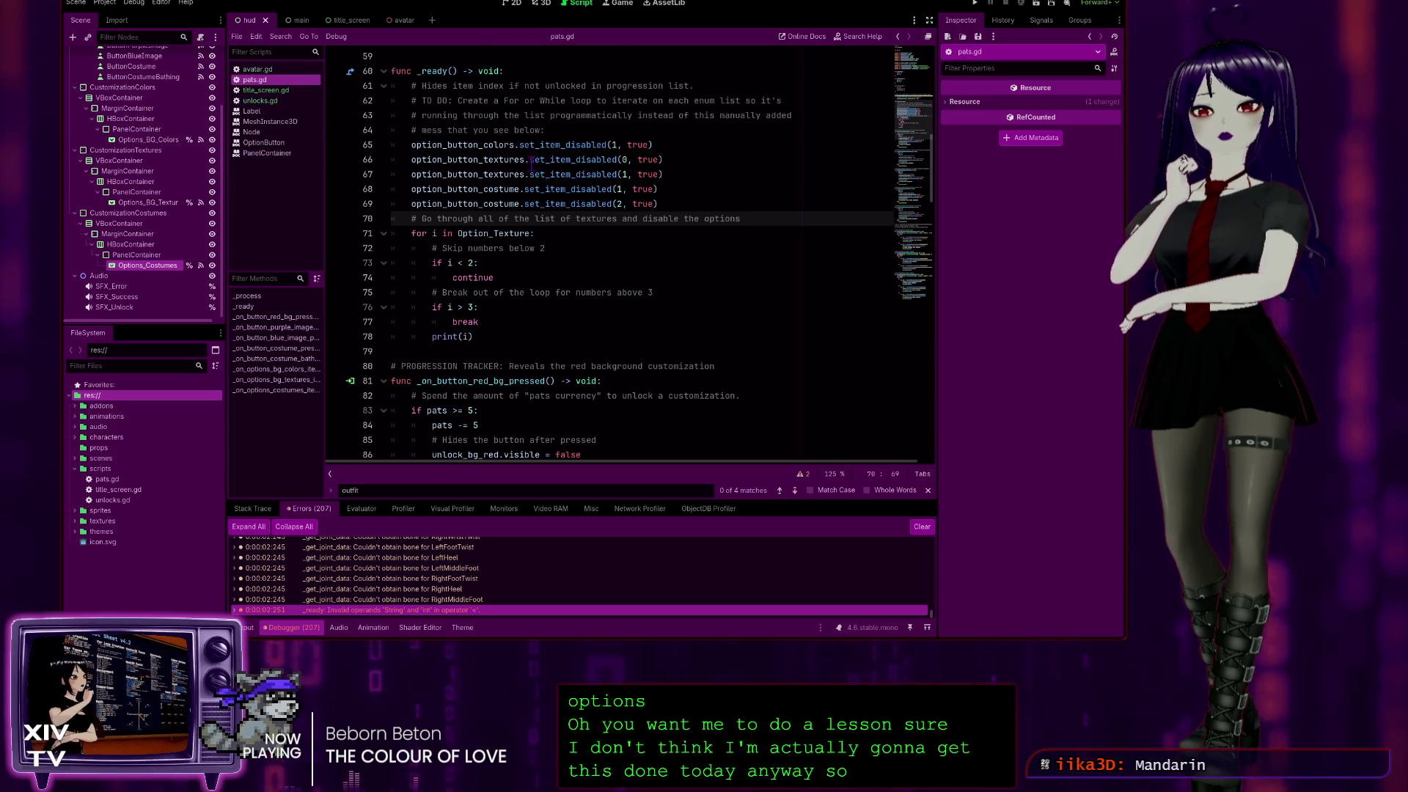
{"action": "scroll", "coordinate": [546, 210], "scroll_direction": "up", "scroll_amount": 4}
{"action": "scroll", "coordinate": [546, 210], "scroll_direction": "down", "scroll_amount": 5}
{"action": "scroll", "coordinate": [546, 210], "scroll_direction": "down", "scroll_amount": 7}
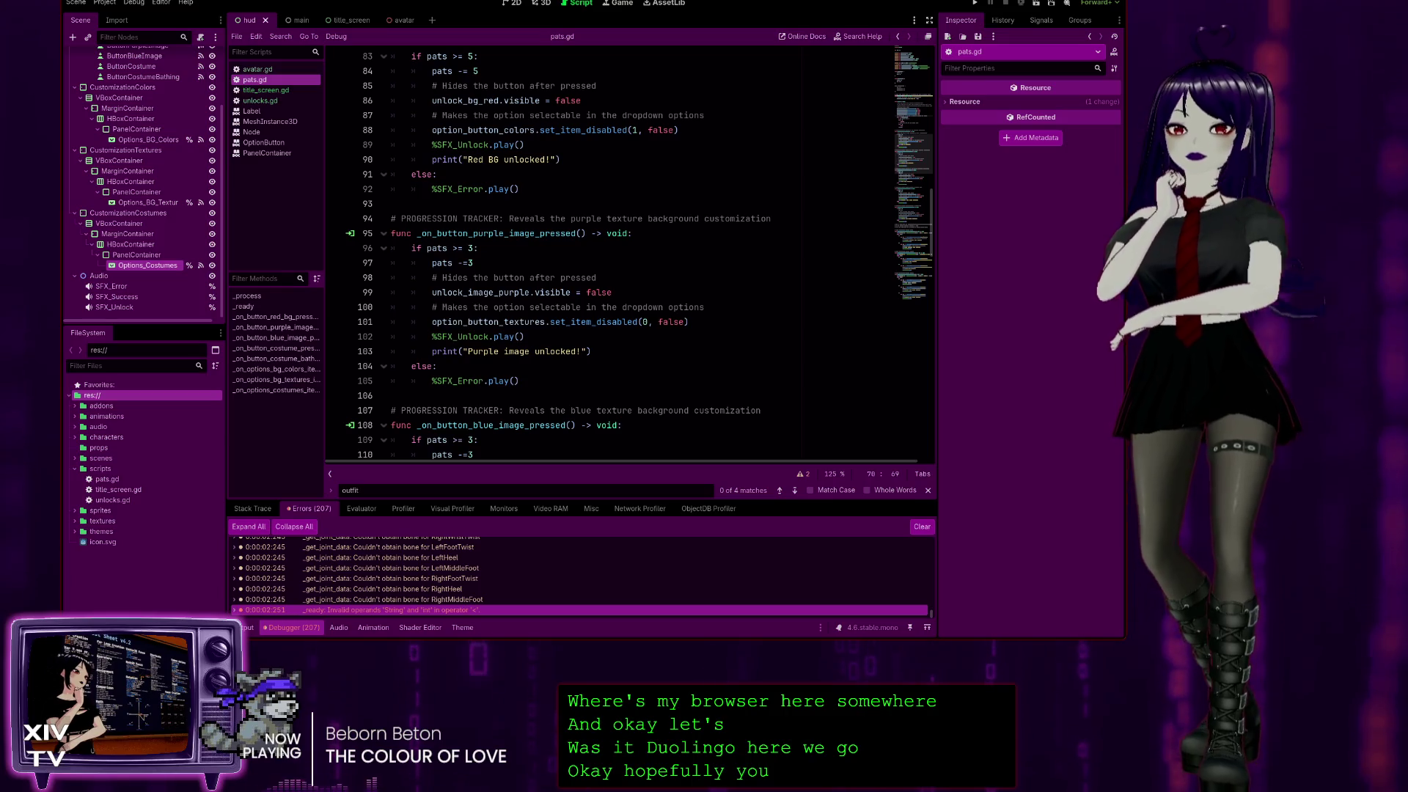
Bring the browser with the Duolingo learn page to the front.
{"action": "key", "text": "alt+Tab"}
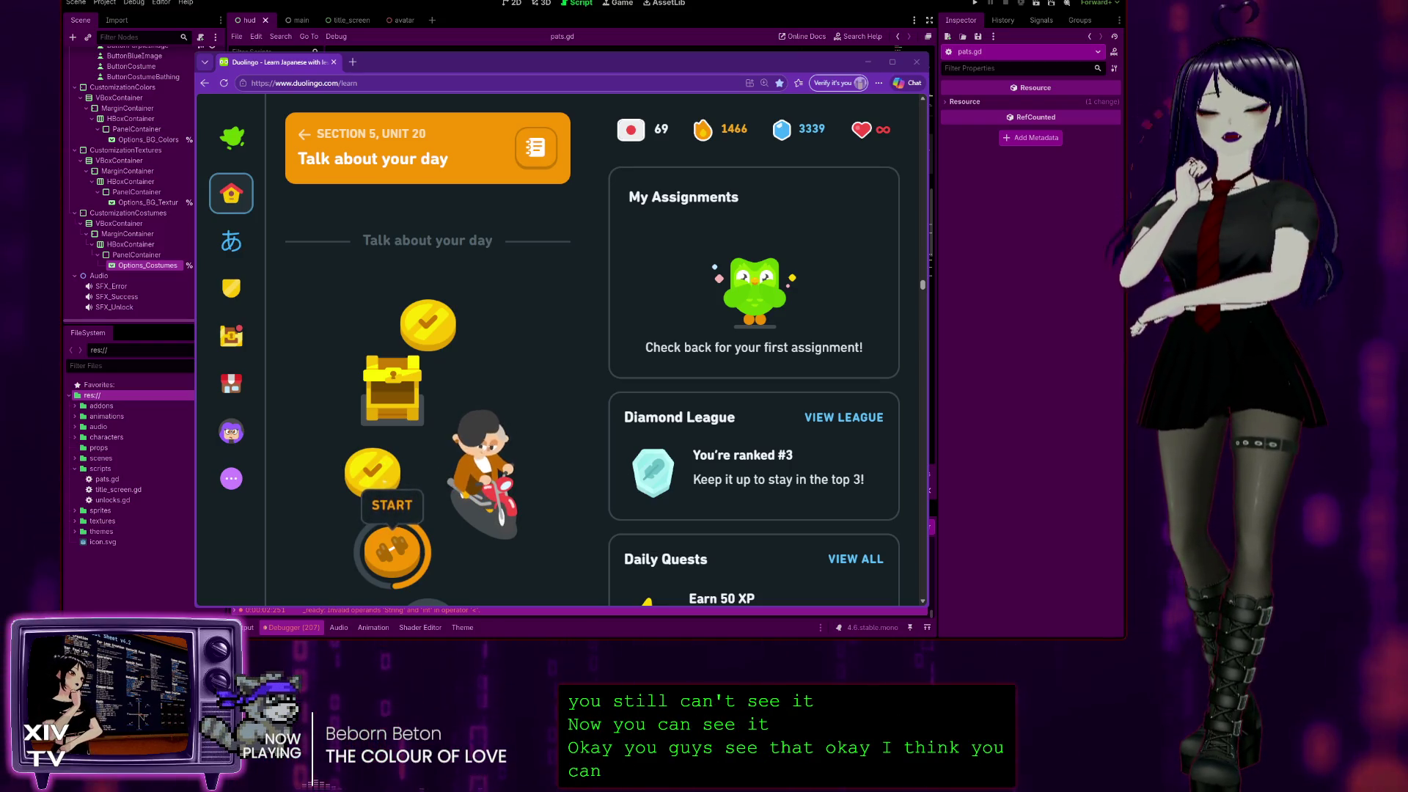
Switch to the Chinese course and open the Unit 12 review lesson.
{"action": "mouse_move", "coordinate": [631, 129]}
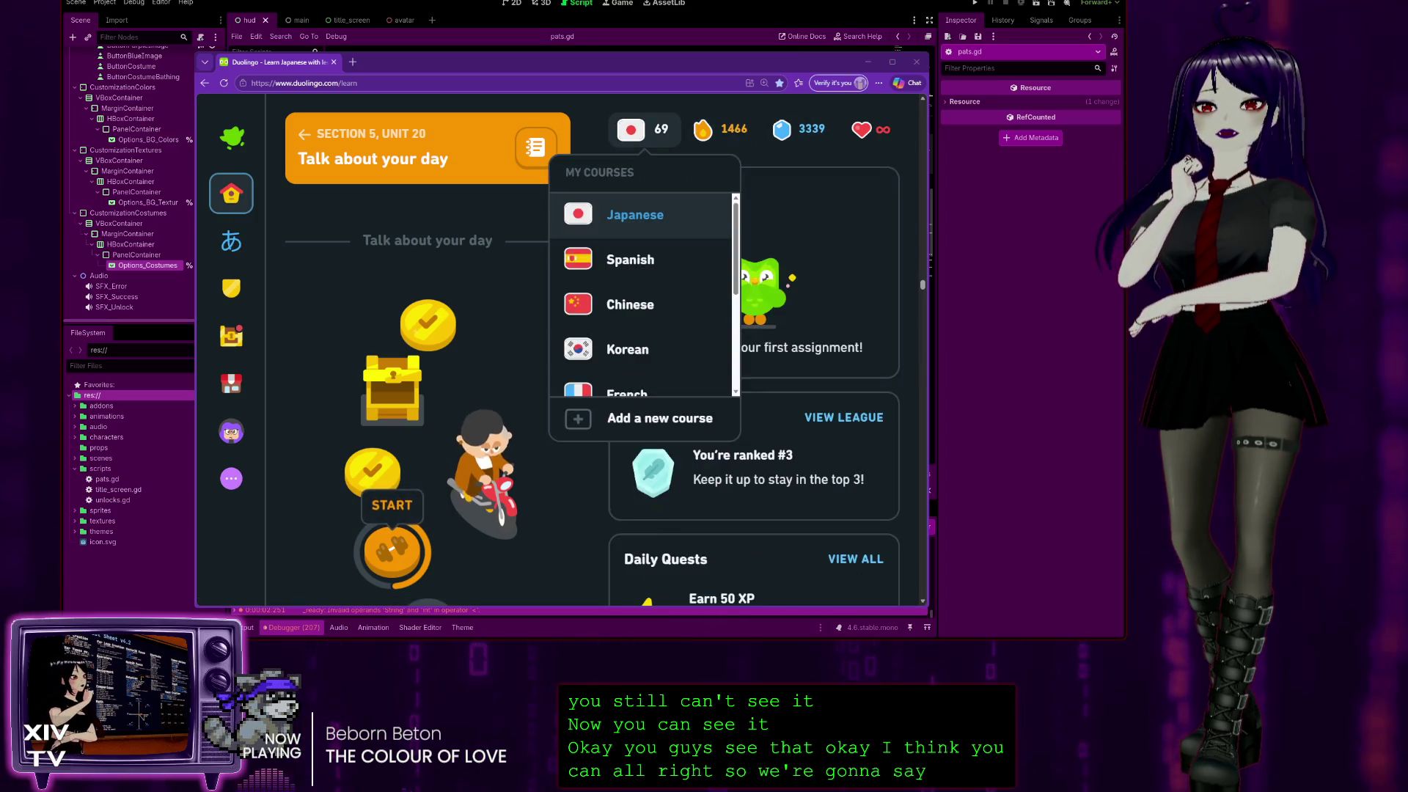
{"action": "left_click", "coordinate": [622, 314]}
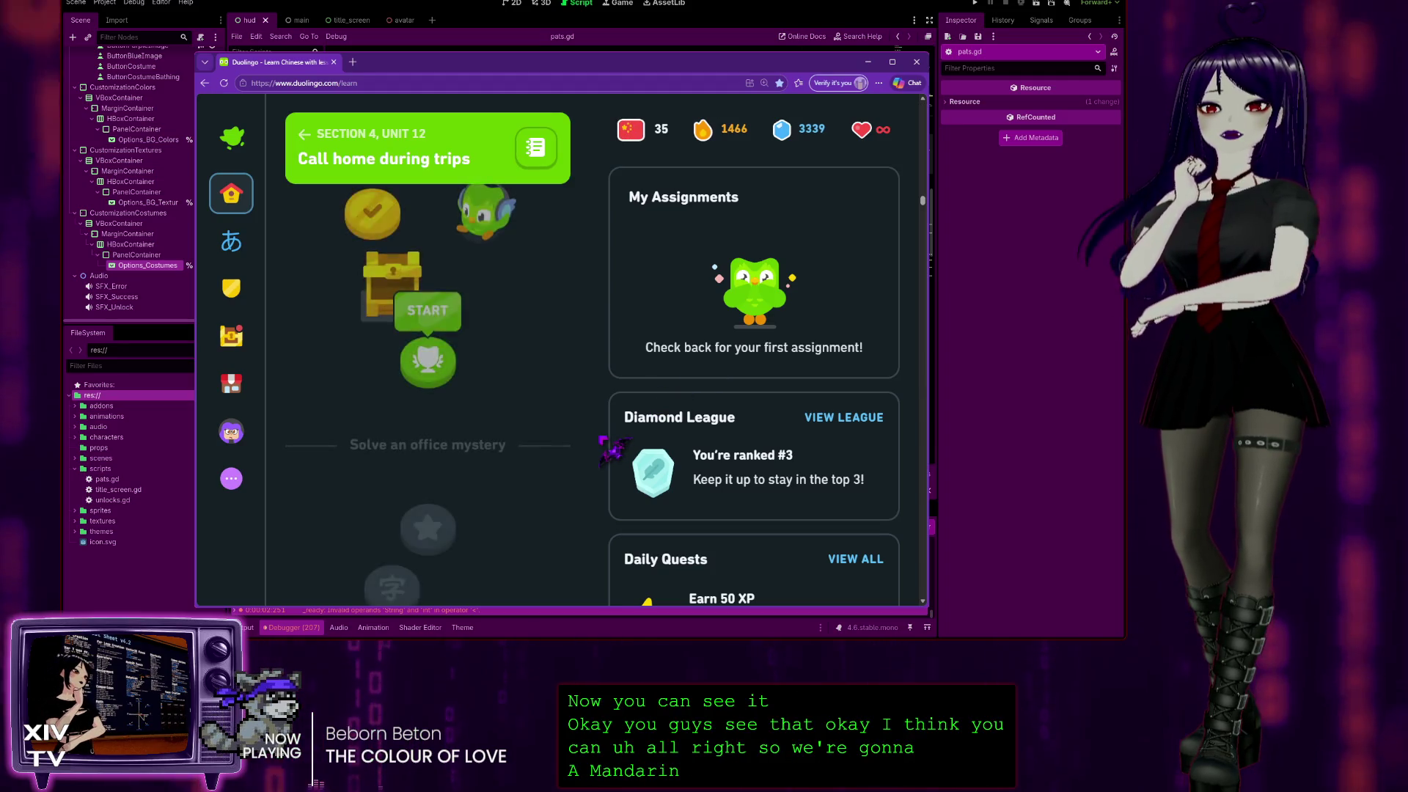
{"action": "scroll", "coordinate": [546, 384], "scroll_direction": "up", "scroll_amount": 1}
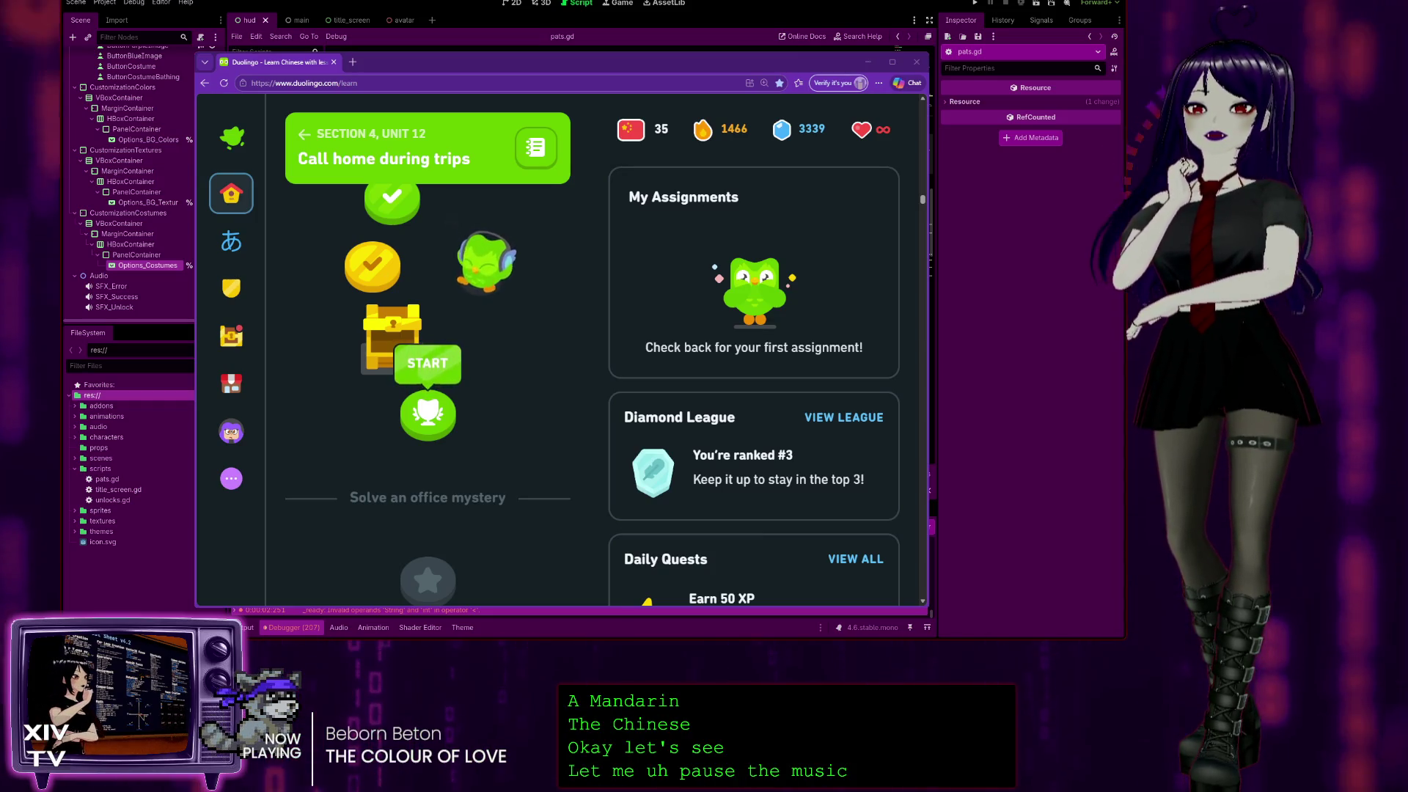
{"action": "left_click", "coordinate": [427, 412]}
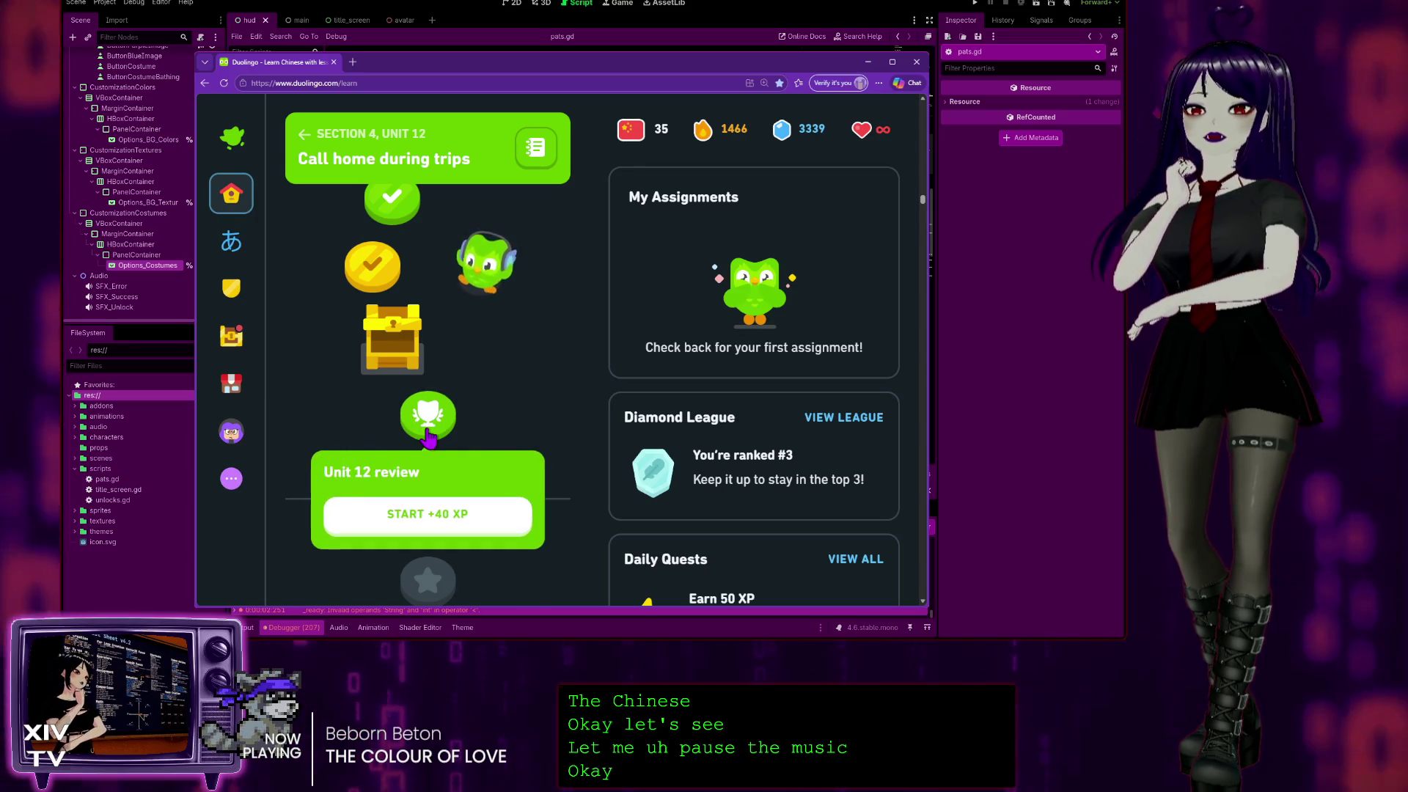
Start the review for +40 XP and answer 放心 as the meaning of 'relax'.
{"action": "left_click", "coordinate": [430, 535]}
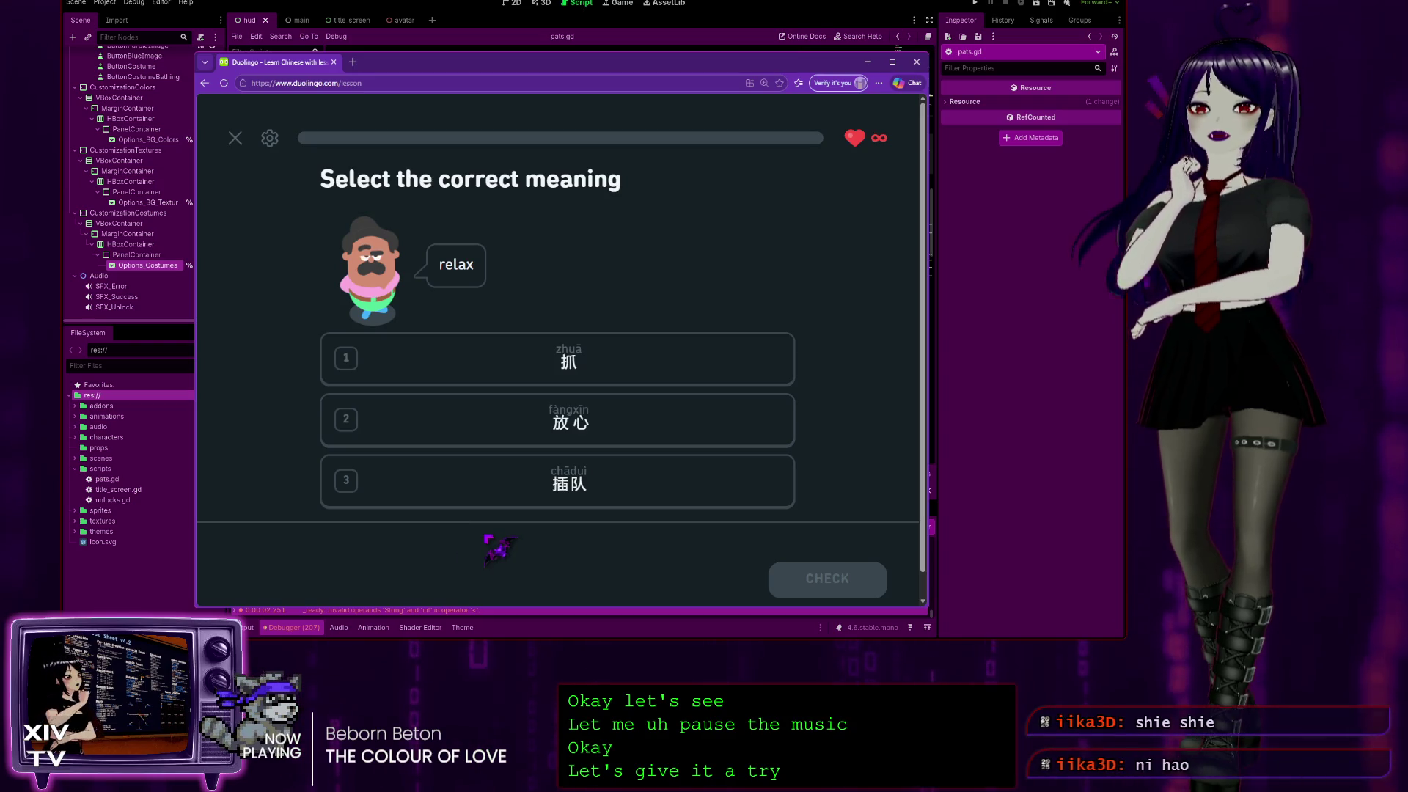
{"action": "left_click", "coordinate": [644, 433]}
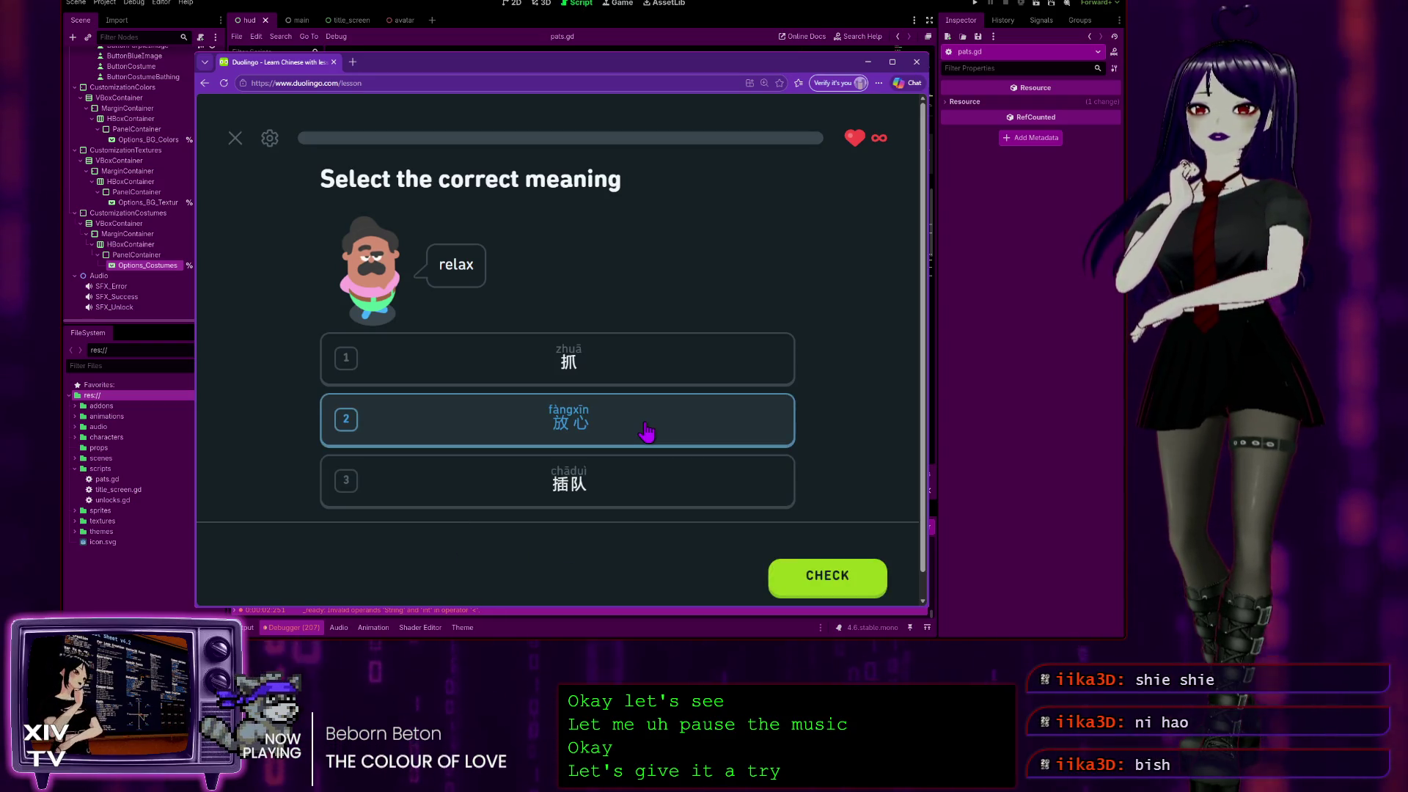
{"action": "left_click", "coordinate": [842, 579]}
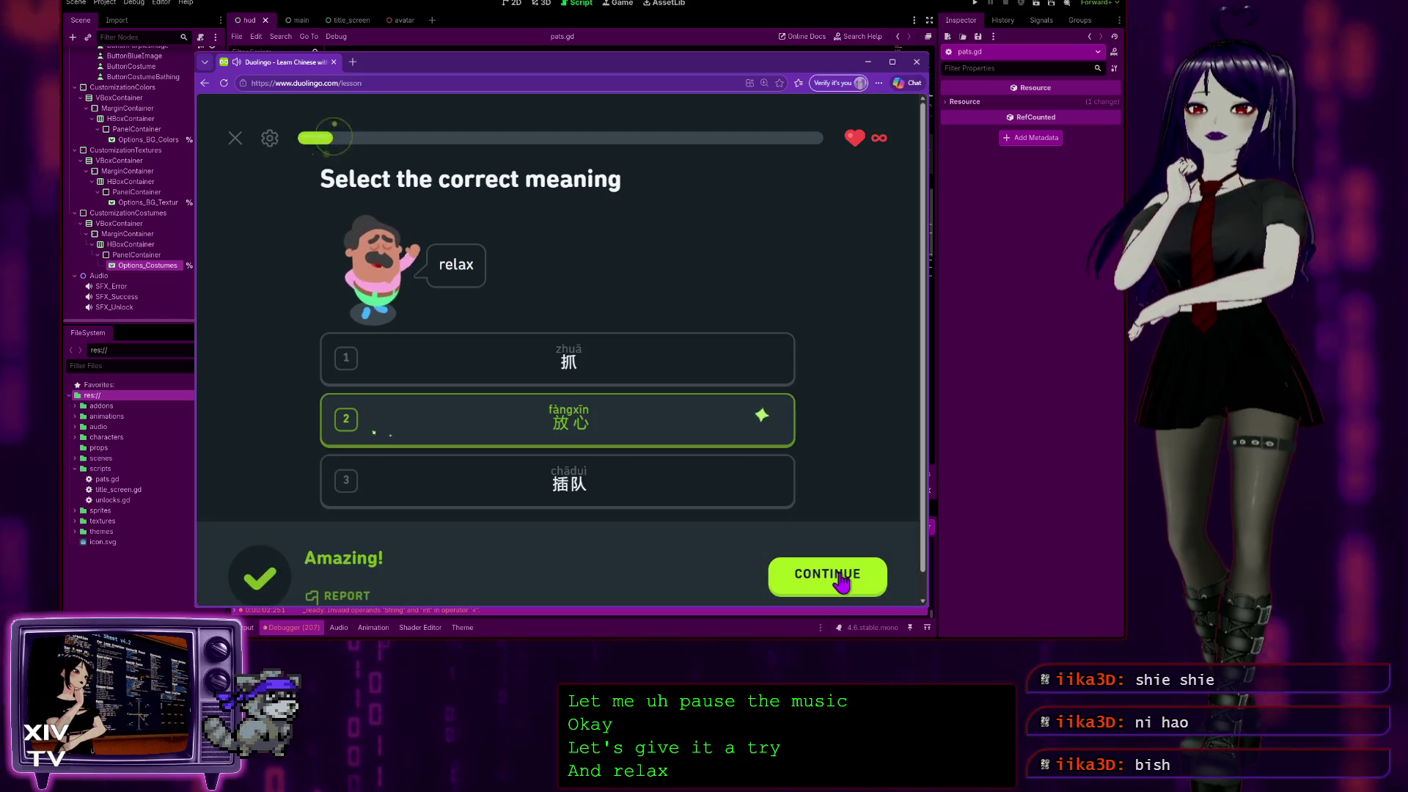
{"action": "left_click", "coordinate": [842, 578]}
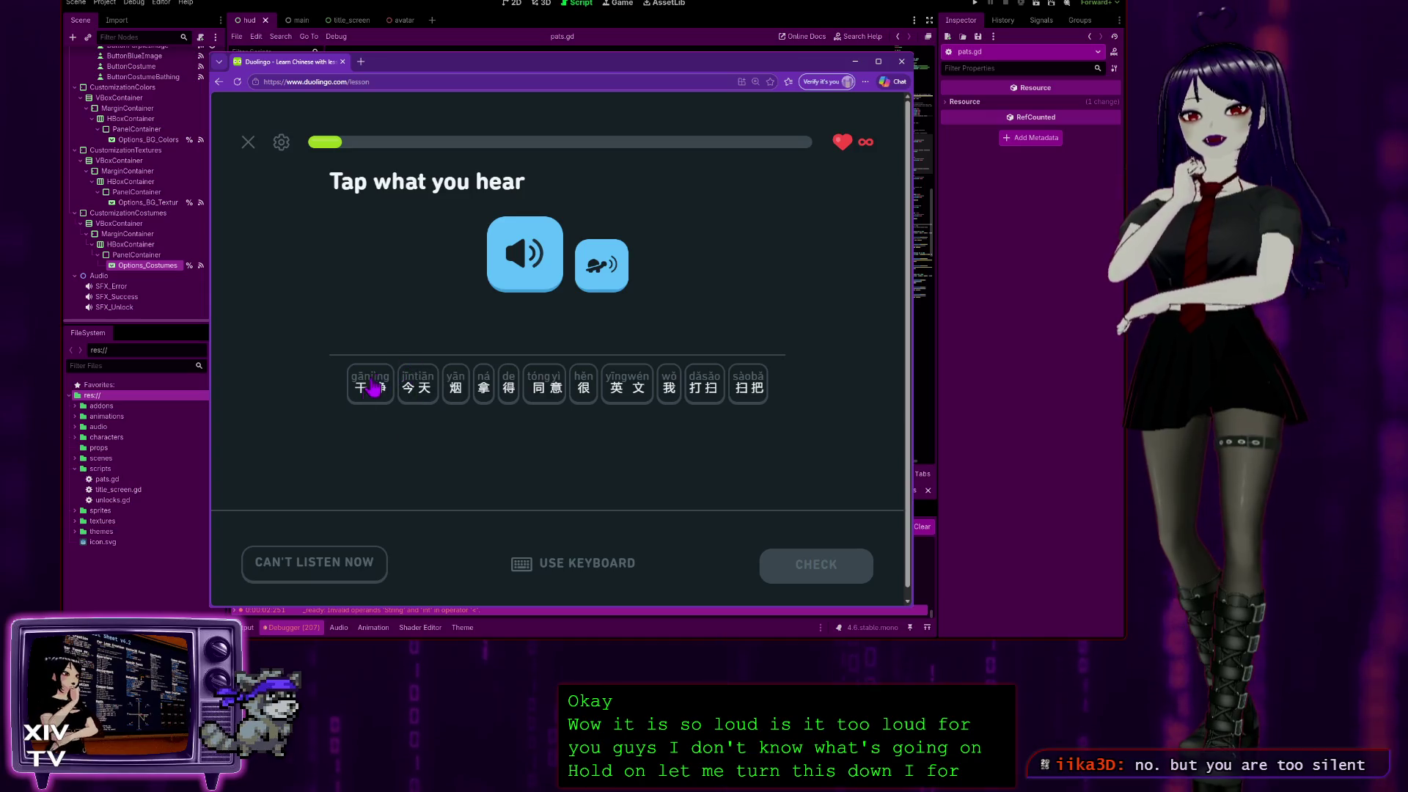
Assemble the heard sentence 今天我拿扫把打扫得很干净 from the word tiles, submit it, and continue.
{"action": "left_click", "coordinate": [596, 270]}
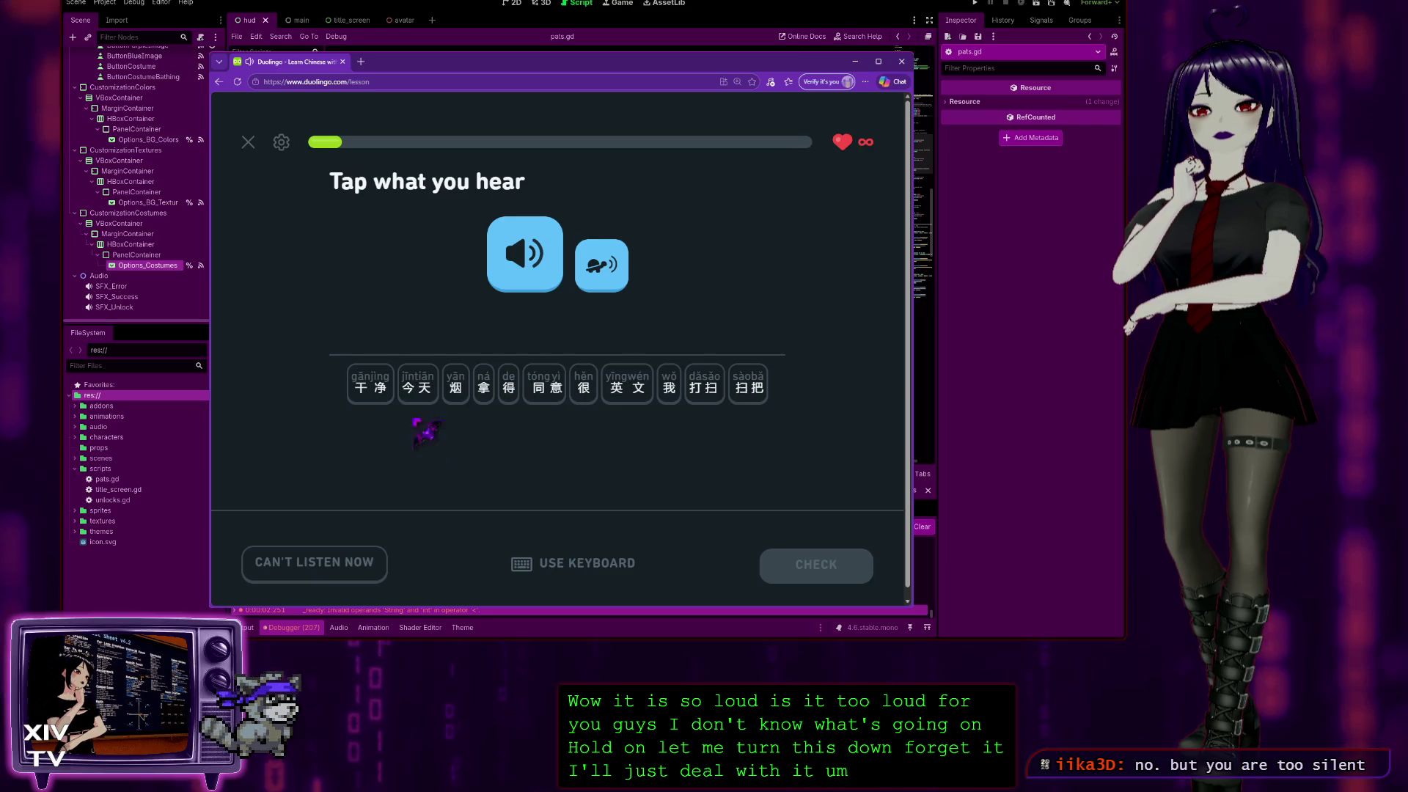
{"action": "left_click", "coordinate": [417, 382]}
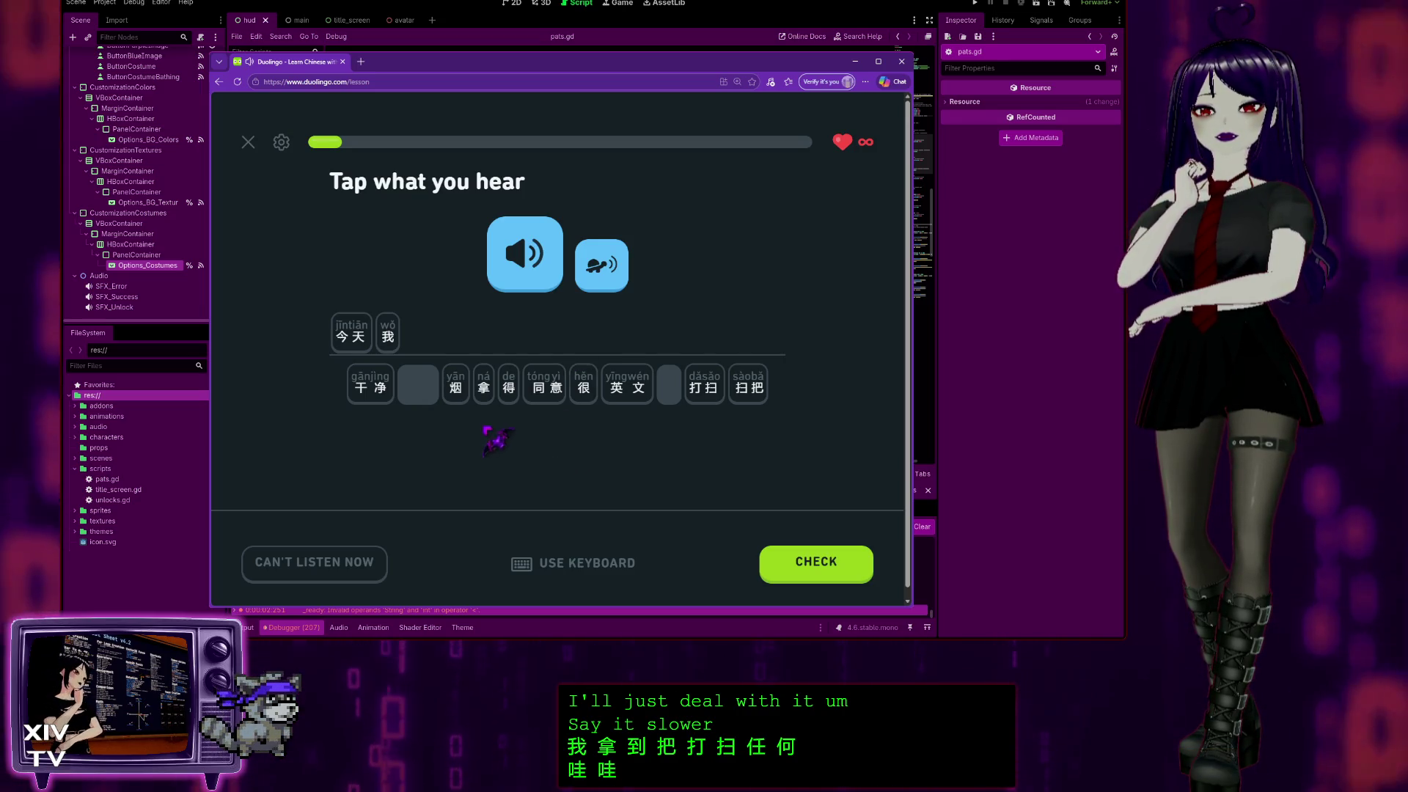
{"action": "left_click", "coordinate": [483, 396]}
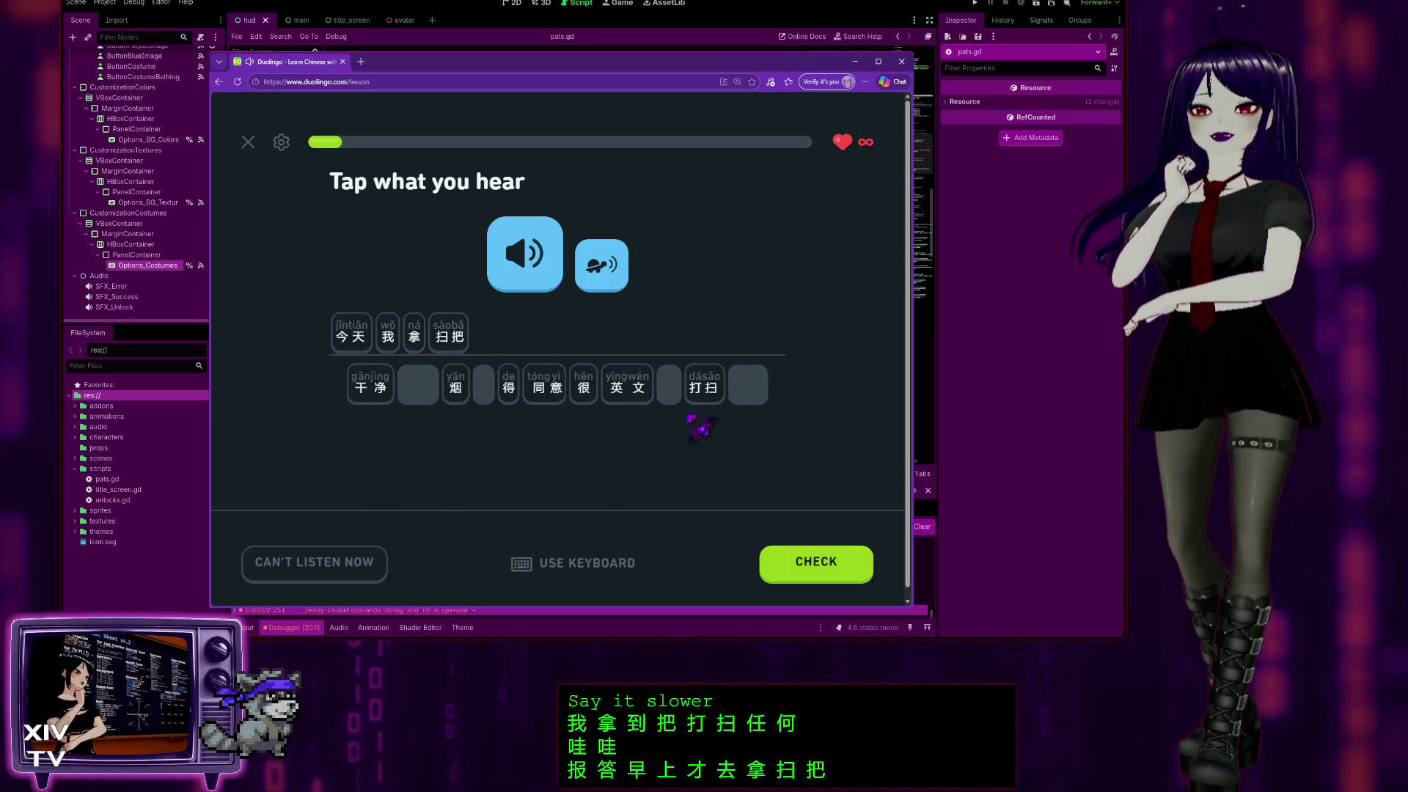
{"action": "left_click", "coordinate": [704, 387]}
{"action": "left_click", "coordinate": [509, 393]}
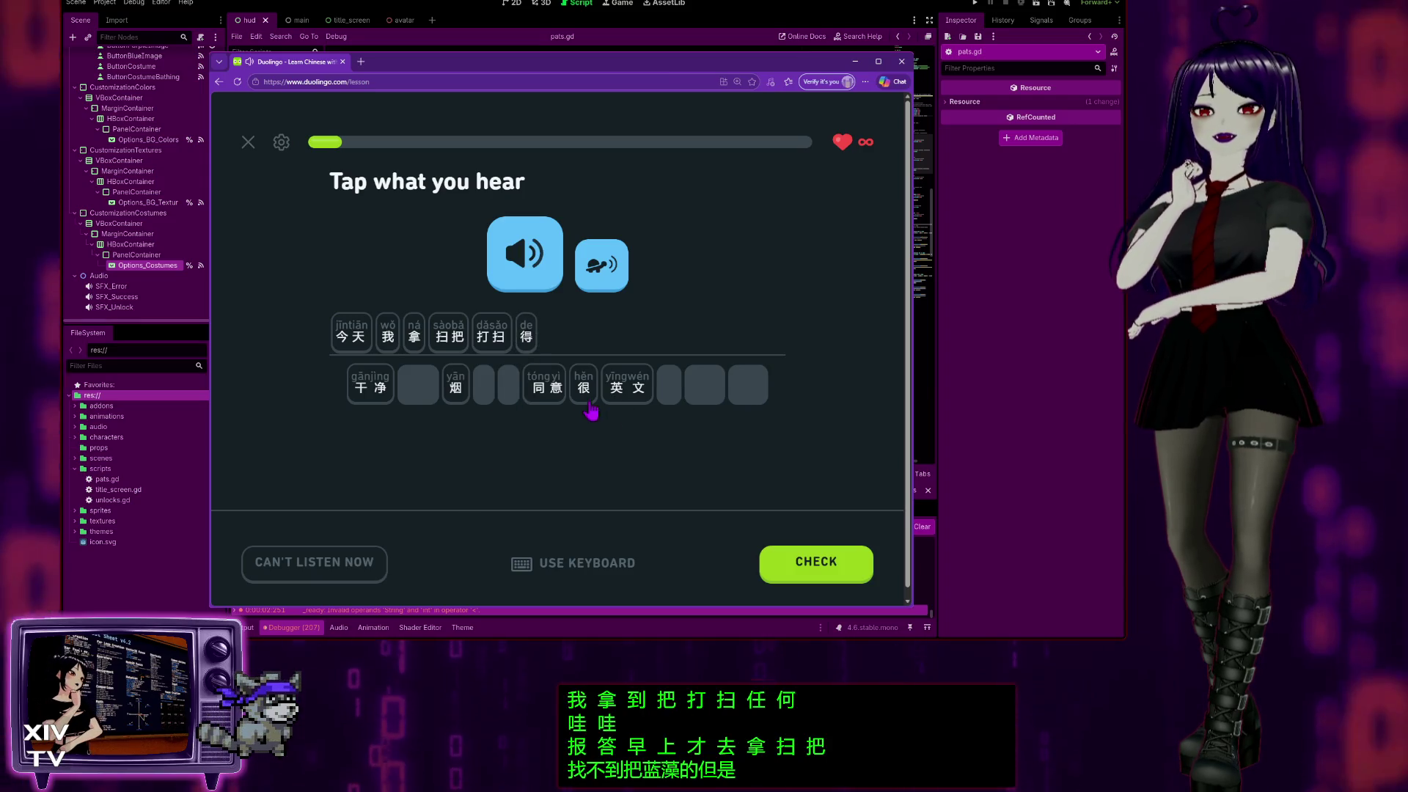
{"action": "left_click", "coordinate": [589, 408]}
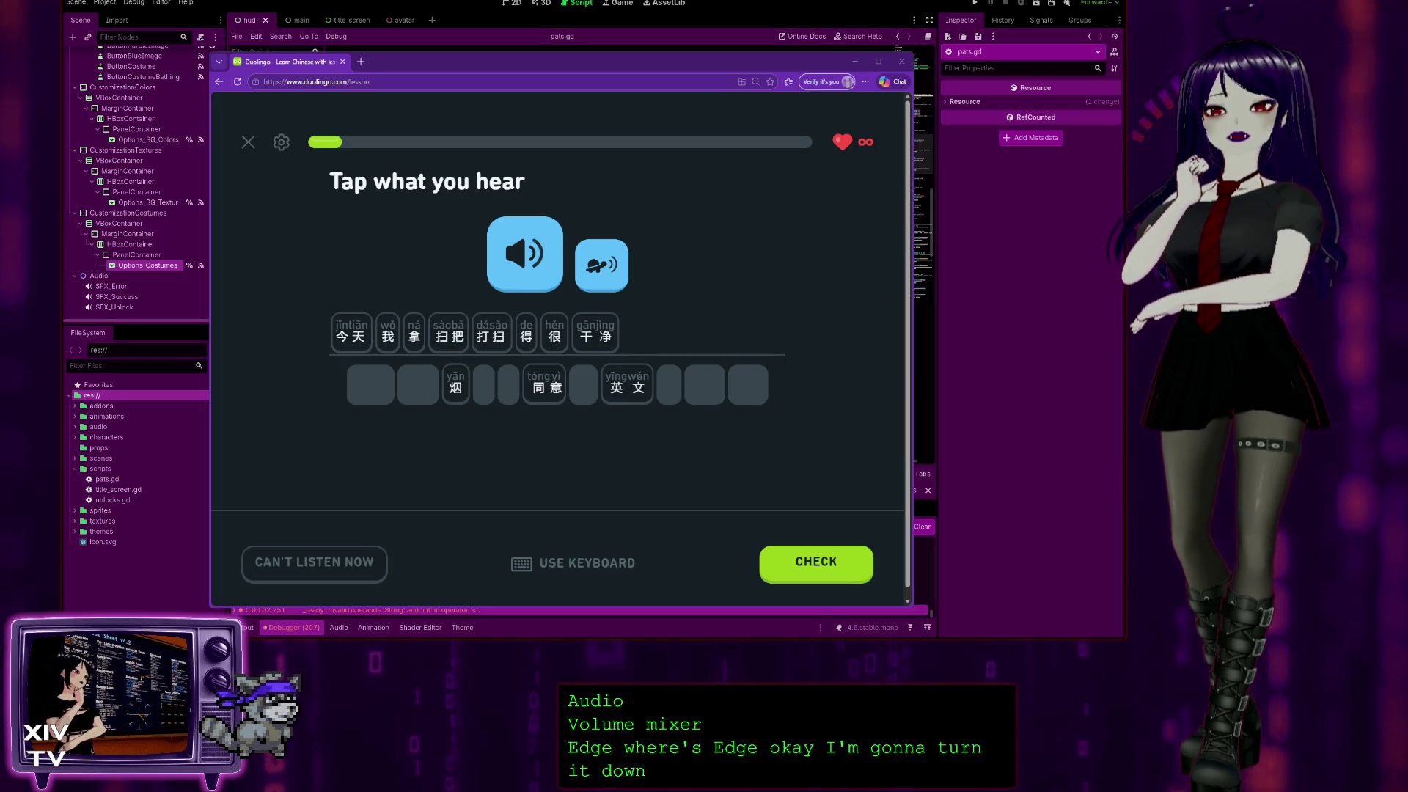
{"action": "key", "text": "Return"}
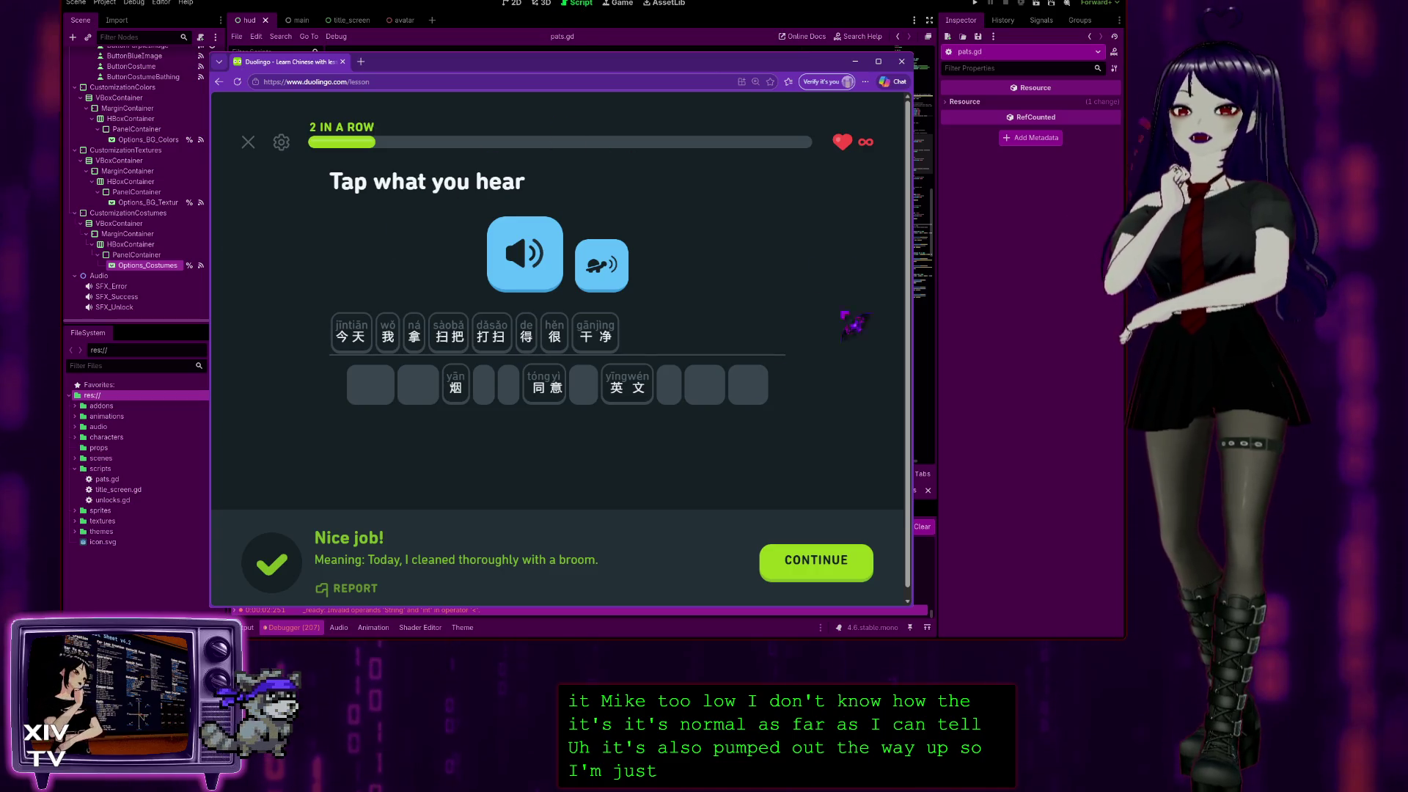
{"action": "left_click", "coordinate": [820, 575]}
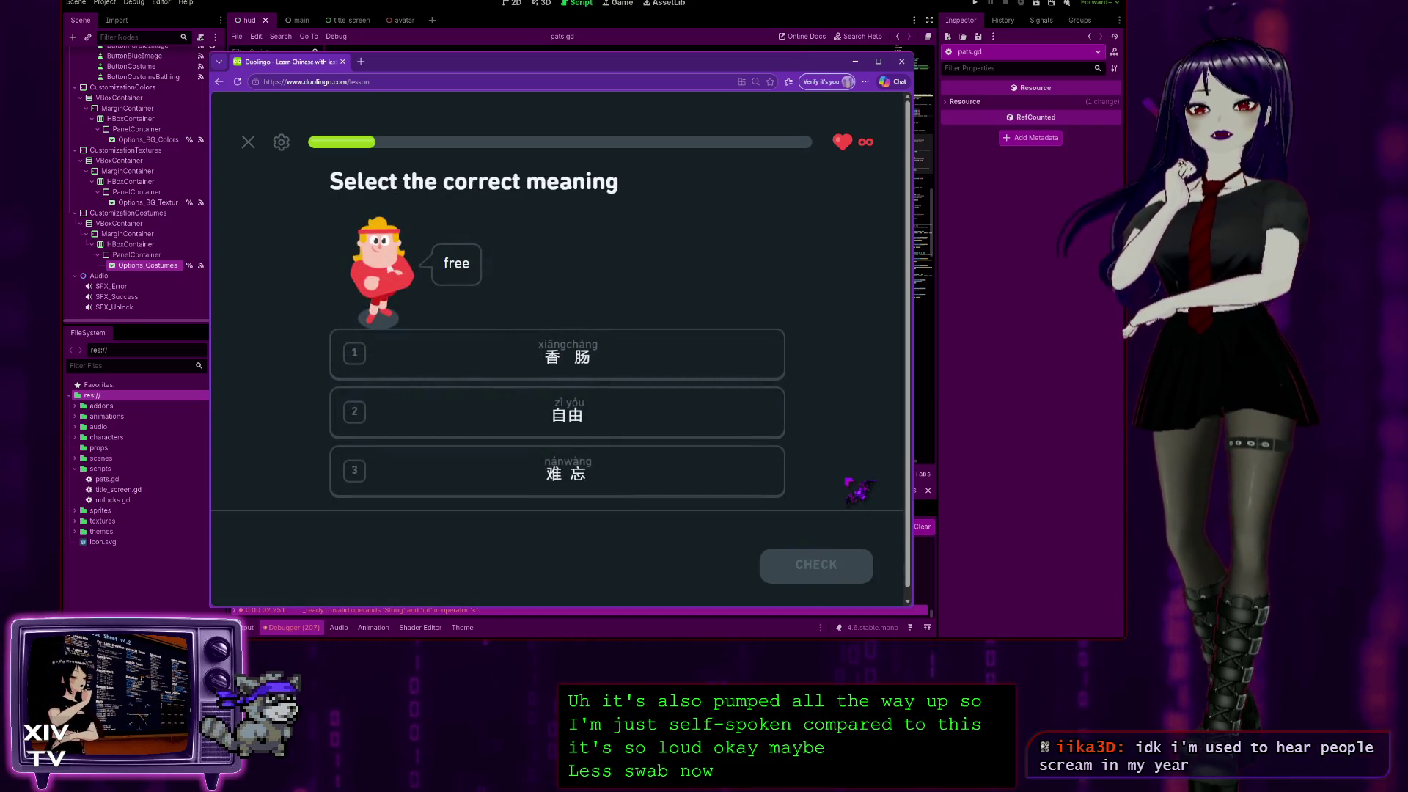
Answer the 'free' question with 自由 and get it marked correct.
{"action": "left_click", "coordinate": [735, 428]}
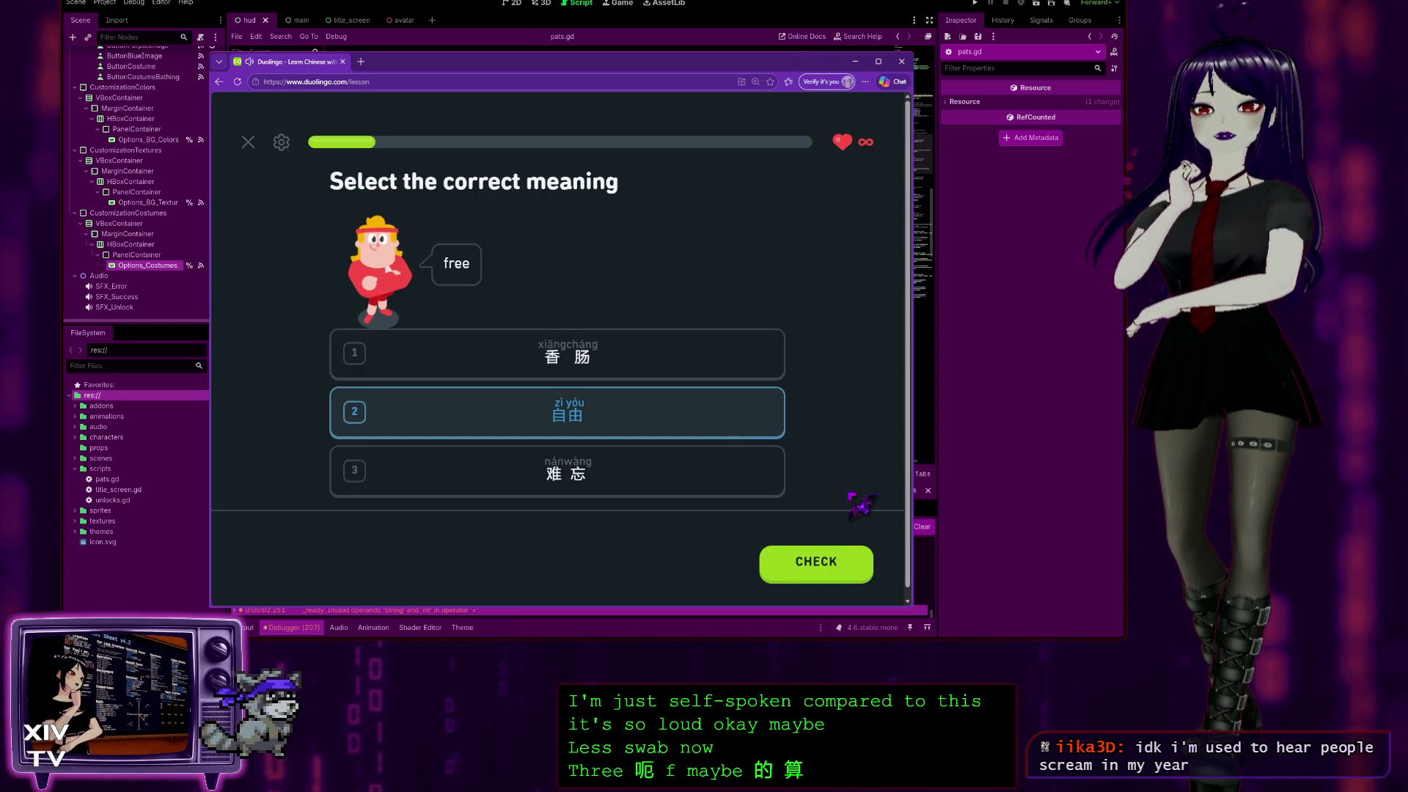
{"action": "left_click", "coordinate": [822, 563]}
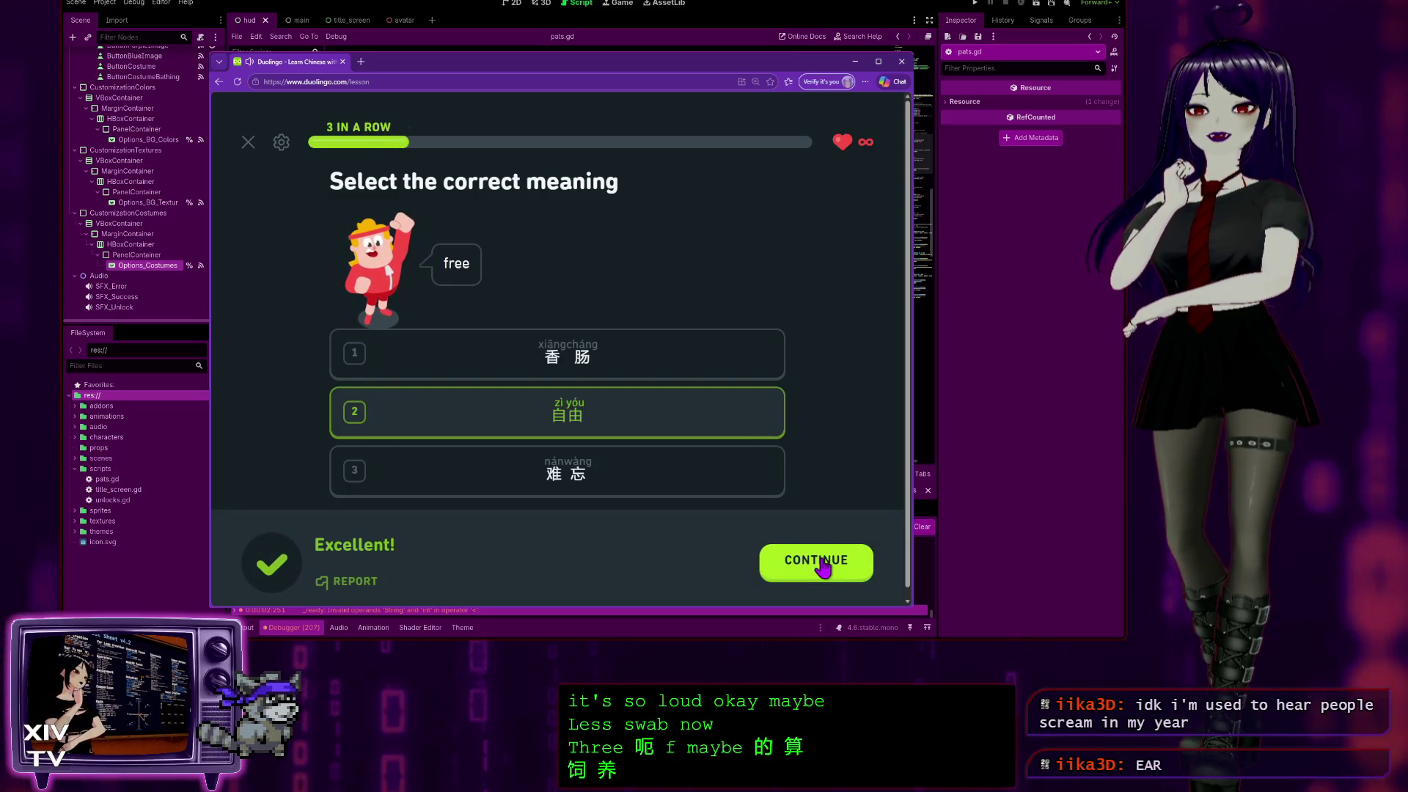
{"action": "left_click", "coordinate": [822, 563]}
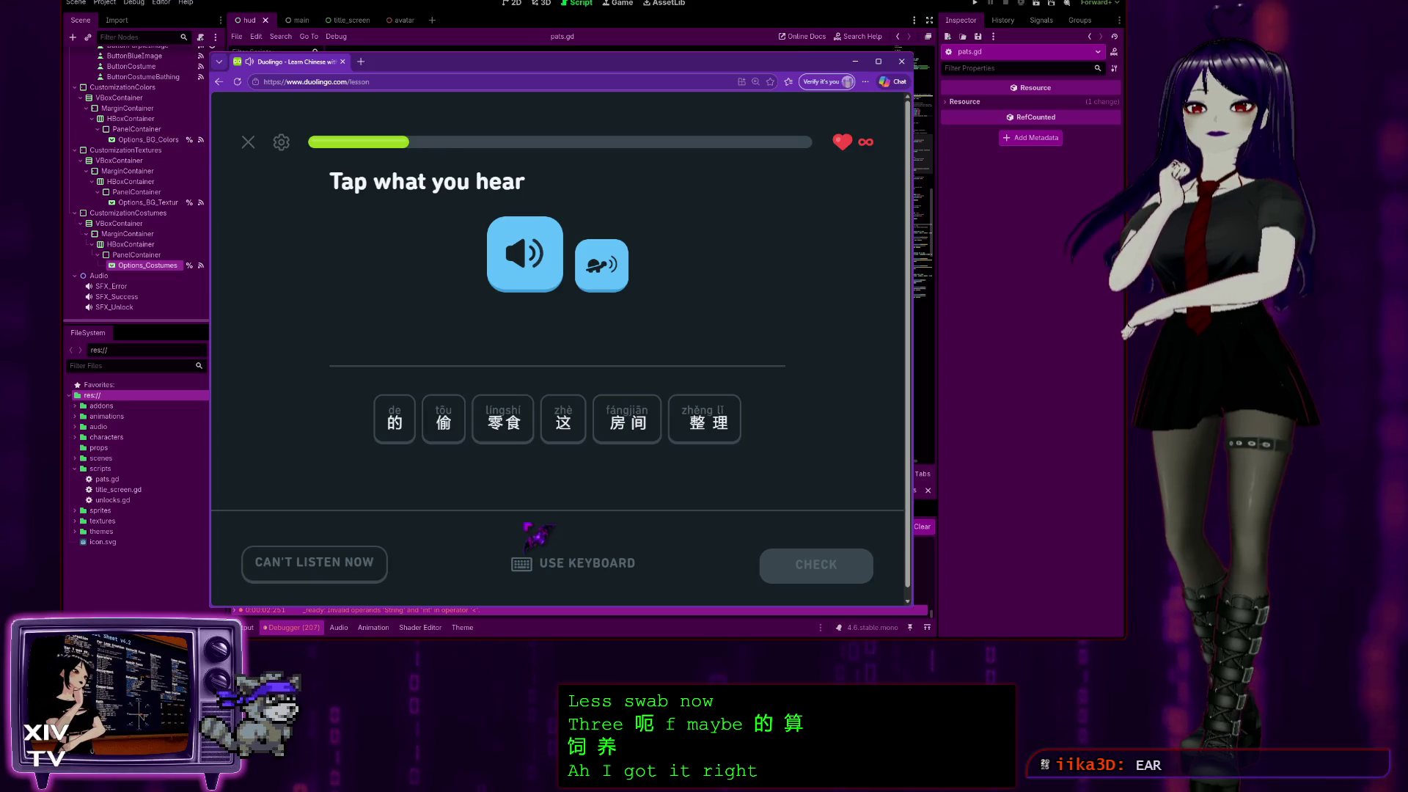
Build 整理房间 for tidying the room and submit it.
{"action": "left_click", "coordinate": [715, 439]}
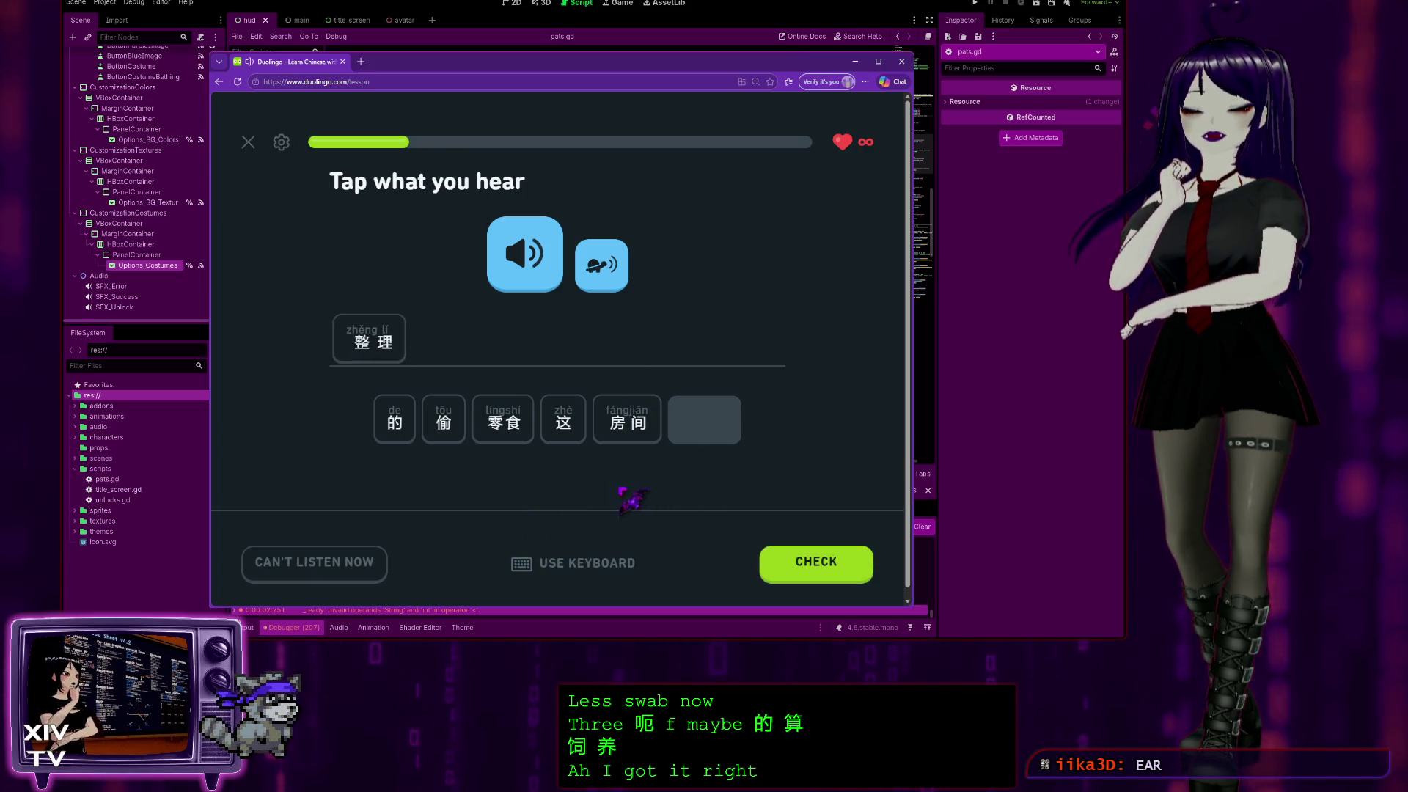
{"action": "left_click", "coordinate": [625, 429]}
{"action": "left_click", "coordinate": [819, 575]}
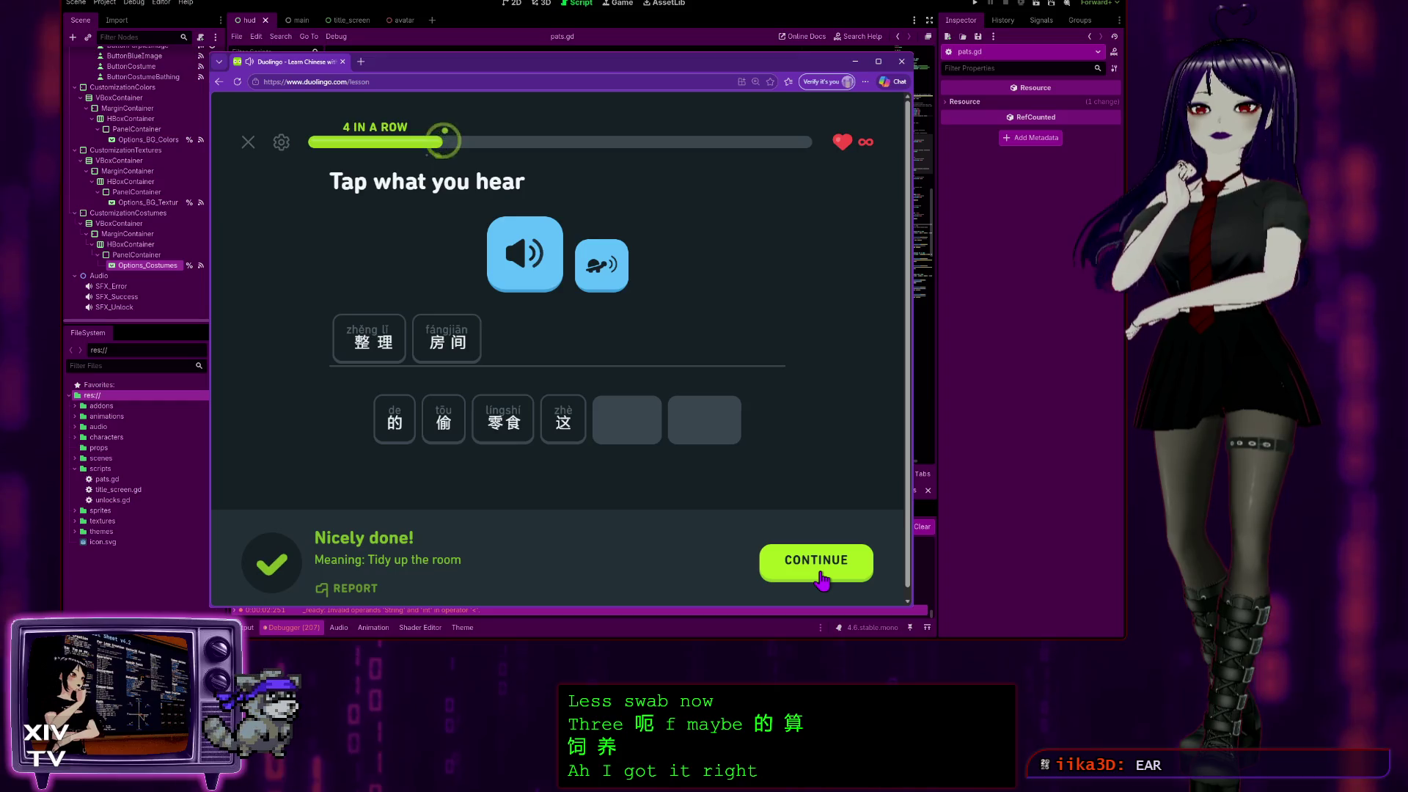
{"action": "left_click", "coordinate": [822, 575]}
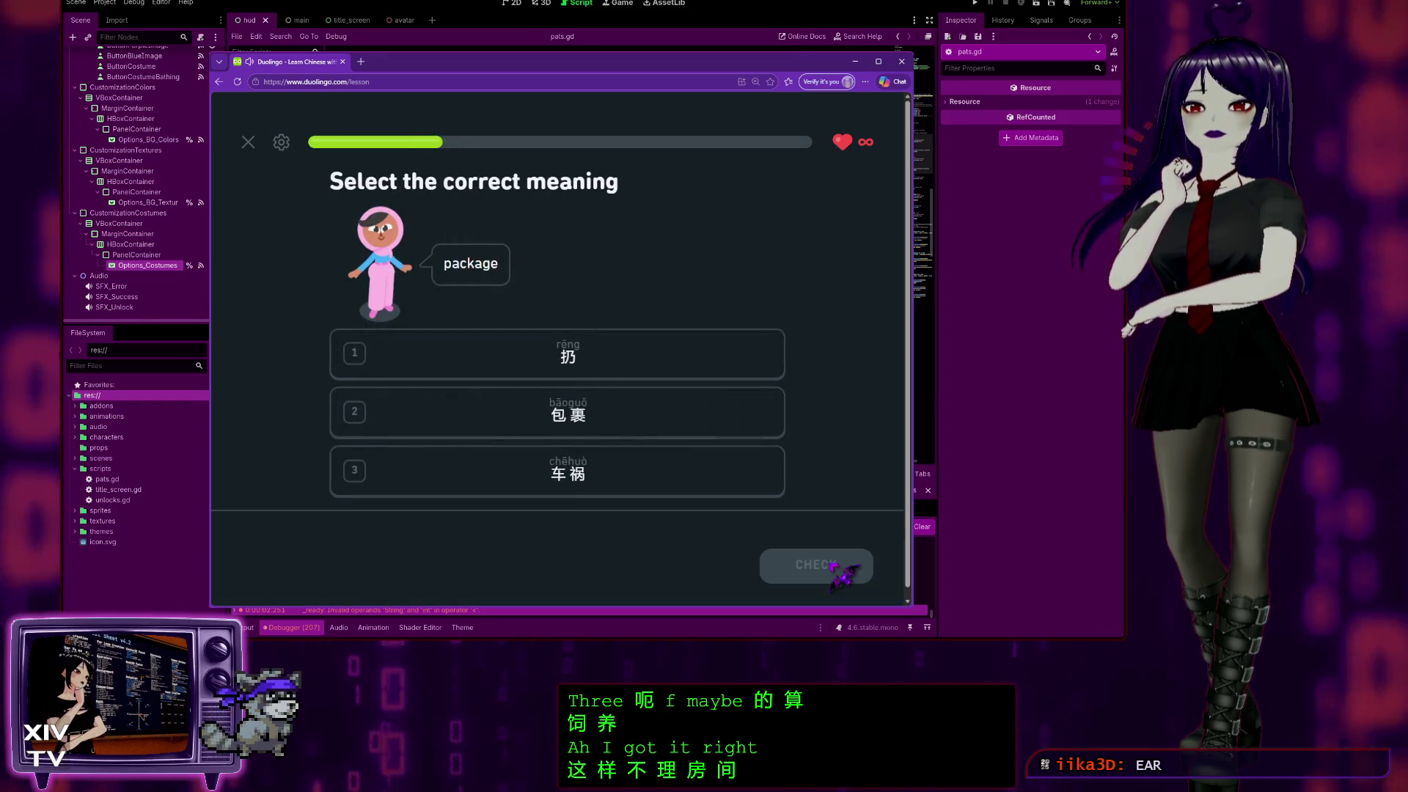
Choose 包裹 as the meaning of 'package' and get it accepted.
{"action": "left_click", "coordinate": [725, 420]}
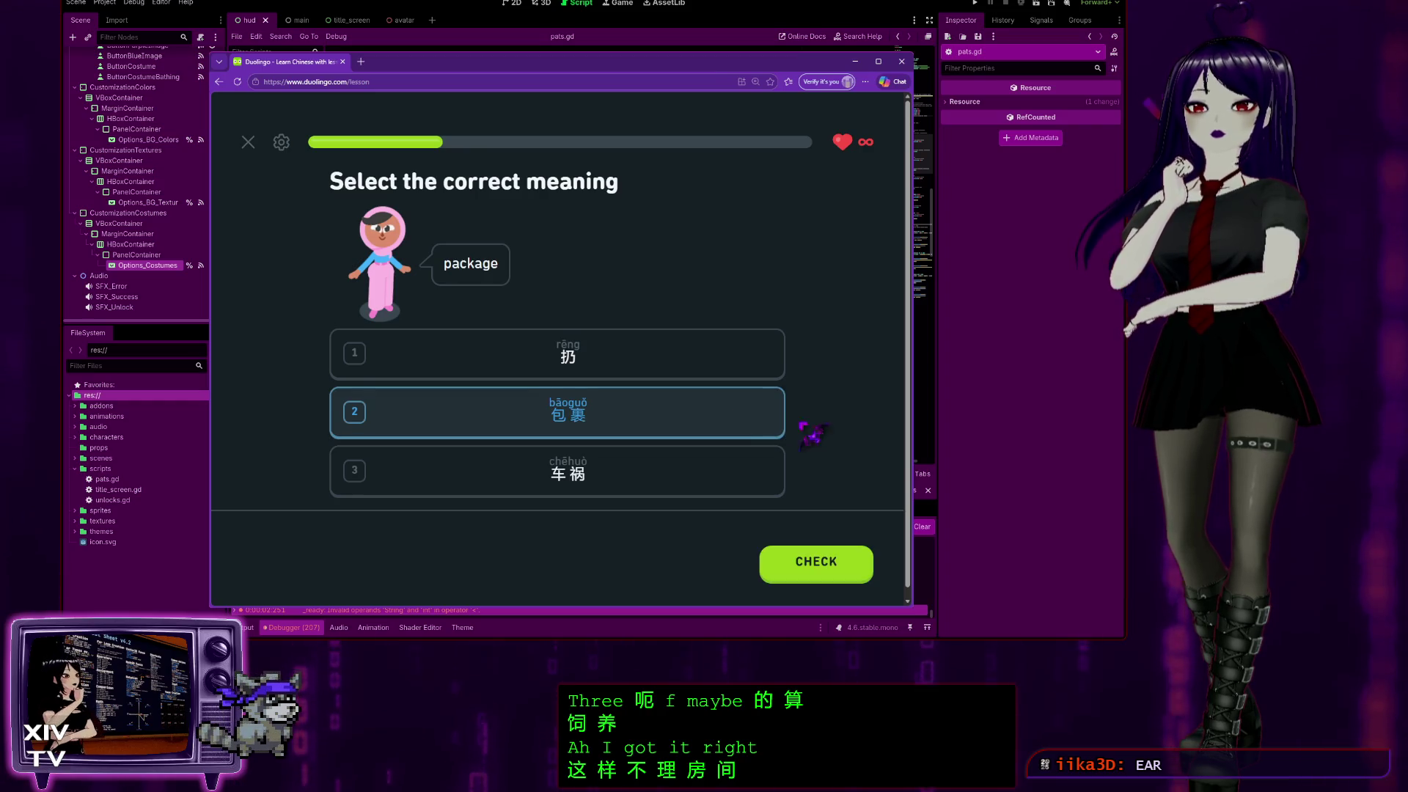
{"action": "left_click", "coordinate": [836, 575]}
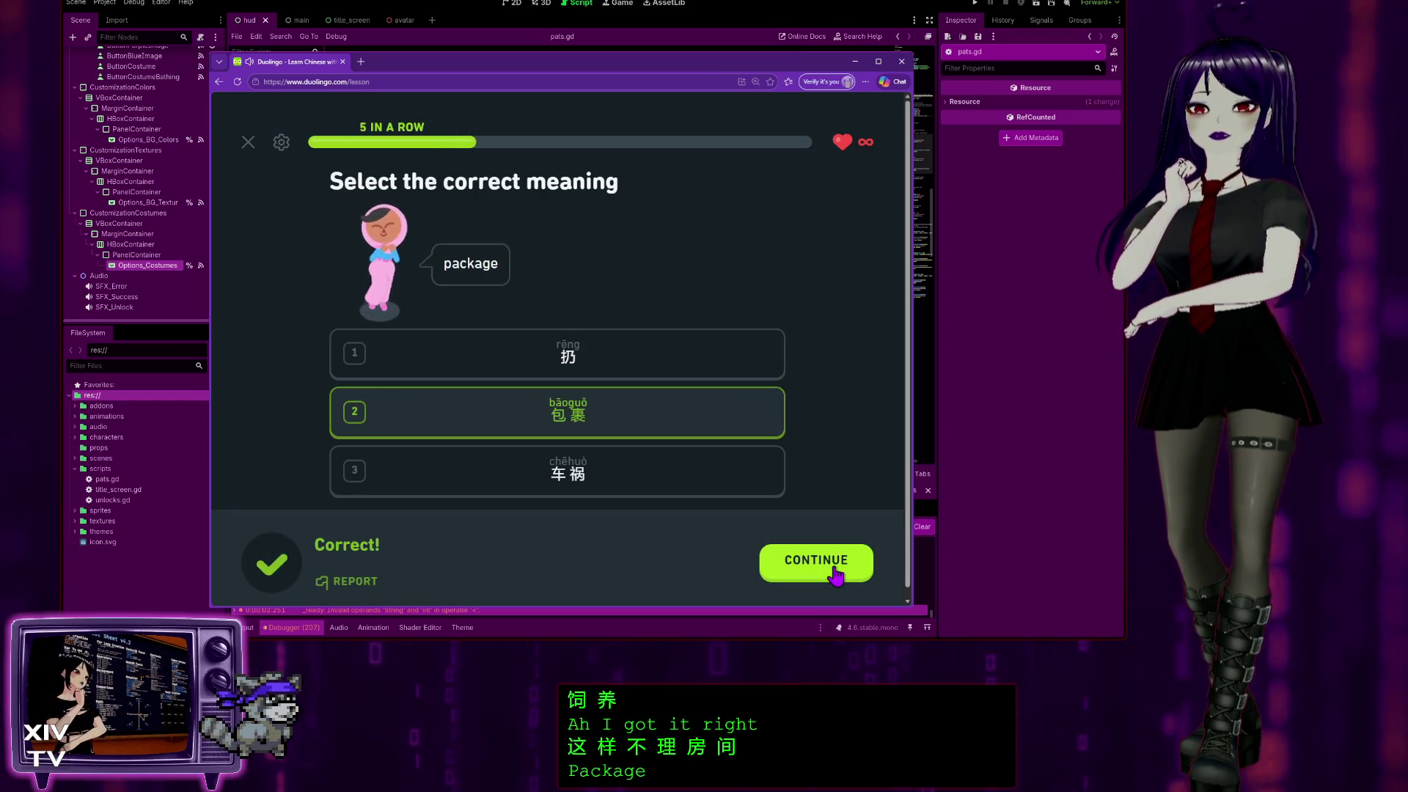
{"action": "left_click", "coordinate": [837, 574]}
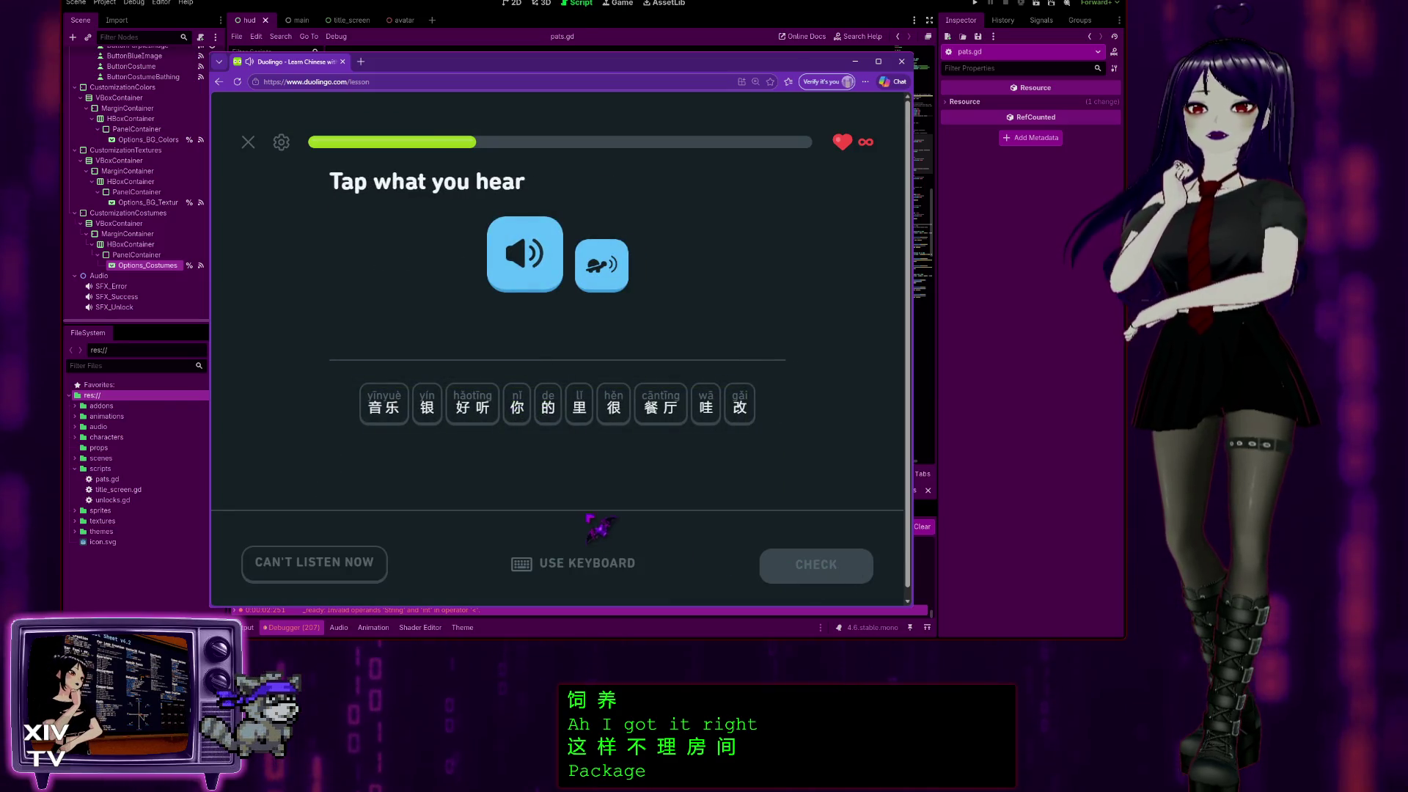
Build 餐厅里的音乐很好听 from the word tiles and get it marked Excellent.
{"action": "left_click", "coordinate": [661, 403]}
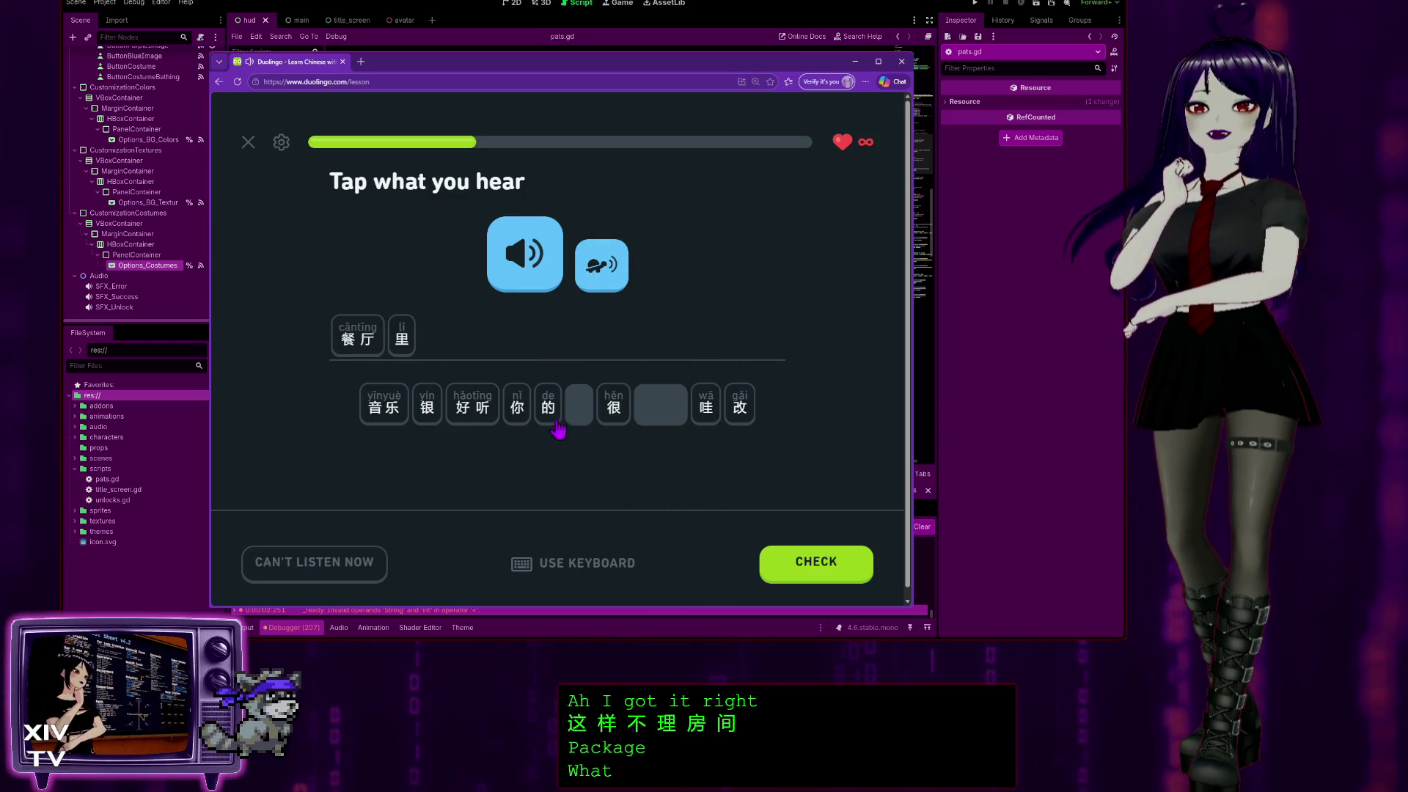
{"action": "left_click", "coordinate": [379, 411]}
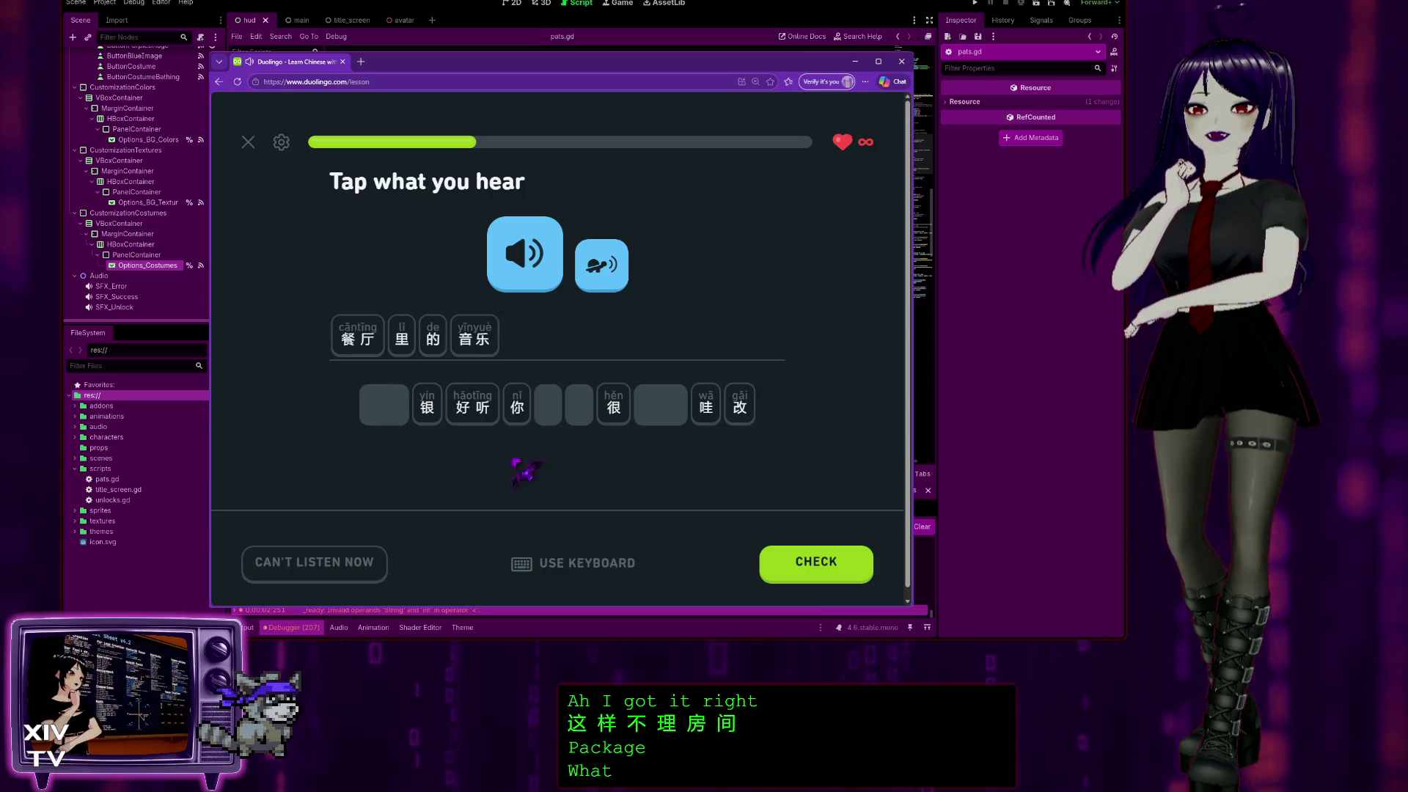
{"action": "left_click", "coordinate": [614, 411]}
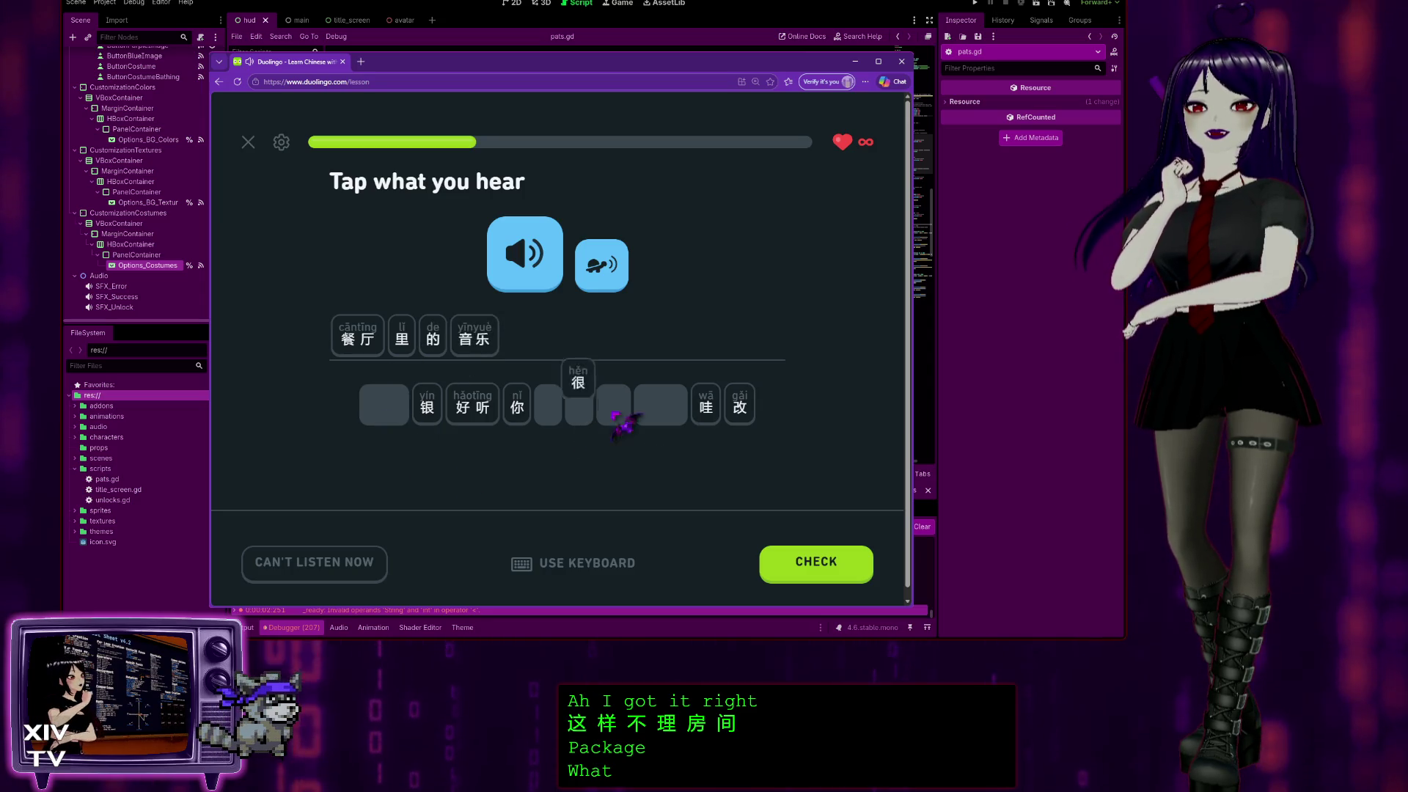
{"action": "left_click", "coordinate": [469, 407]}
{"action": "left_click", "coordinate": [809, 575]}
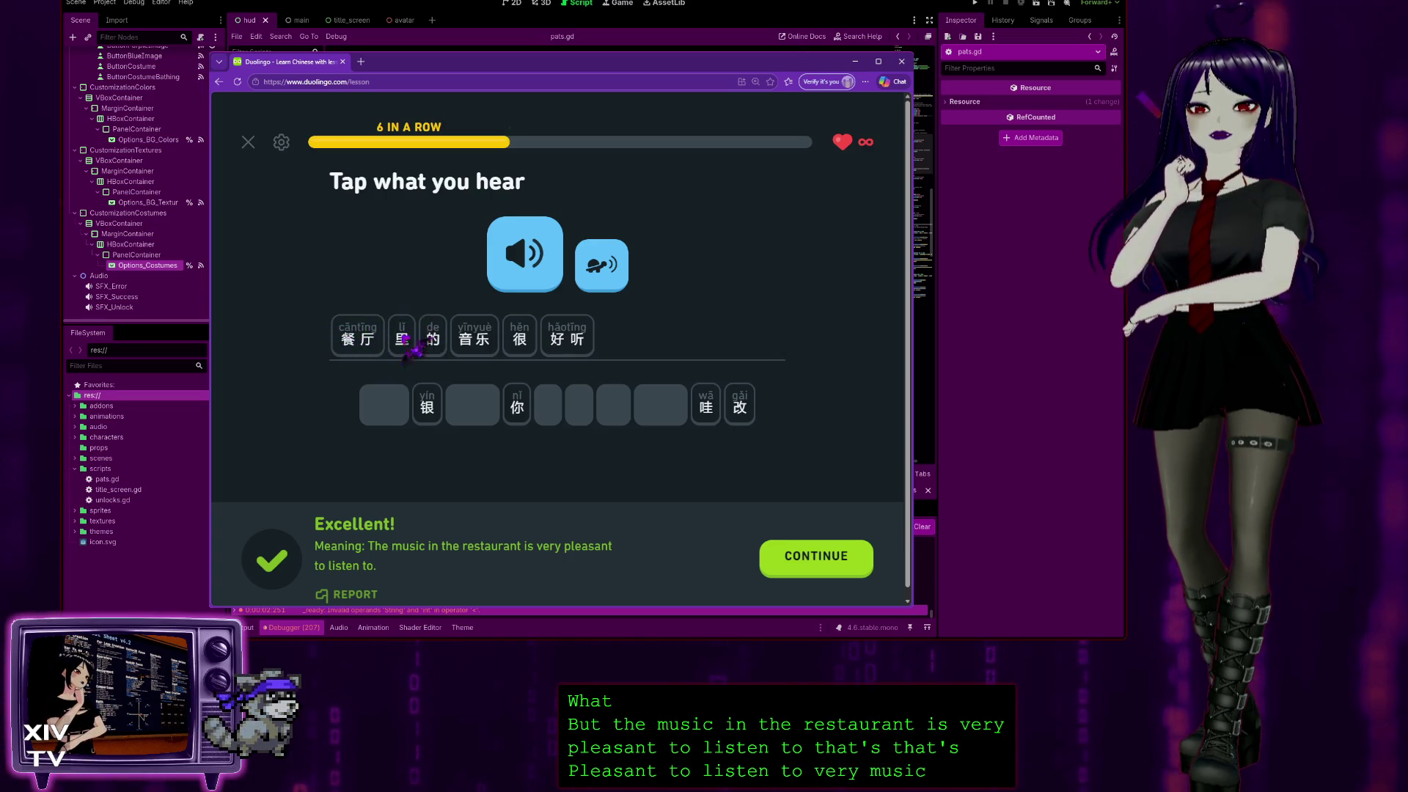
{"action": "left_click", "coordinate": [826, 569]}
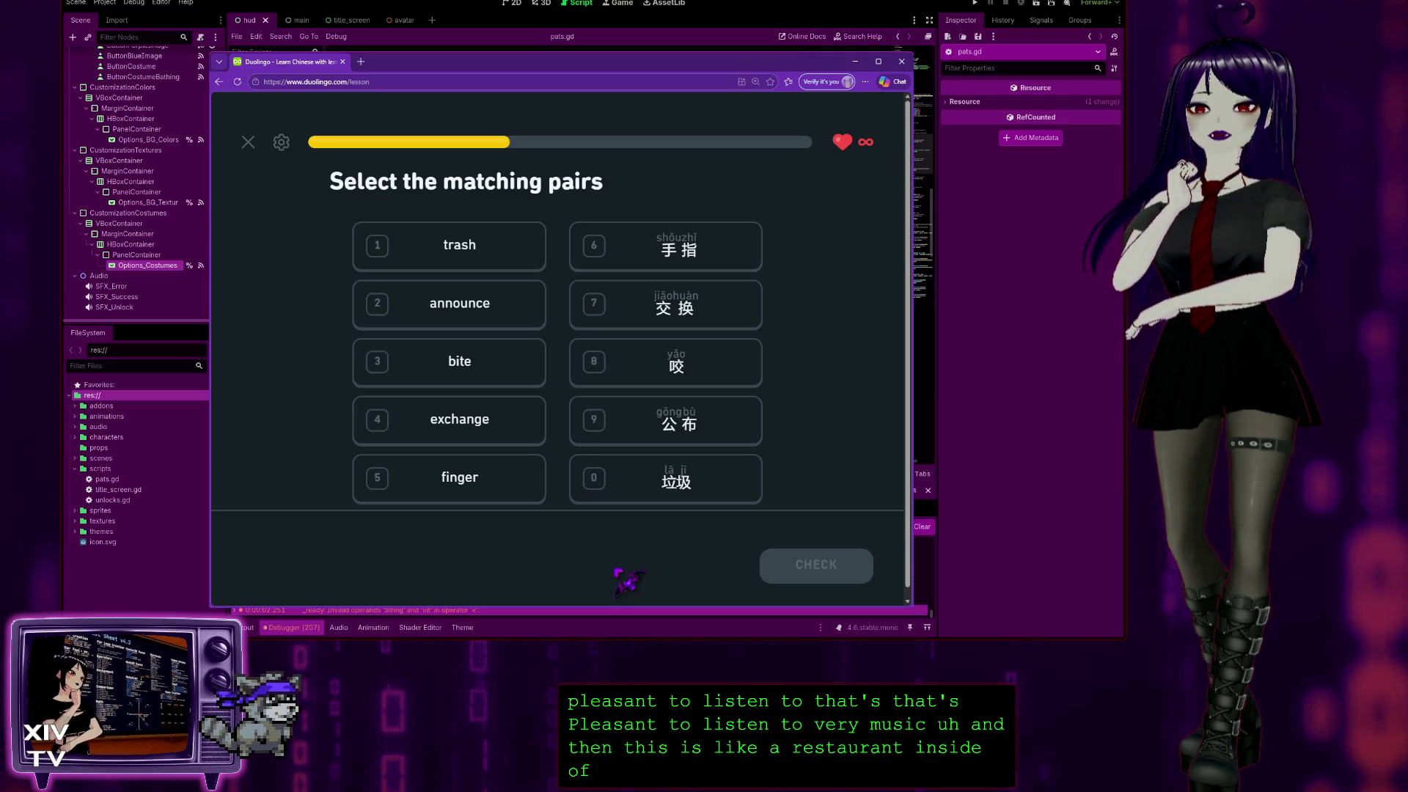
Match finger with 手指 and announce with 公布.
{"action": "left_click", "coordinate": [433, 480]}
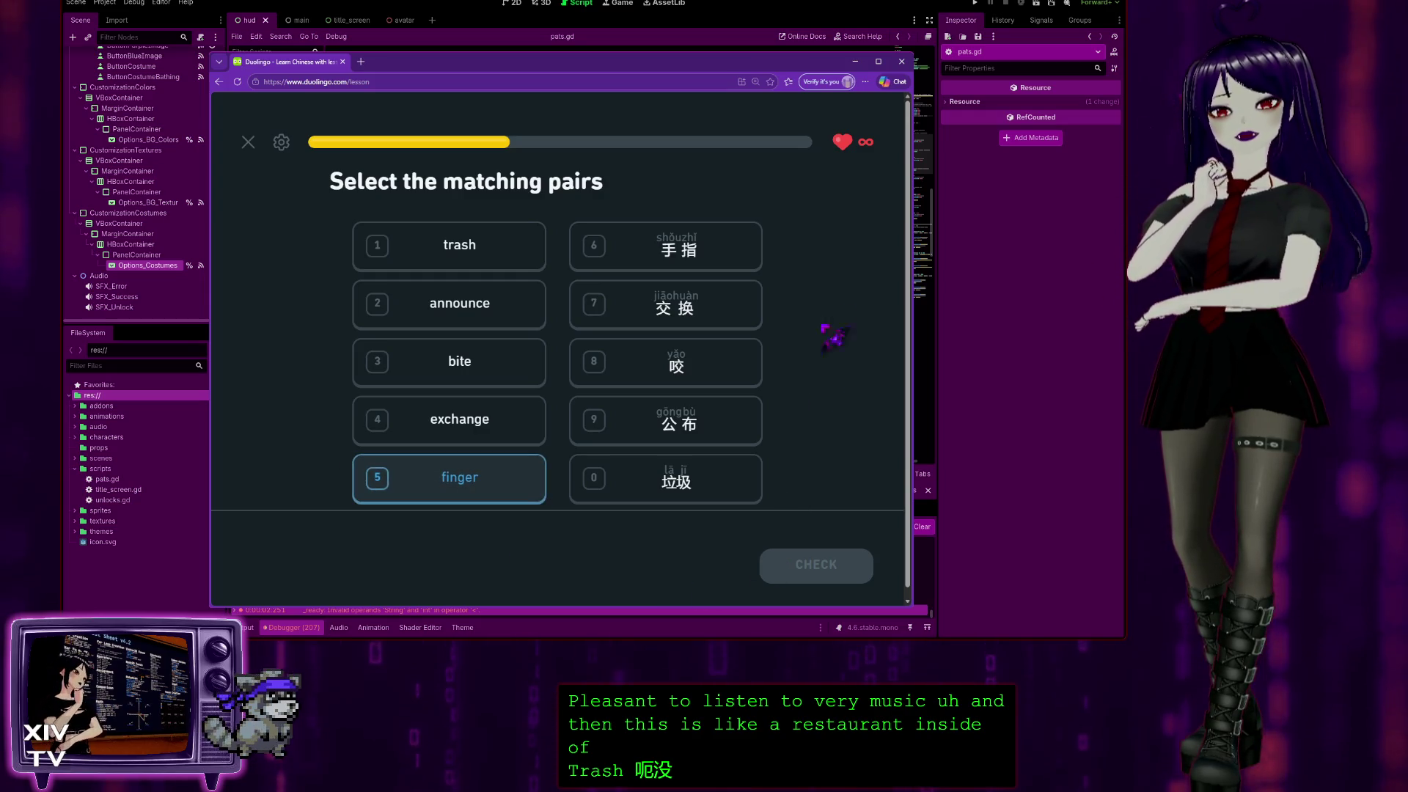
{"action": "left_click", "coordinate": [739, 249]}
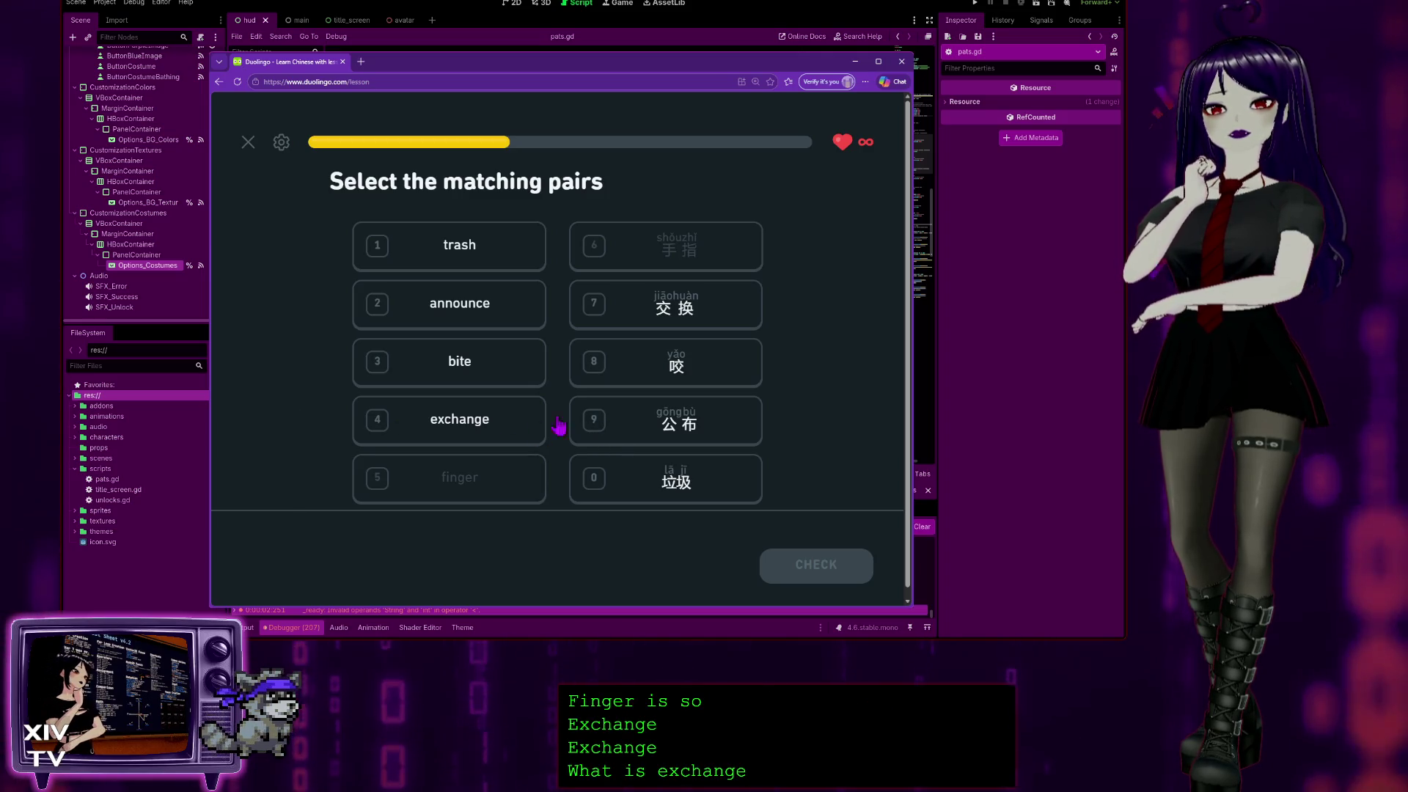
{"action": "left_click", "coordinate": [477, 424]}
{"action": "left_click", "coordinate": [642, 418]}
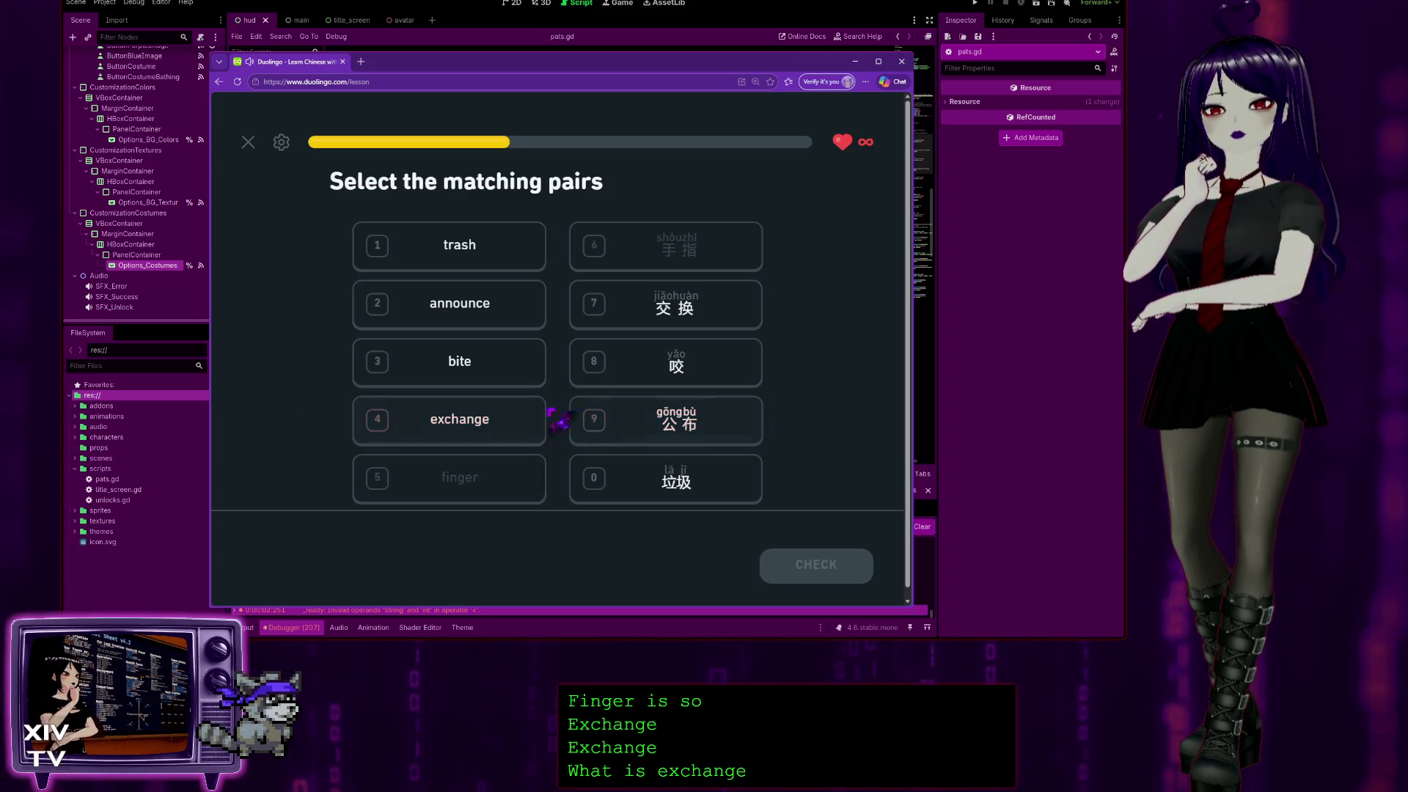
{"action": "left_click", "coordinate": [491, 313]}
{"action": "left_click", "coordinate": [623, 418]}
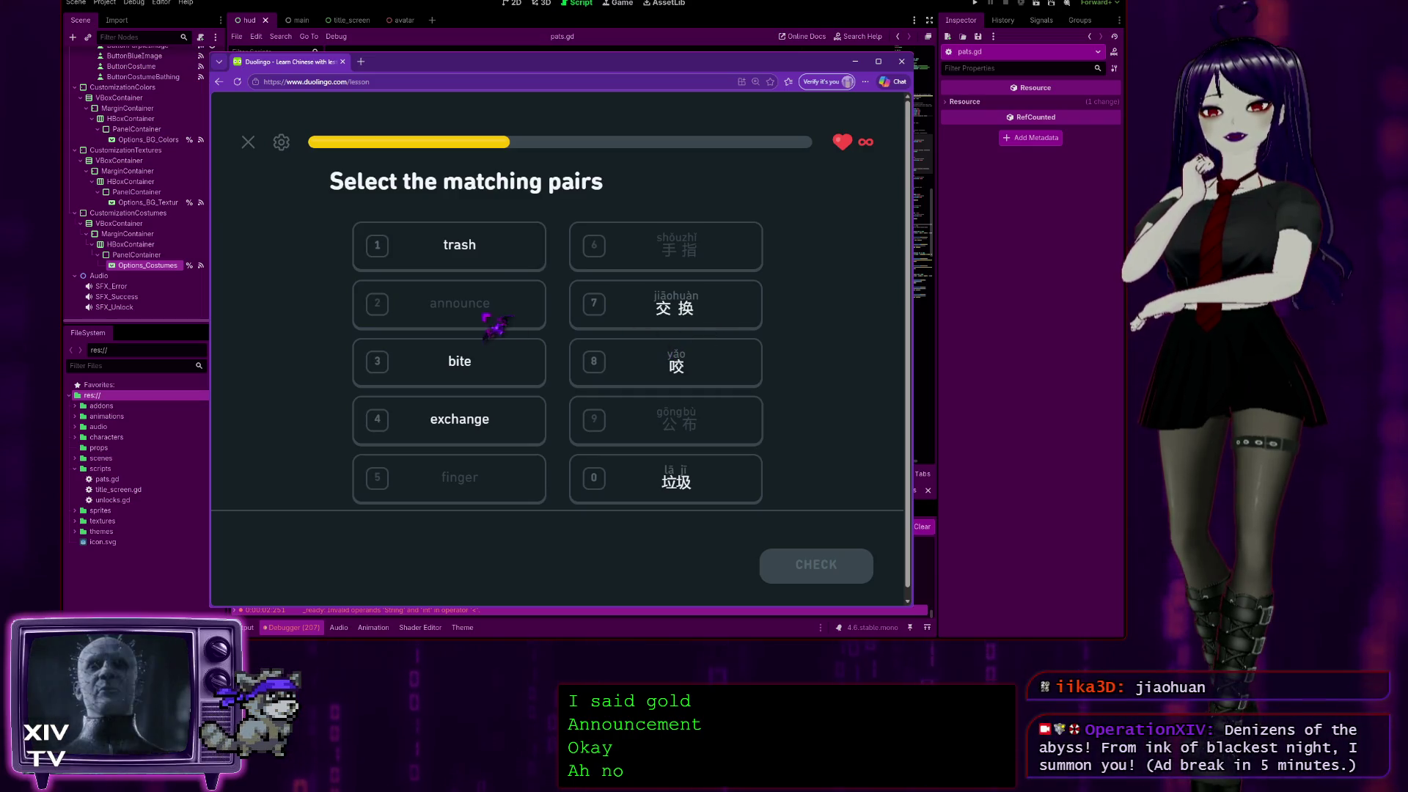
Match exchange with 交换, bite with 咬 and trash with 垃圾 to finish the set.
{"action": "left_click", "coordinate": [487, 255]}
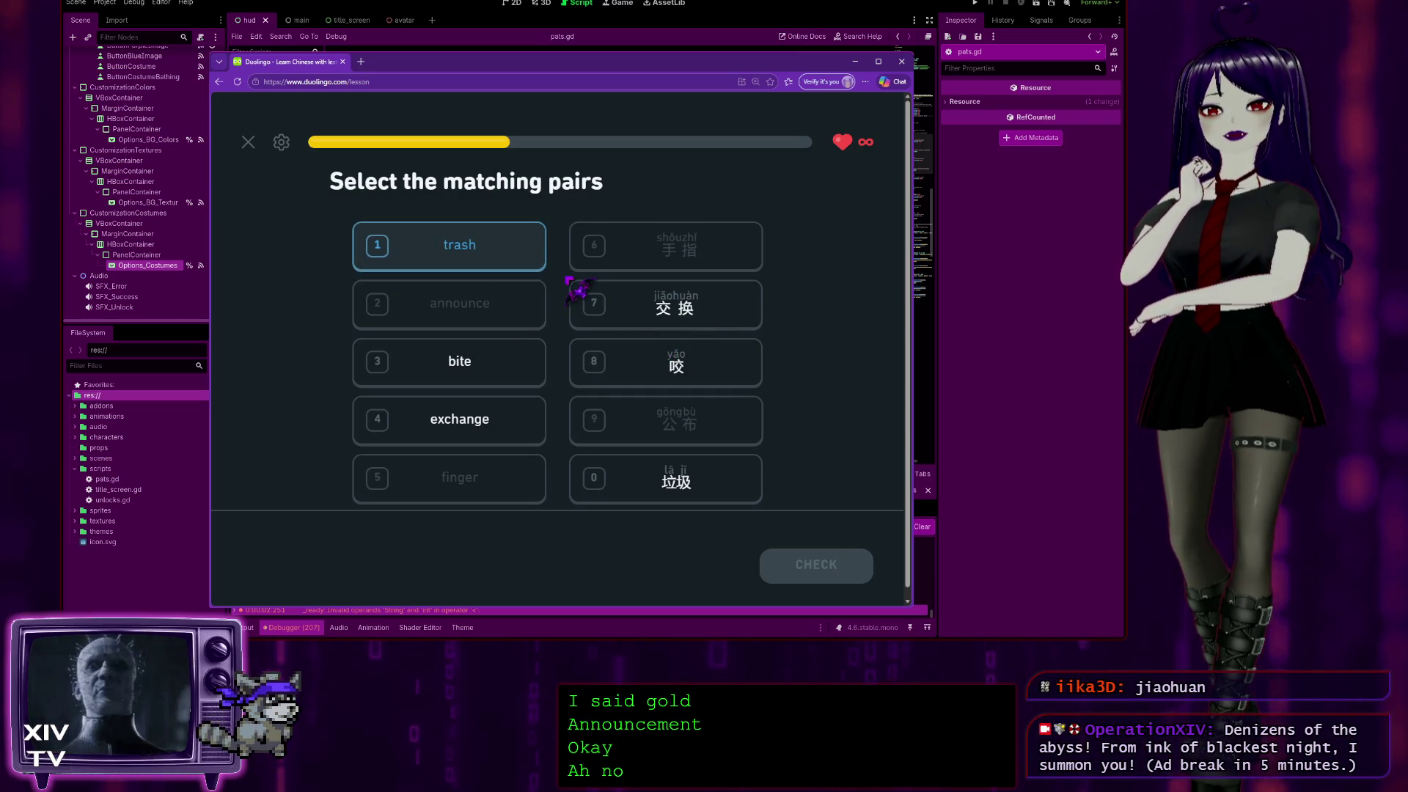
{"action": "left_click", "coordinate": [604, 316]}
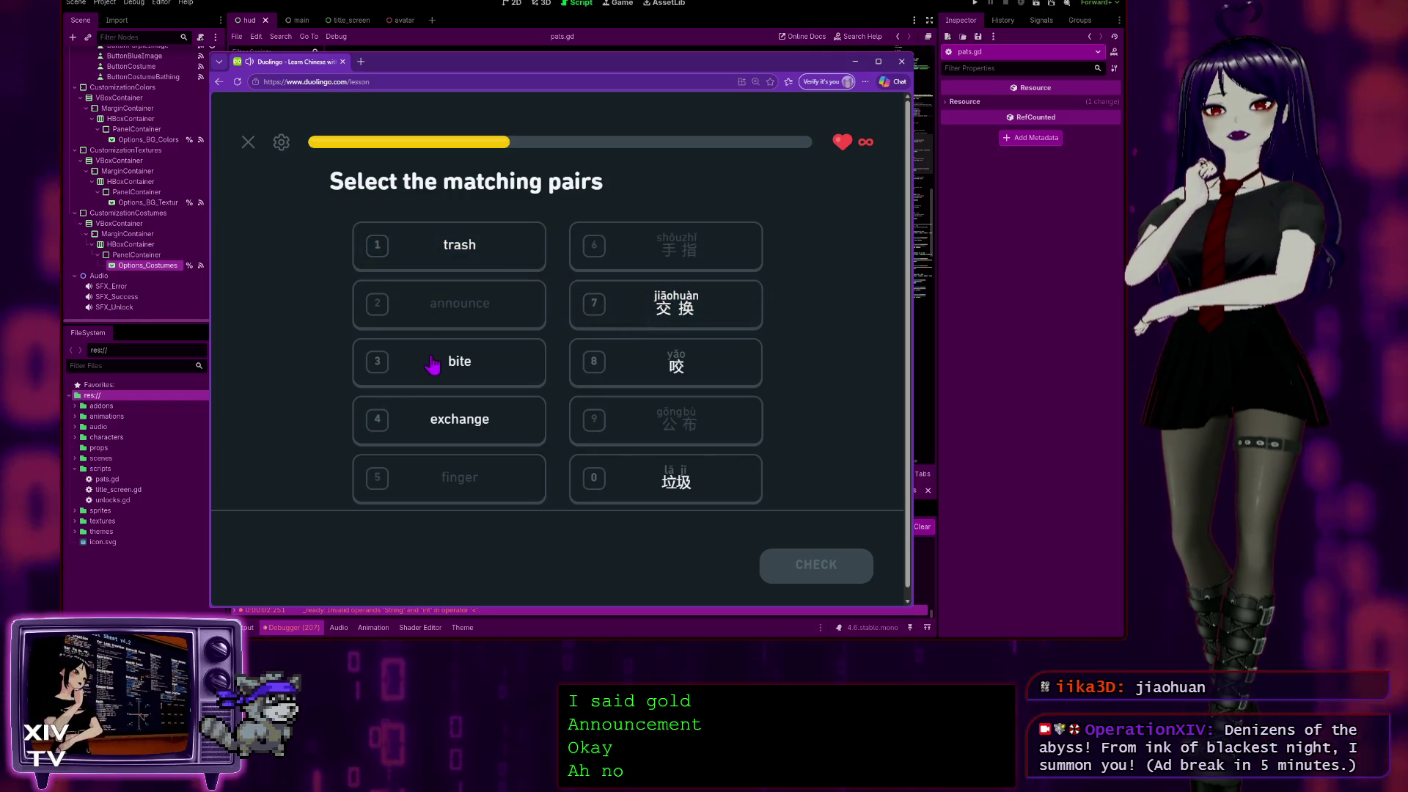
{"action": "left_click", "coordinate": [462, 419]}
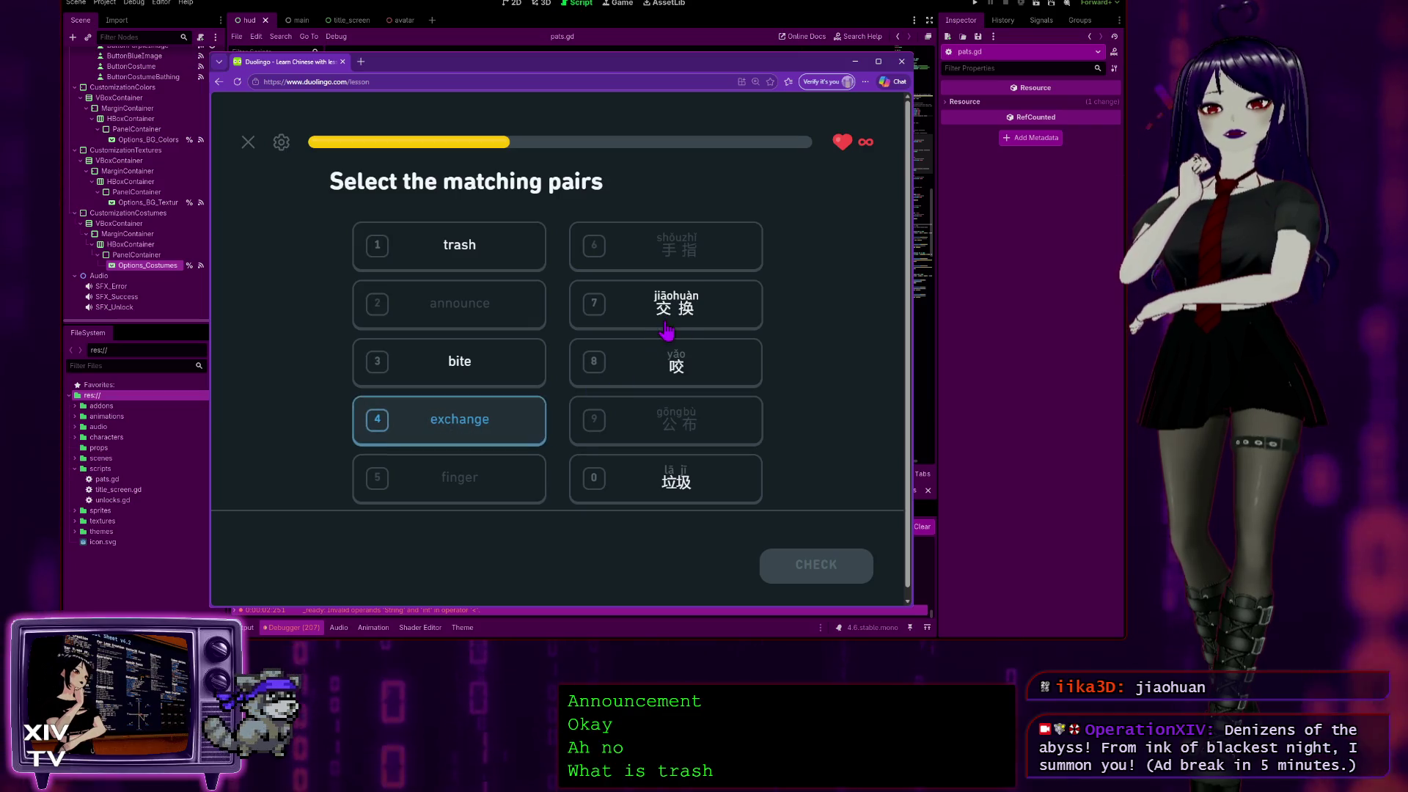
{"action": "left_click", "coordinate": [671, 326]}
{"action": "left_click", "coordinate": [415, 365]}
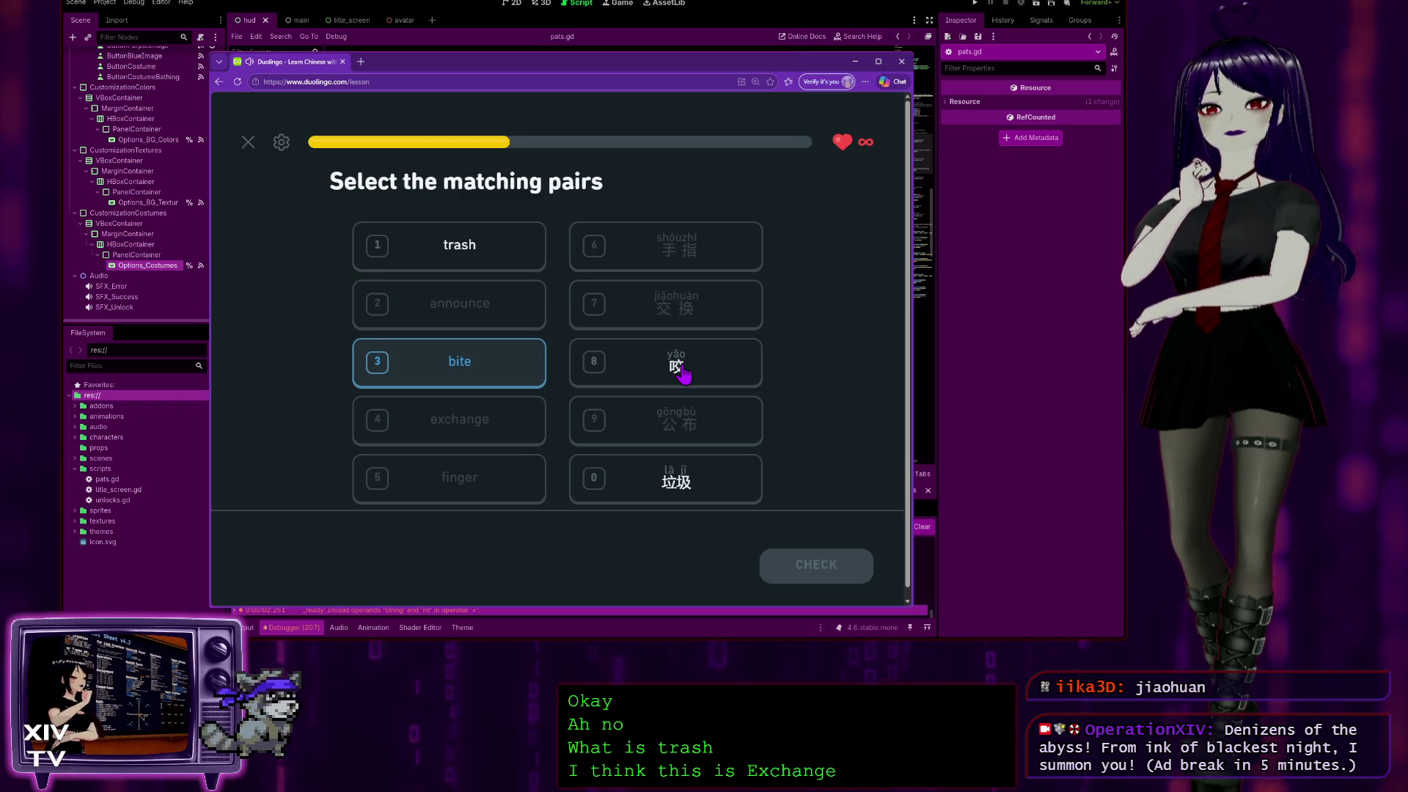
{"action": "left_click", "coordinate": [681, 370]}
{"action": "left_click", "coordinate": [461, 248]}
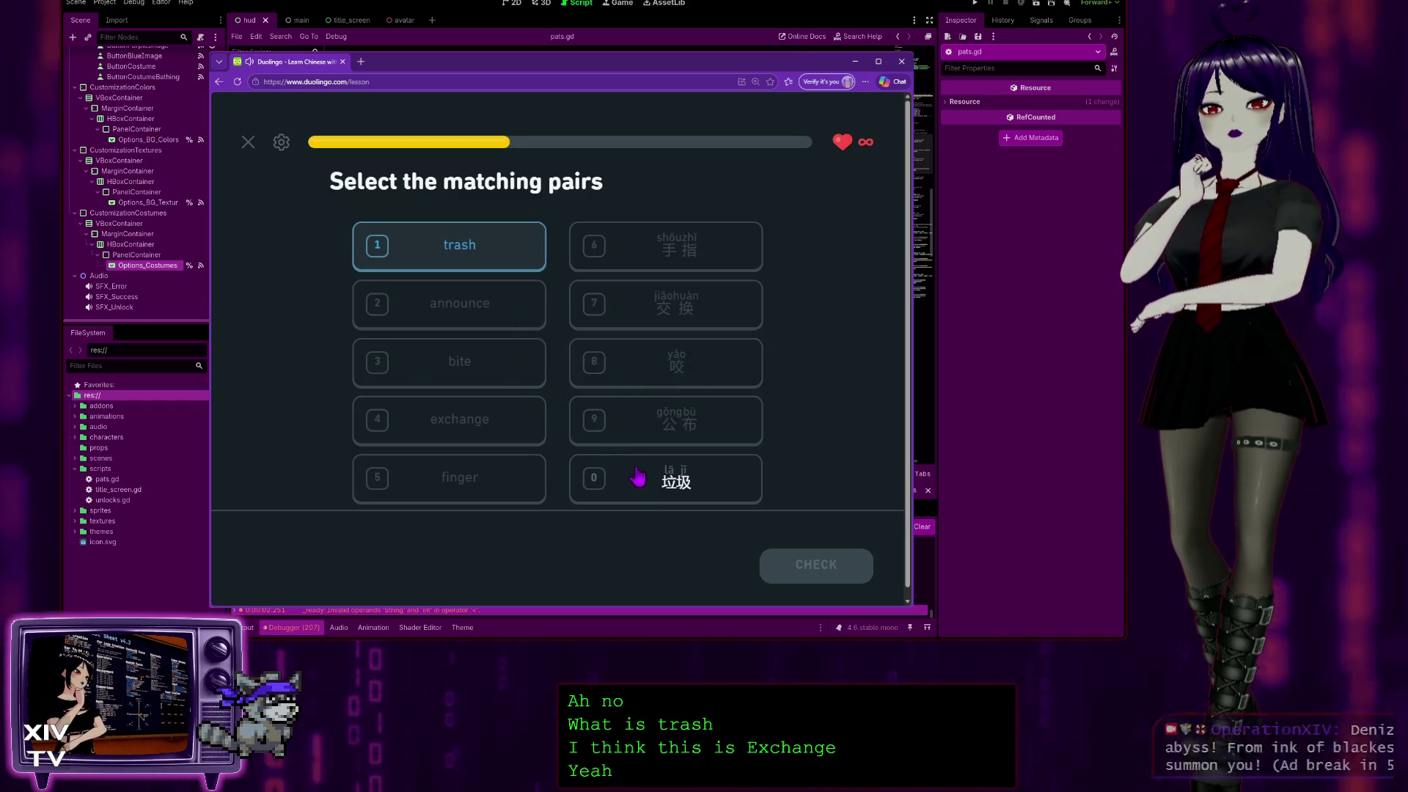
{"action": "left_click", "coordinate": [659, 484]}
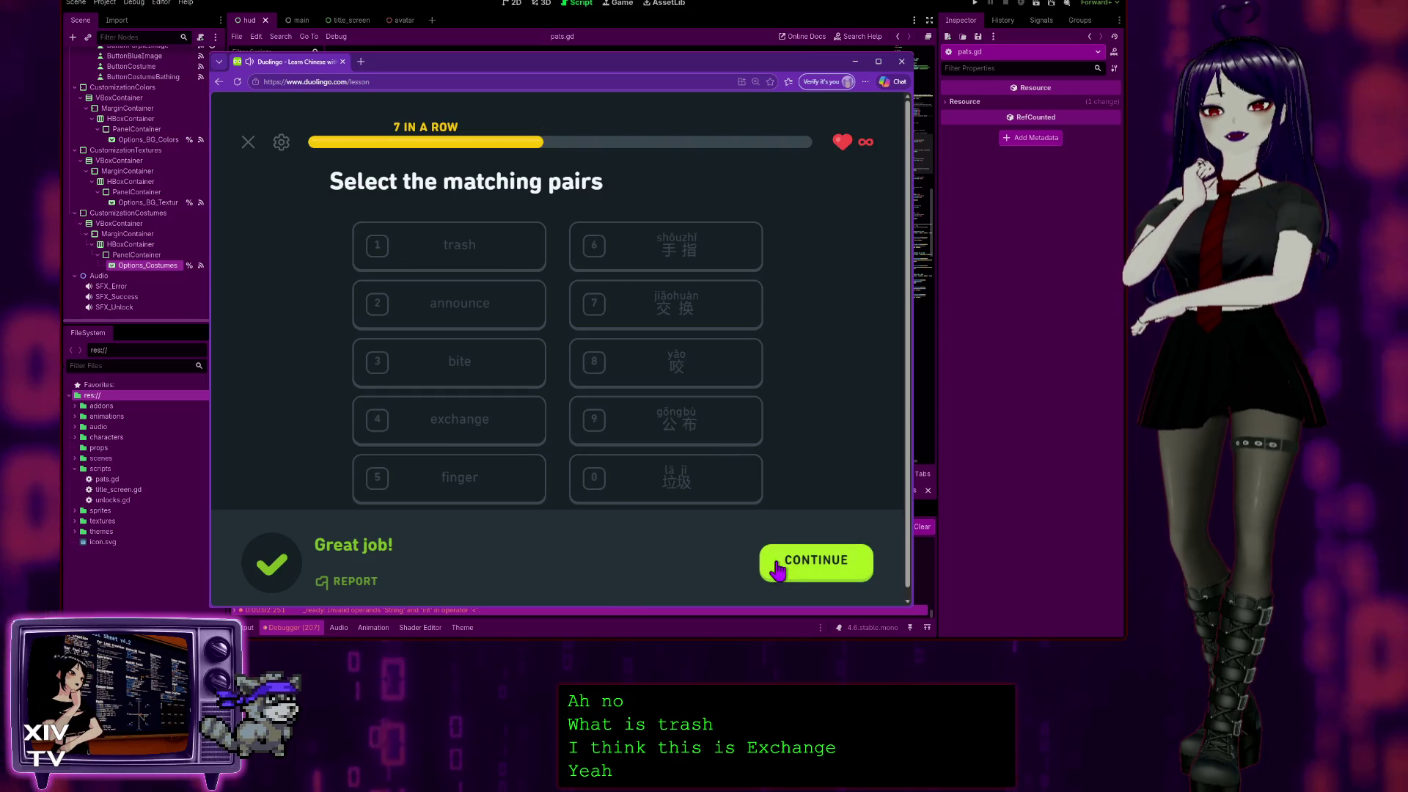
{"action": "left_click", "coordinate": [777, 571]}
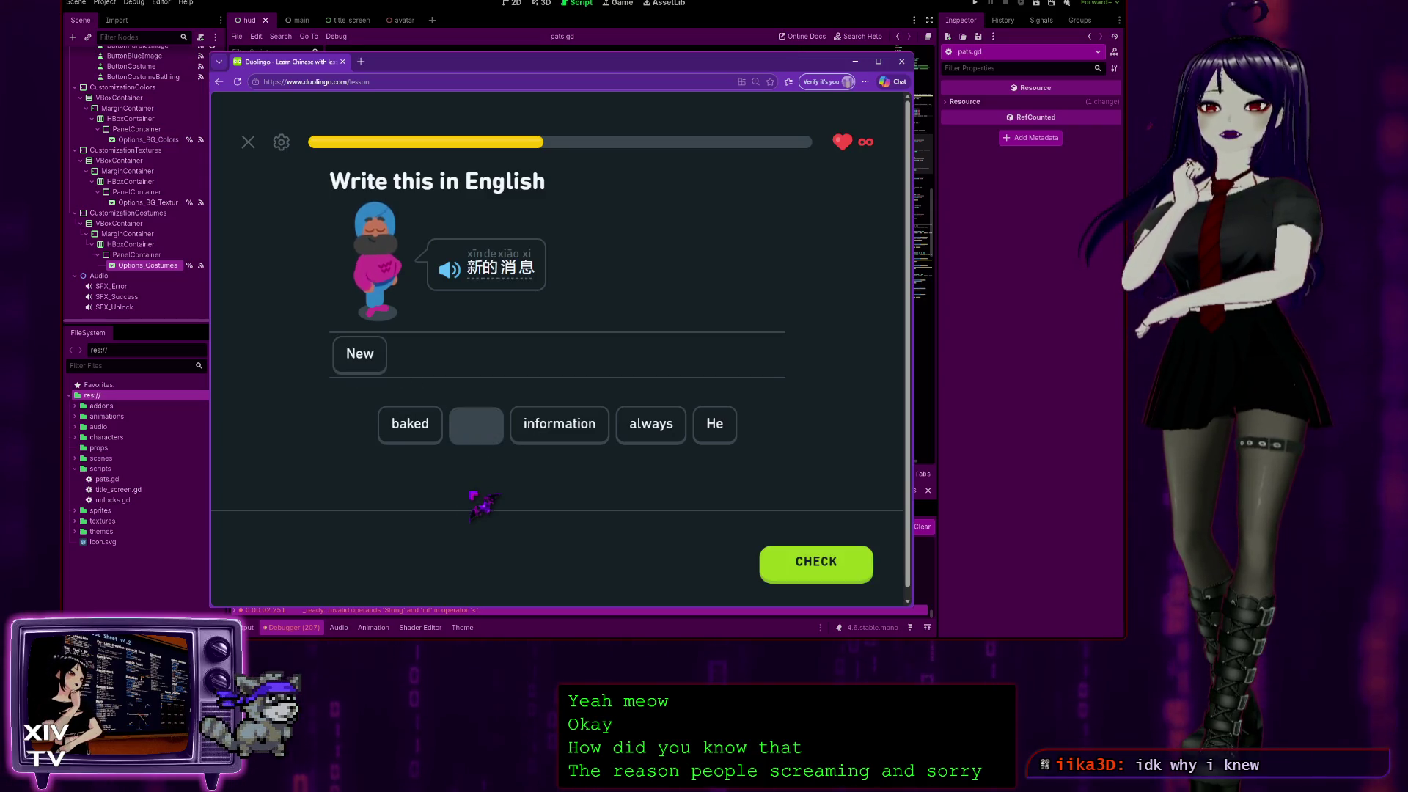
Complete the 新的消息 translation as 'New information' and get it accepted.
{"action": "left_click", "coordinate": [523, 426]}
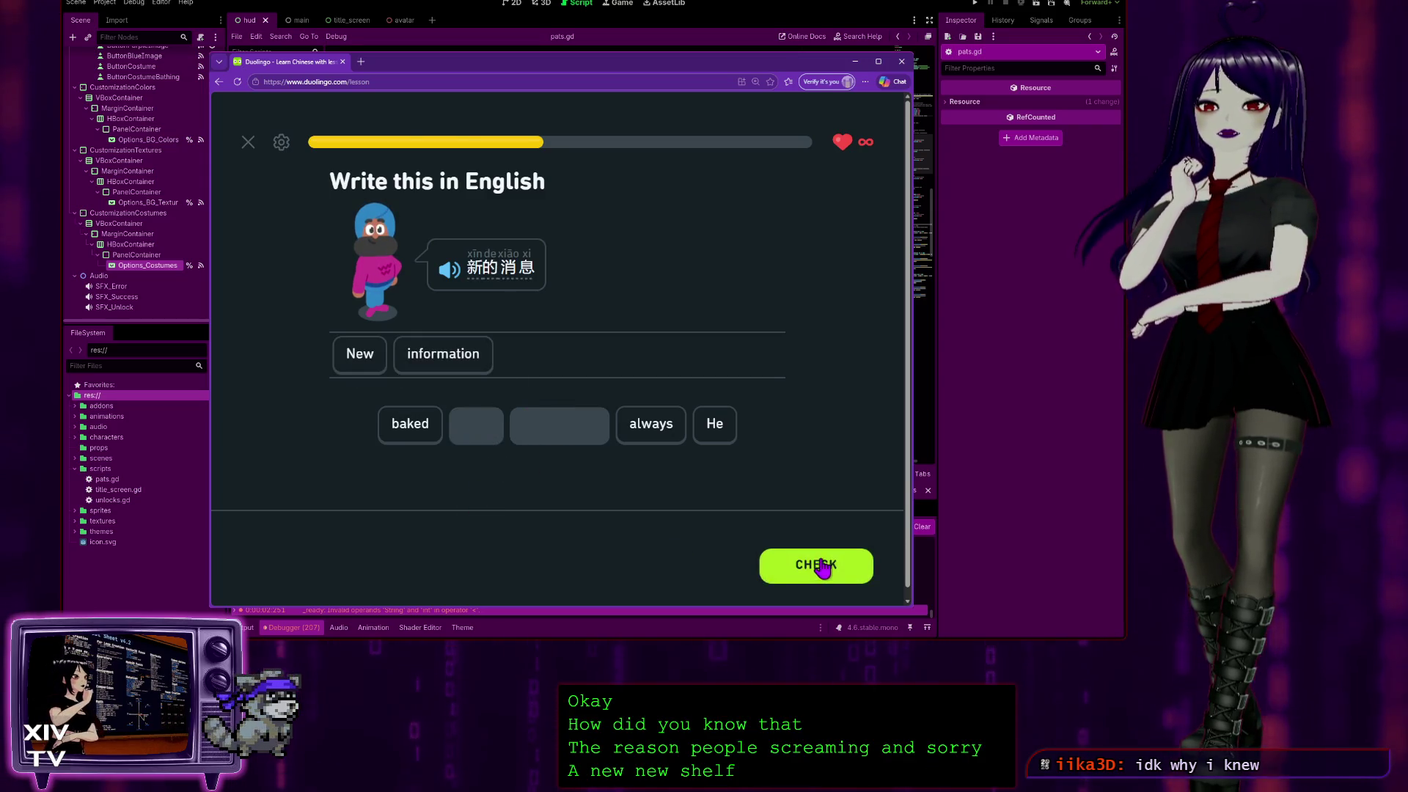
{"action": "left_click", "coordinate": [810, 563]}
{"action": "left_click", "coordinate": [815, 563]}
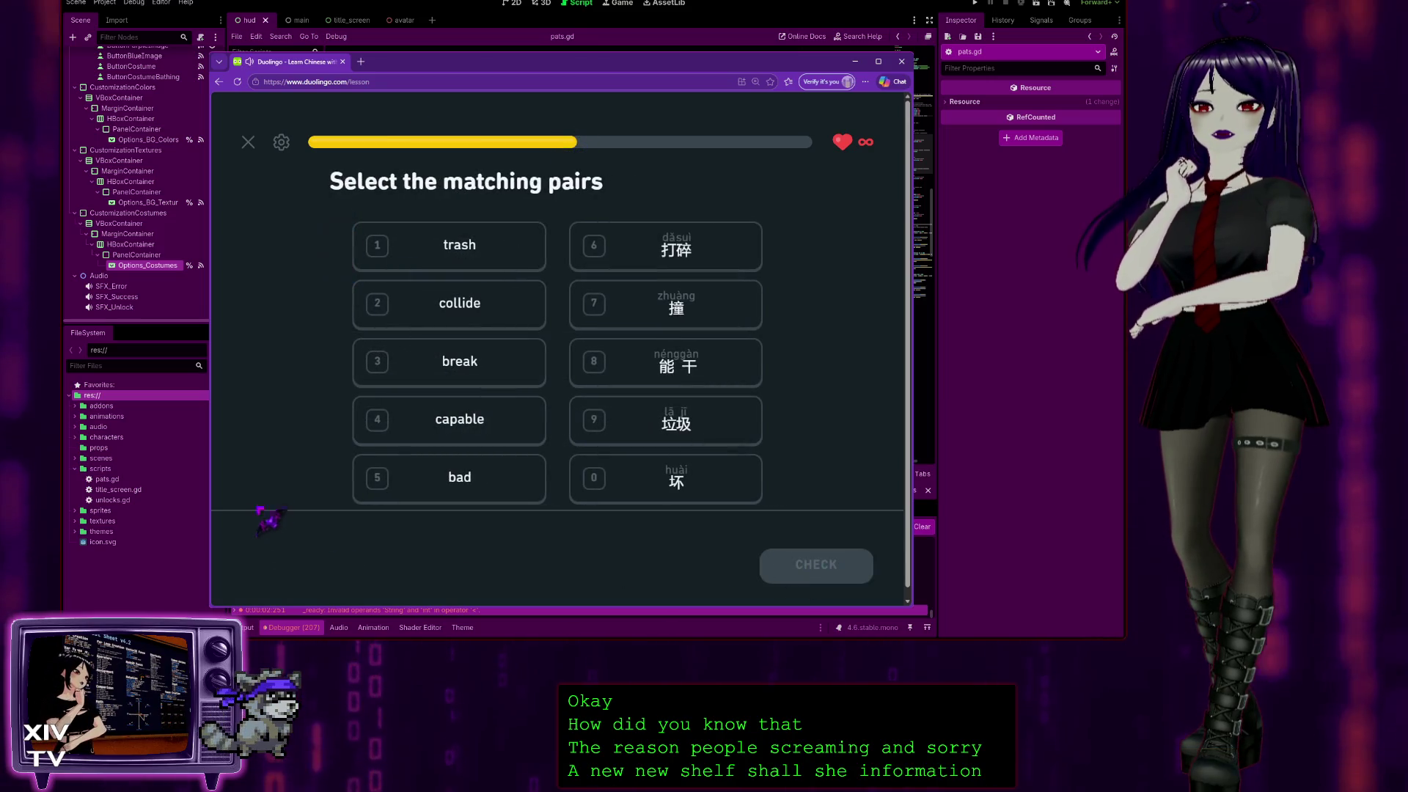
Match trash with 垃圾, bad with 坏 and capable with 能干.
{"action": "left_click", "coordinate": [431, 241]}
{"action": "left_click", "coordinate": [746, 424]}
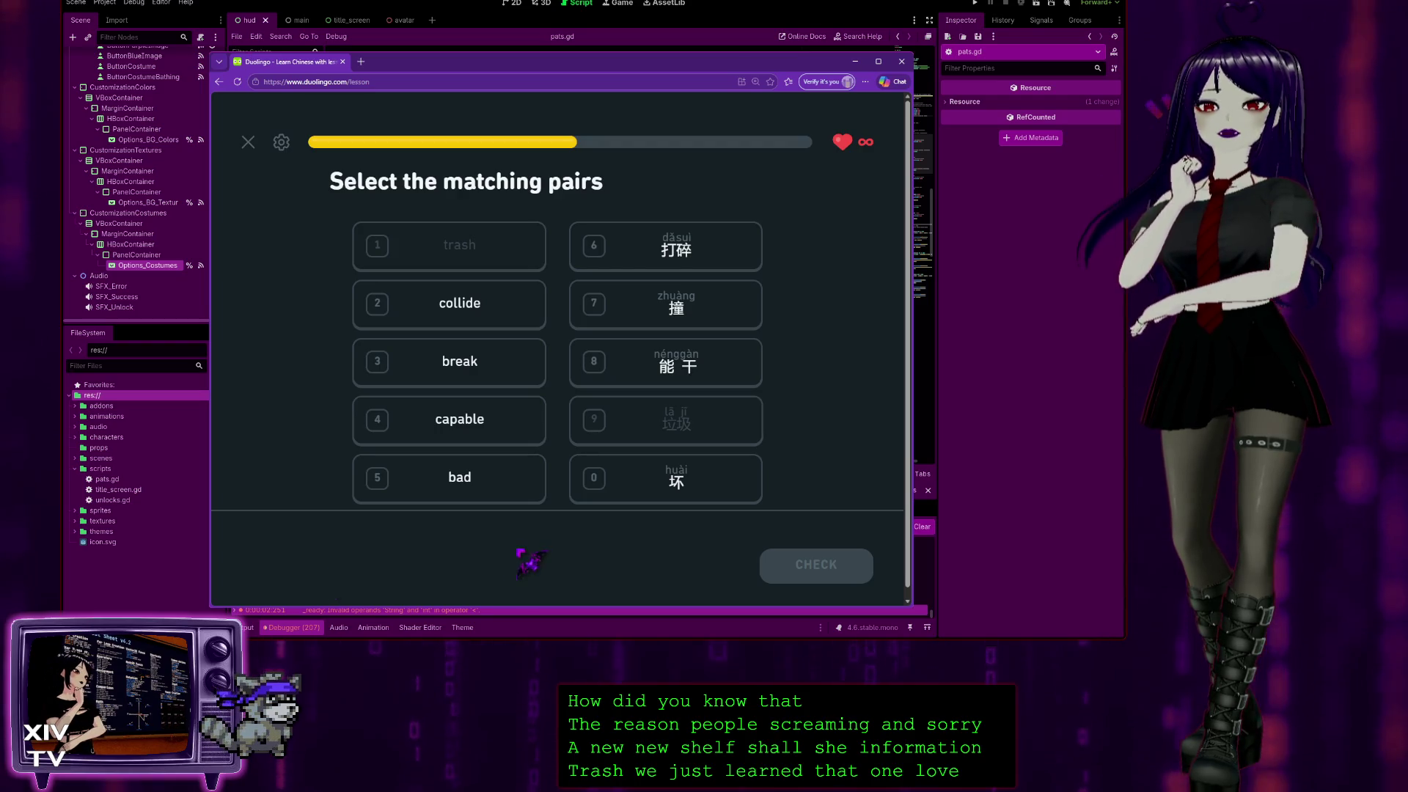
{"action": "left_click", "coordinate": [576, 481]}
{"action": "left_click", "coordinate": [496, 377]}
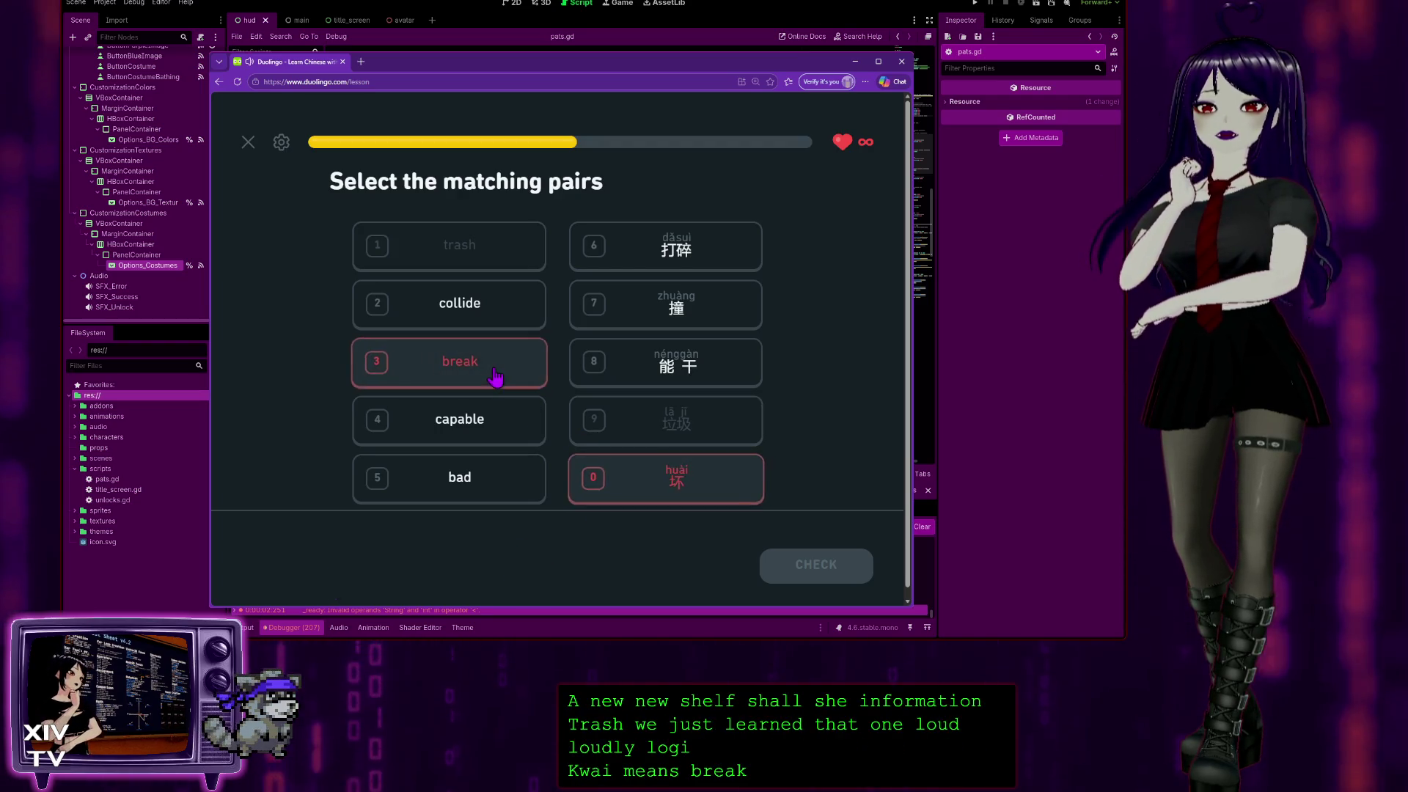
{"action": "left_click", "coordinate": [490, 489]}
{"action": "left_click", "coordinate": [660, 487]}
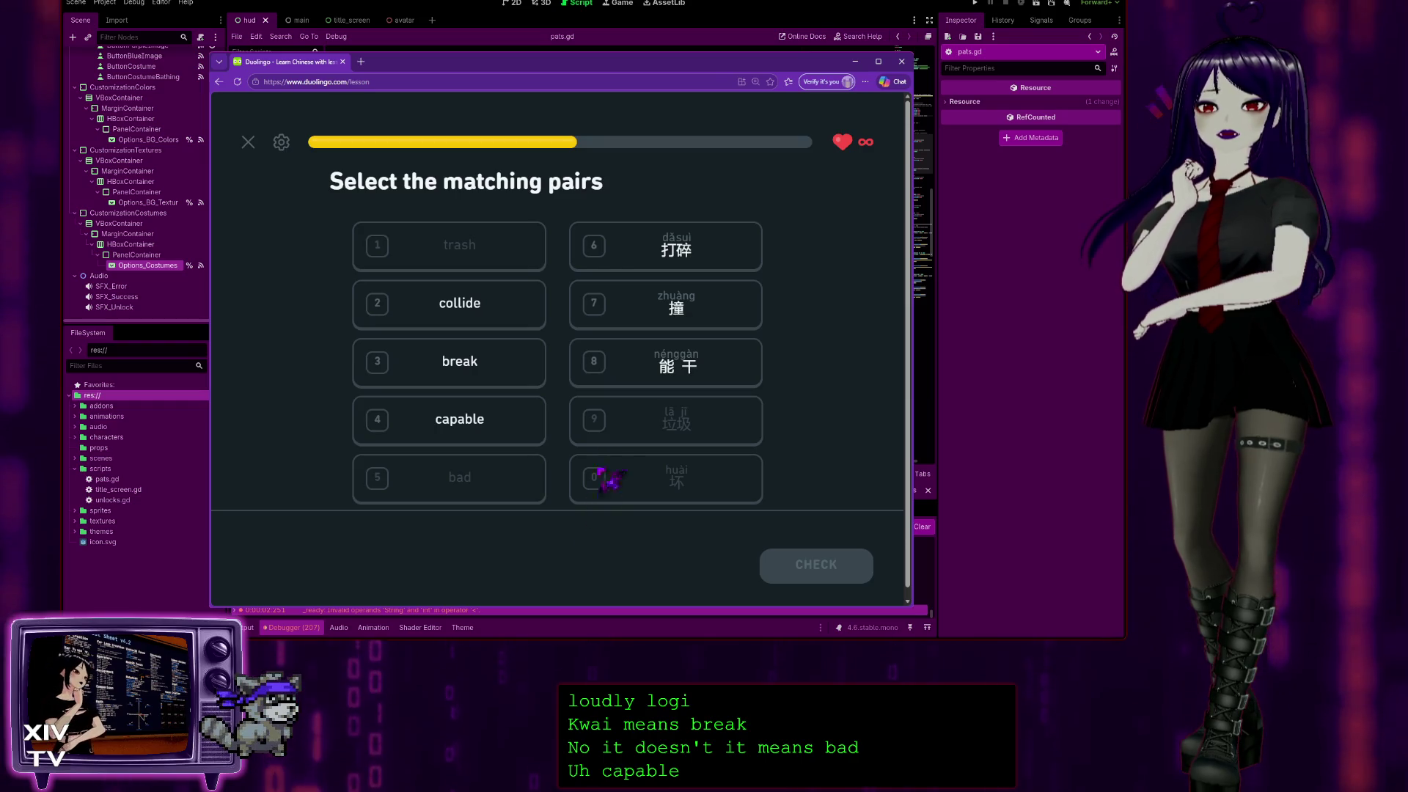
{"action": "left_click", "coordinate": [538, 420]}
{"action": "left_click", "coordinate": [670, 359]}
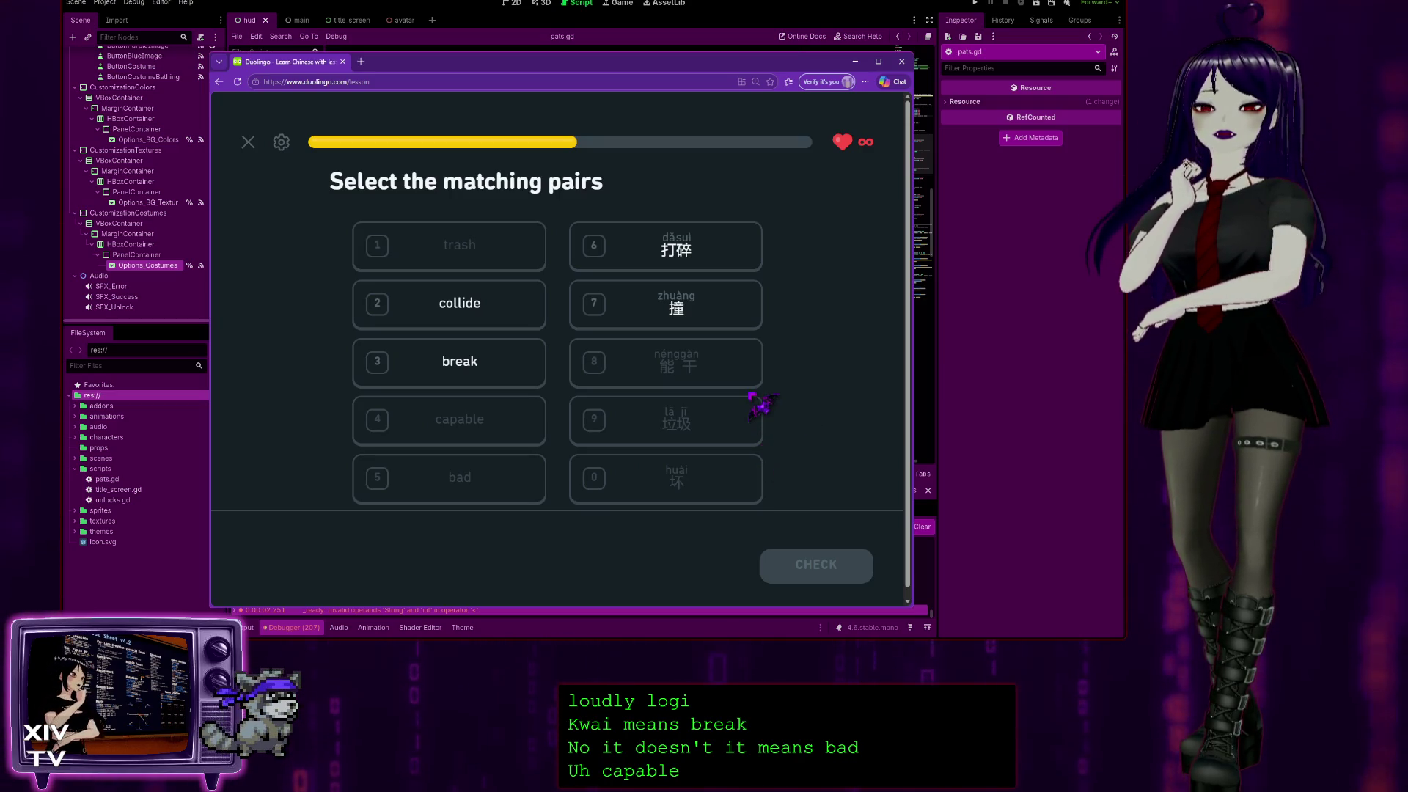
Match break with 打碎 and collide with 撞 to finish the second set.
{"action": "left_click", "coordinate": [487, 376]}
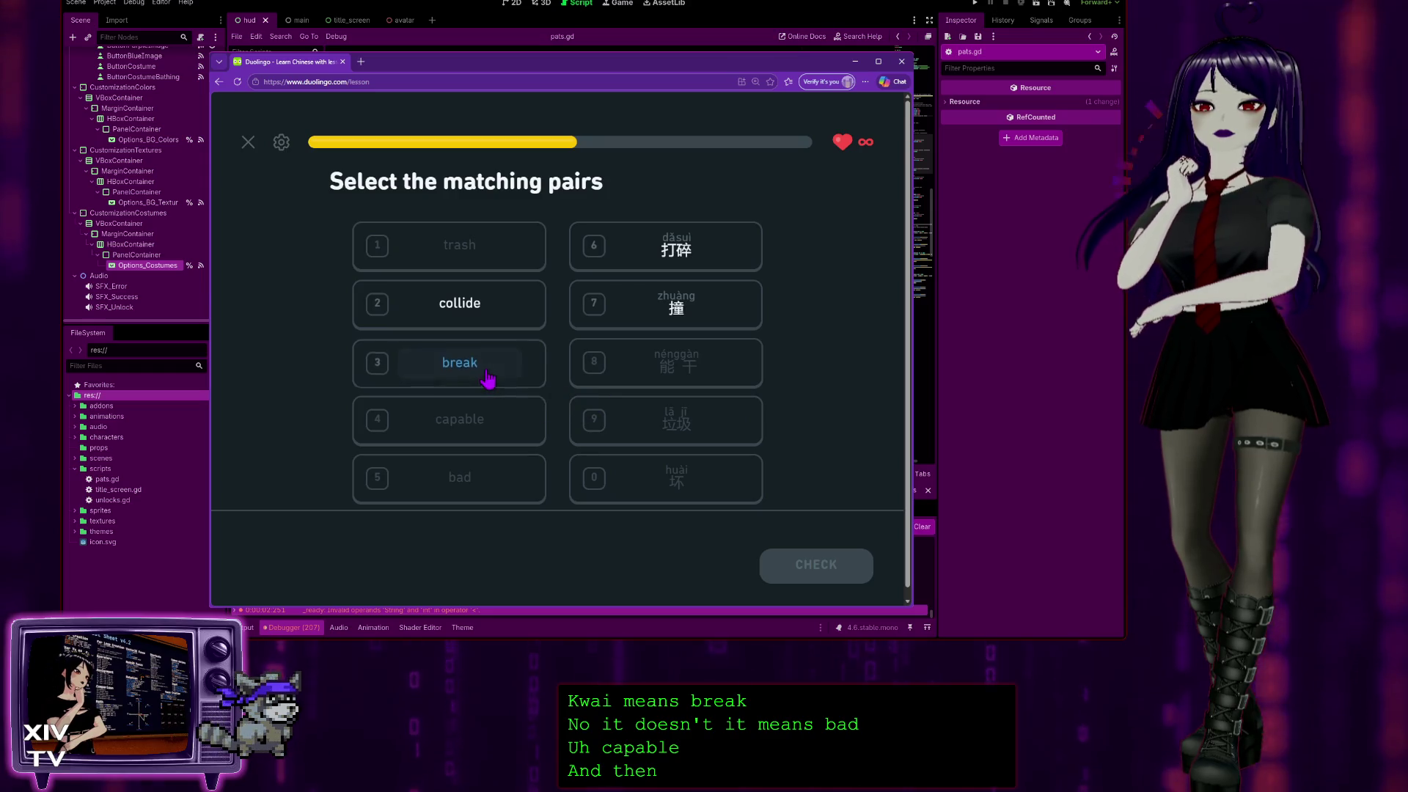
{"action": "left_click", "coordinate": [638, 320]}
{"action": "left_click", "coordinate": [485, 361]}
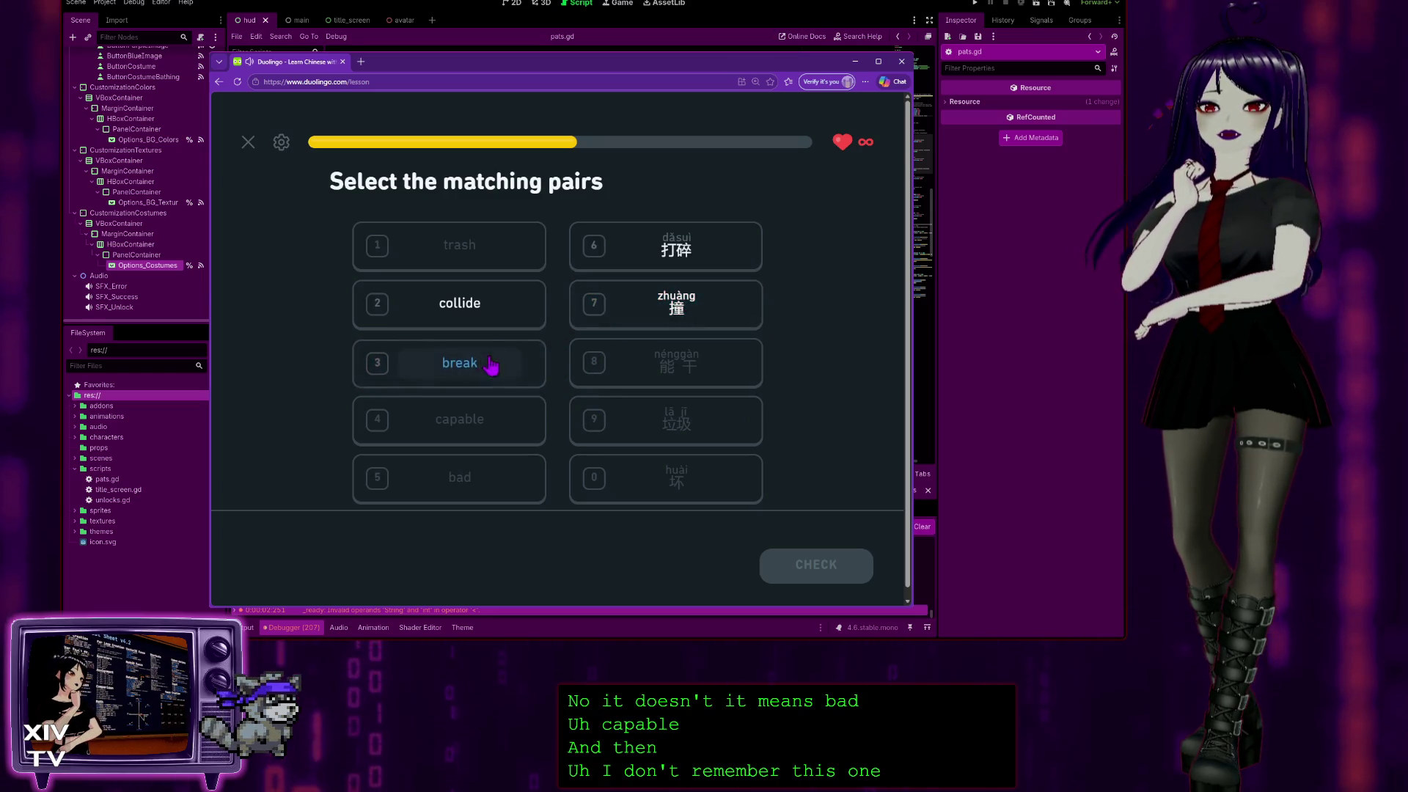
{"action": "left_click", "coordinate": [622, 253]}
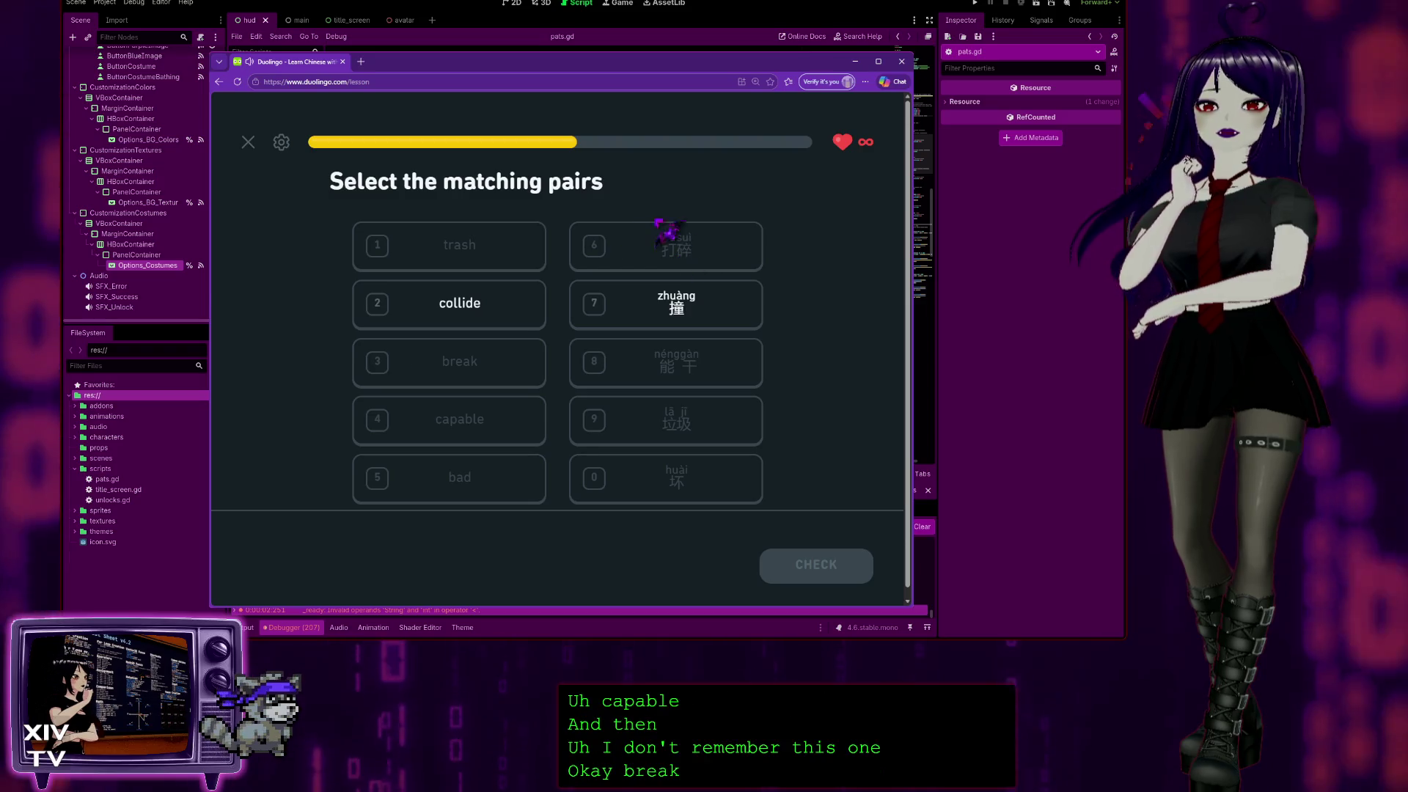
{"action": "left_click", "coordinate": [475, 326]}
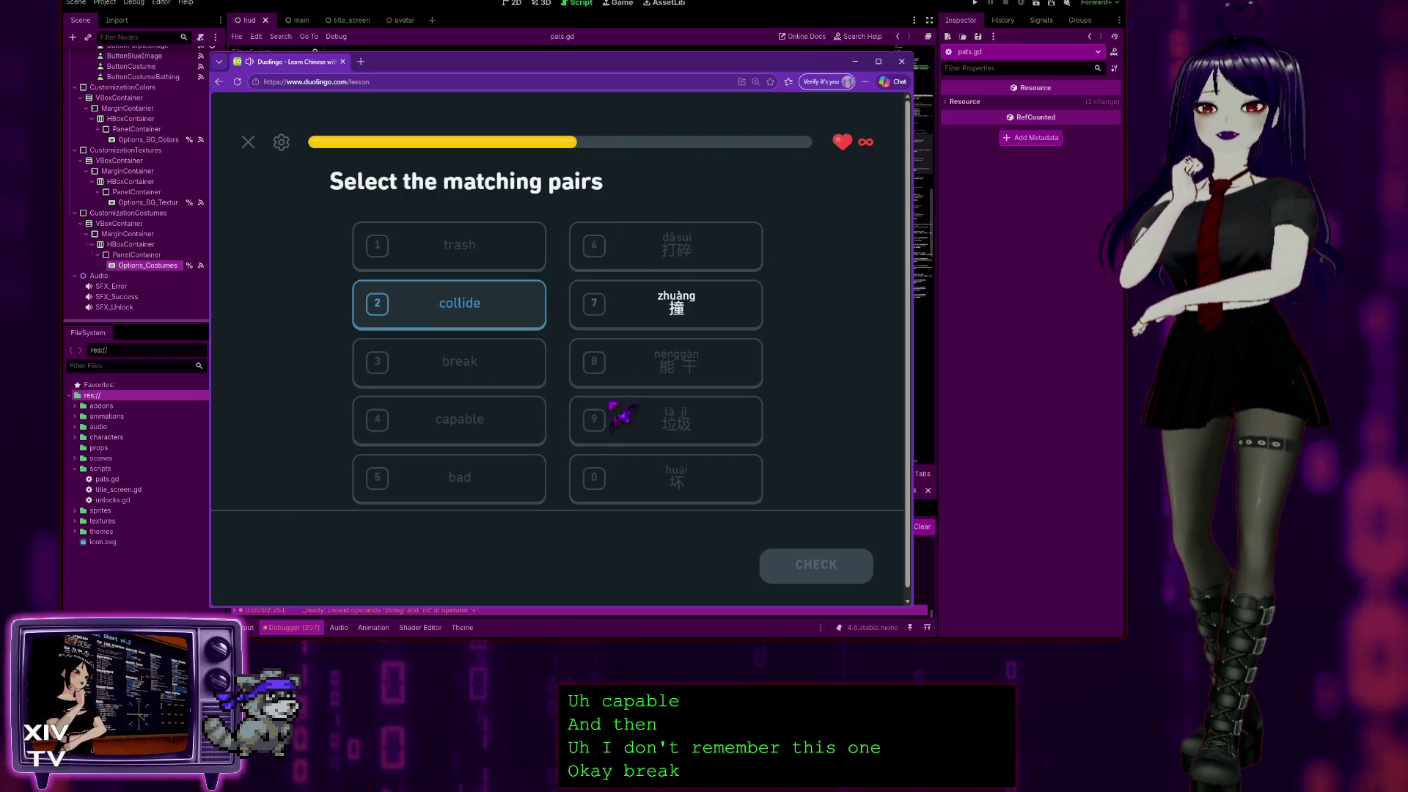
{"action": "left_click", "coordinate": [731, 300]}
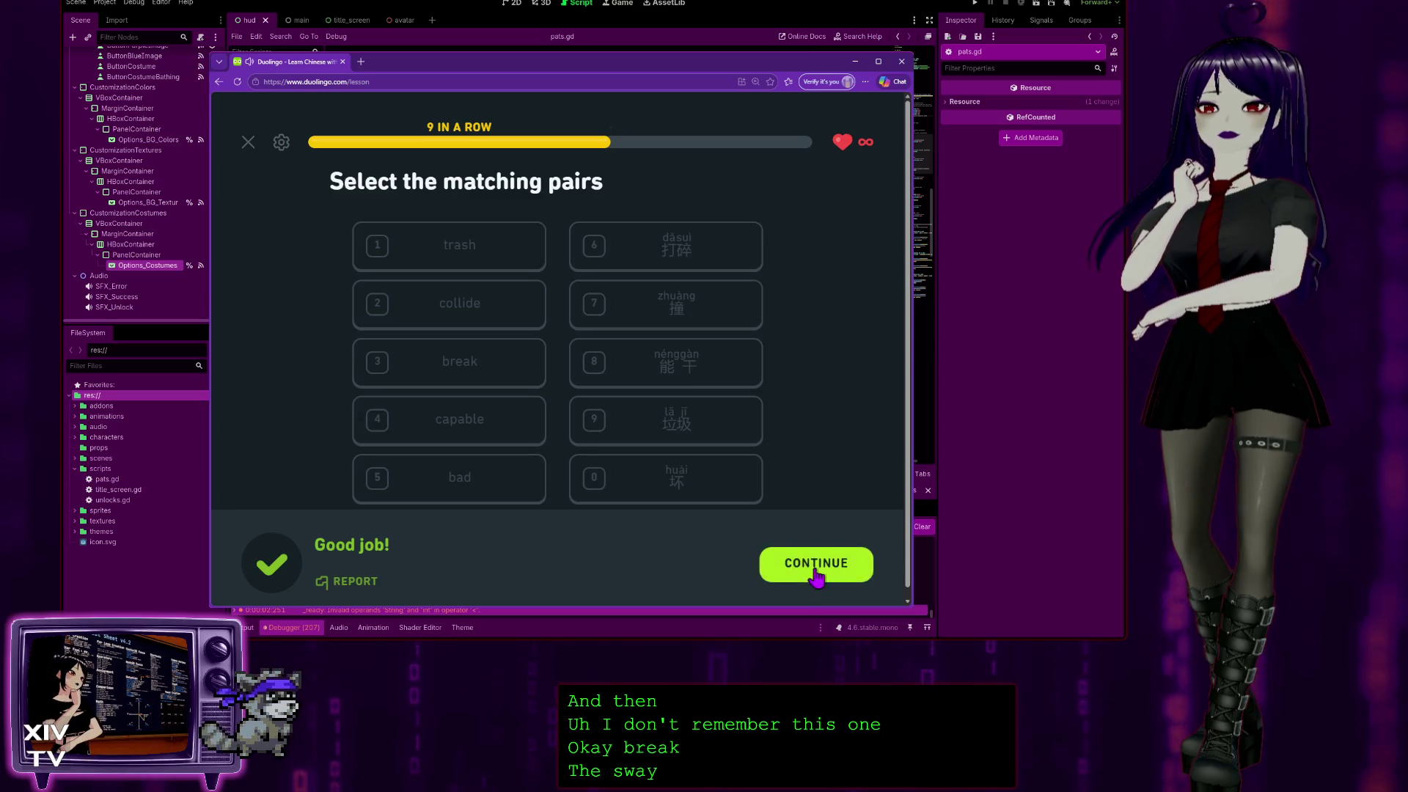
{"action": "left_click", "coordinate": [815, 571]}
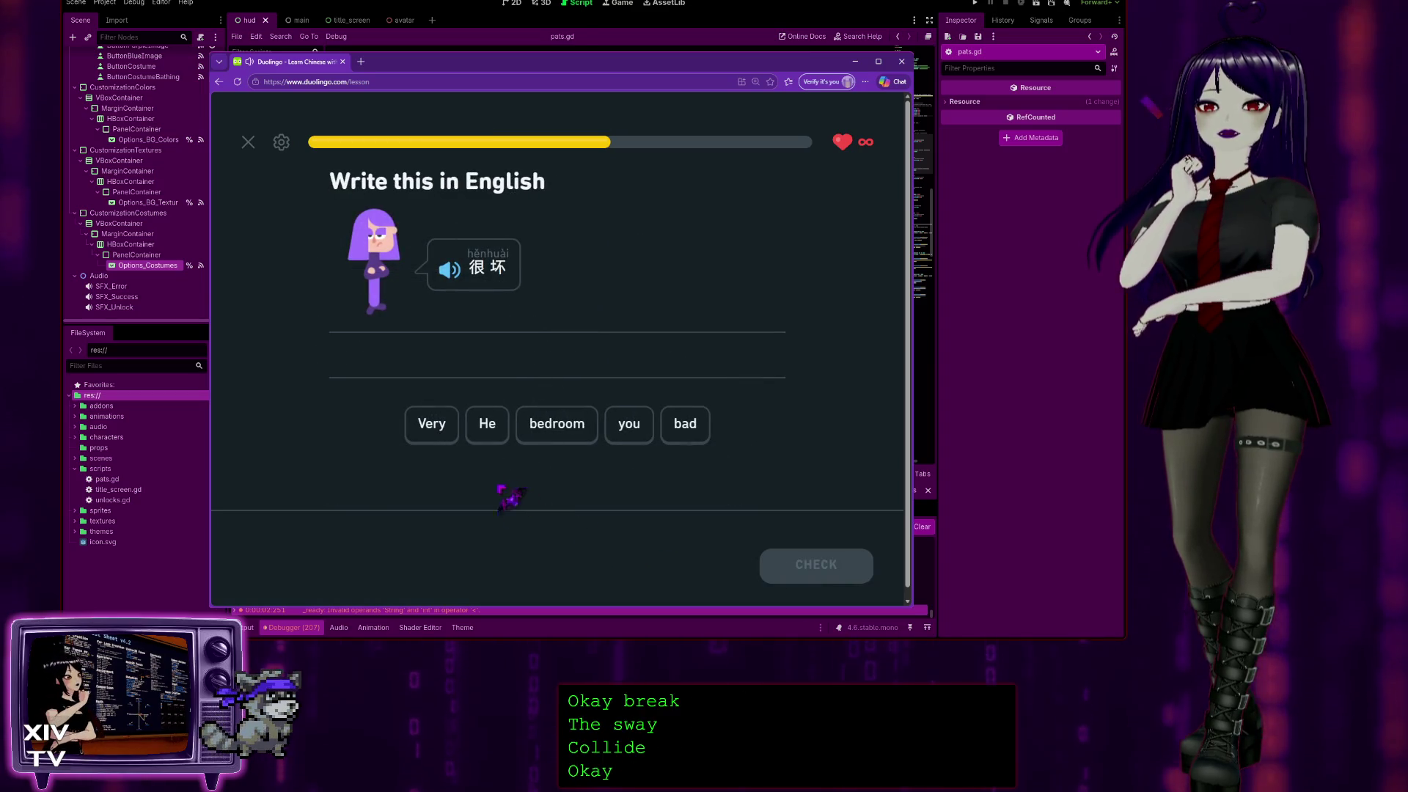
Answer 很坏 with 'Very bad' and get it marked correct.
{"action": "left_click", "coordinate": [433, 425]}
{"action": "left_click", "coordinate": [685, 425]}
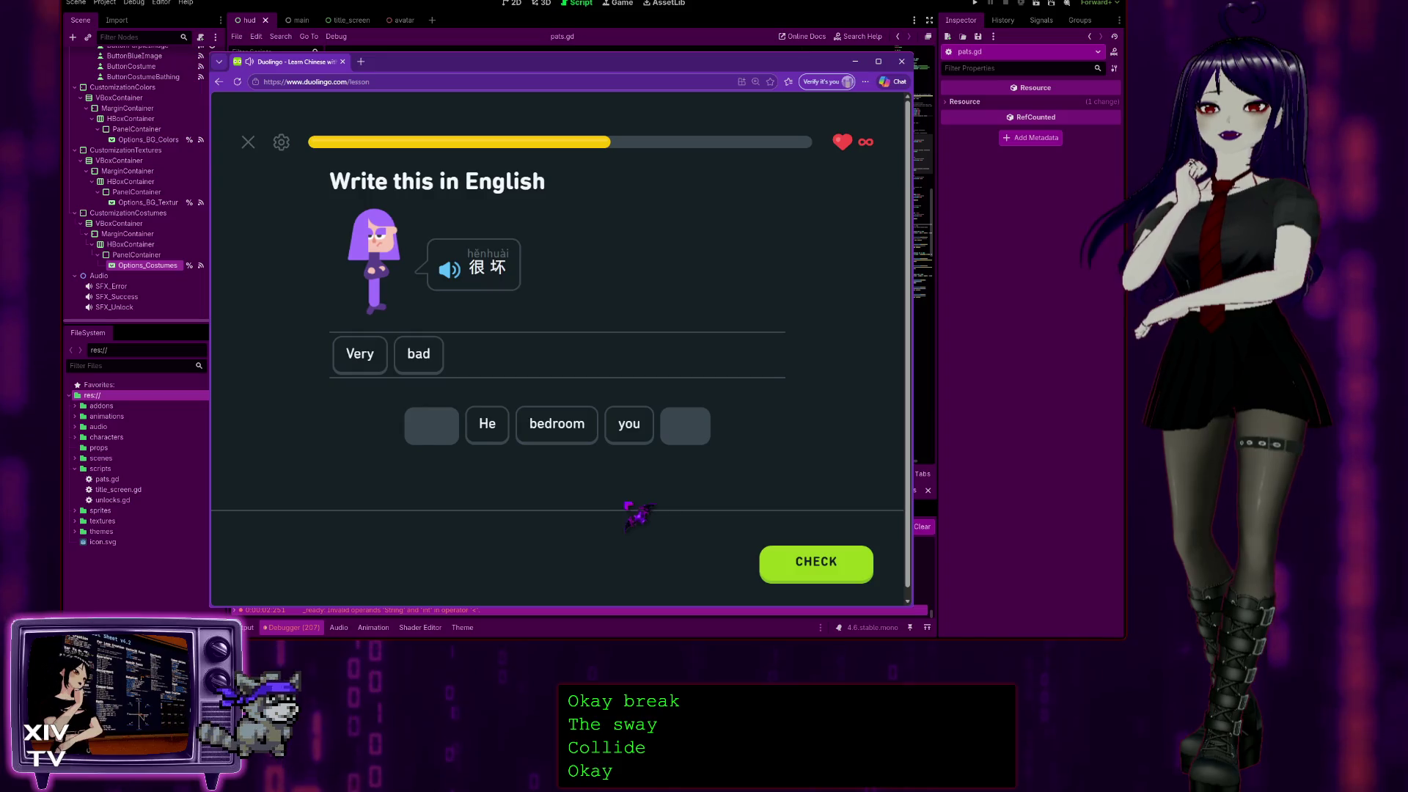
{"action": "left_click", "coordinate": [781, 561]}
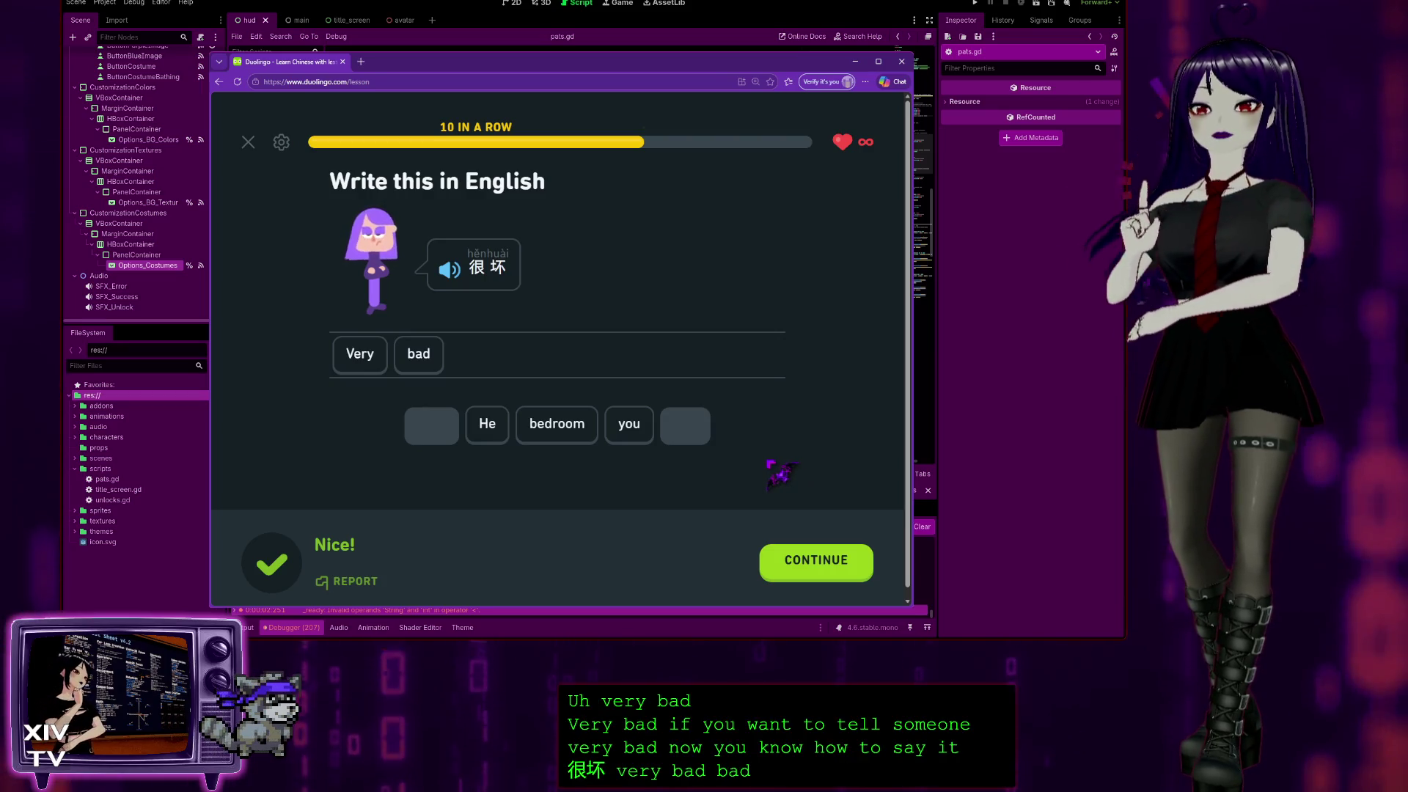
{"action": "left_click", "coordinate": [865, 570]}
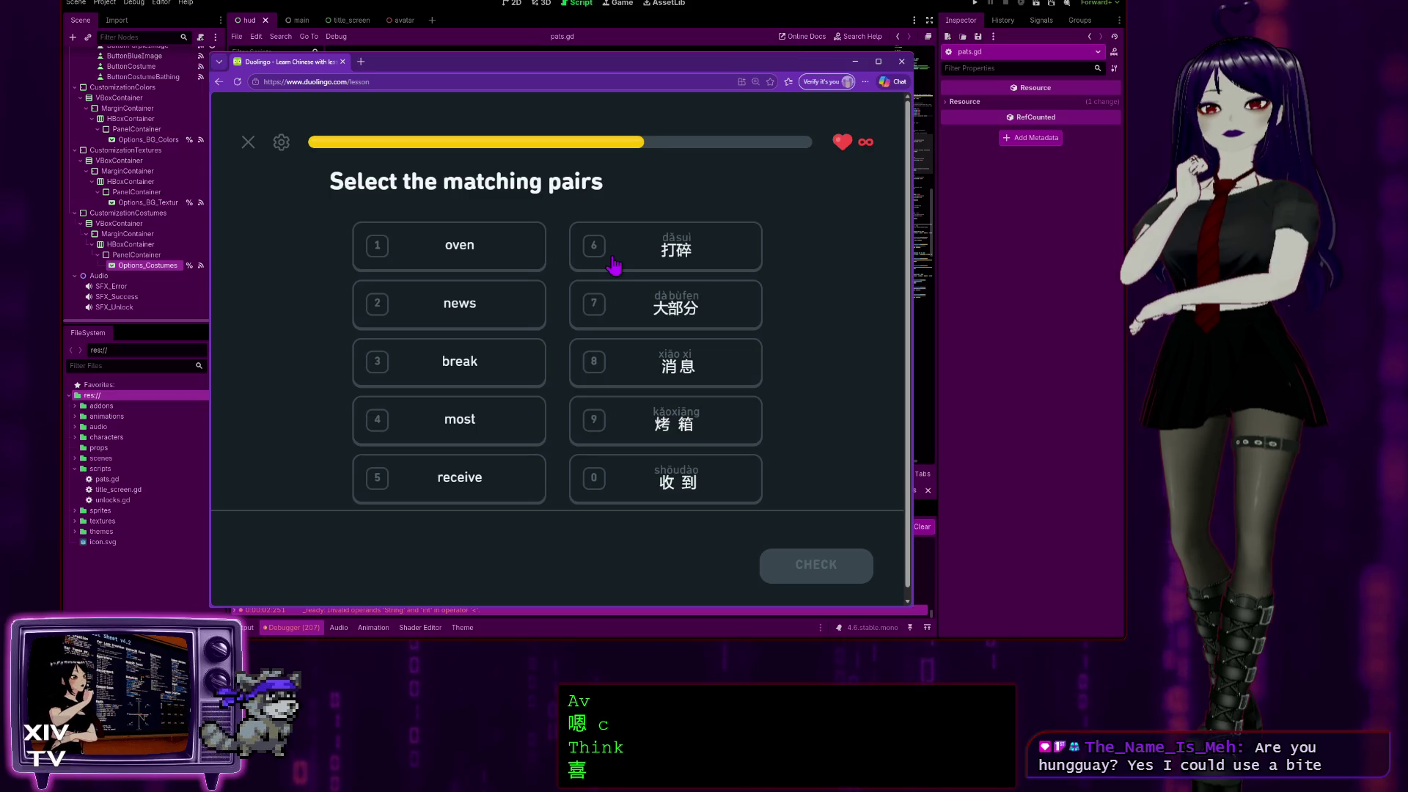
Match break with 打碎 and most with 大部分.
{"action": "left_click", "coordinate": [669, 260]}
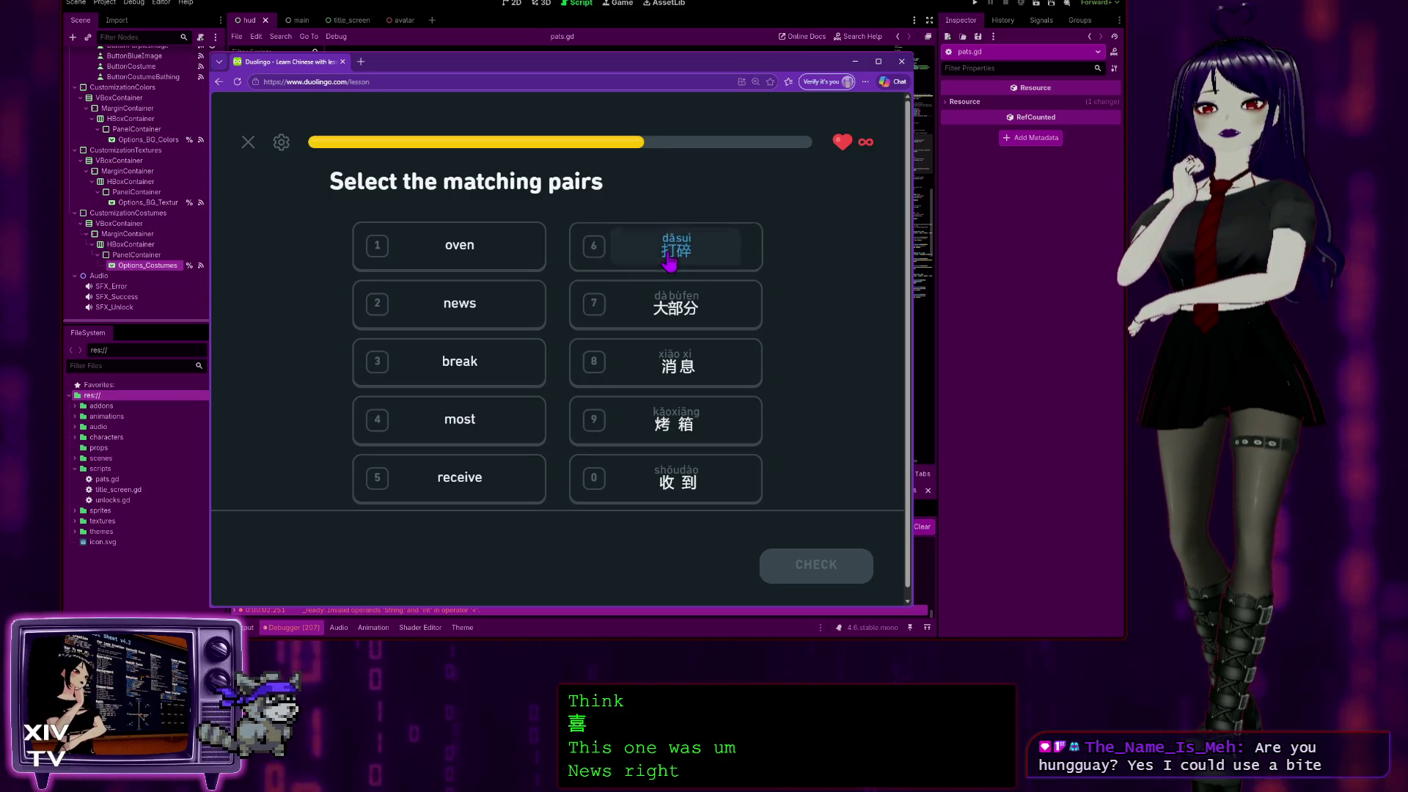
{"action": "left_click", "coordinate": [492, 316]}
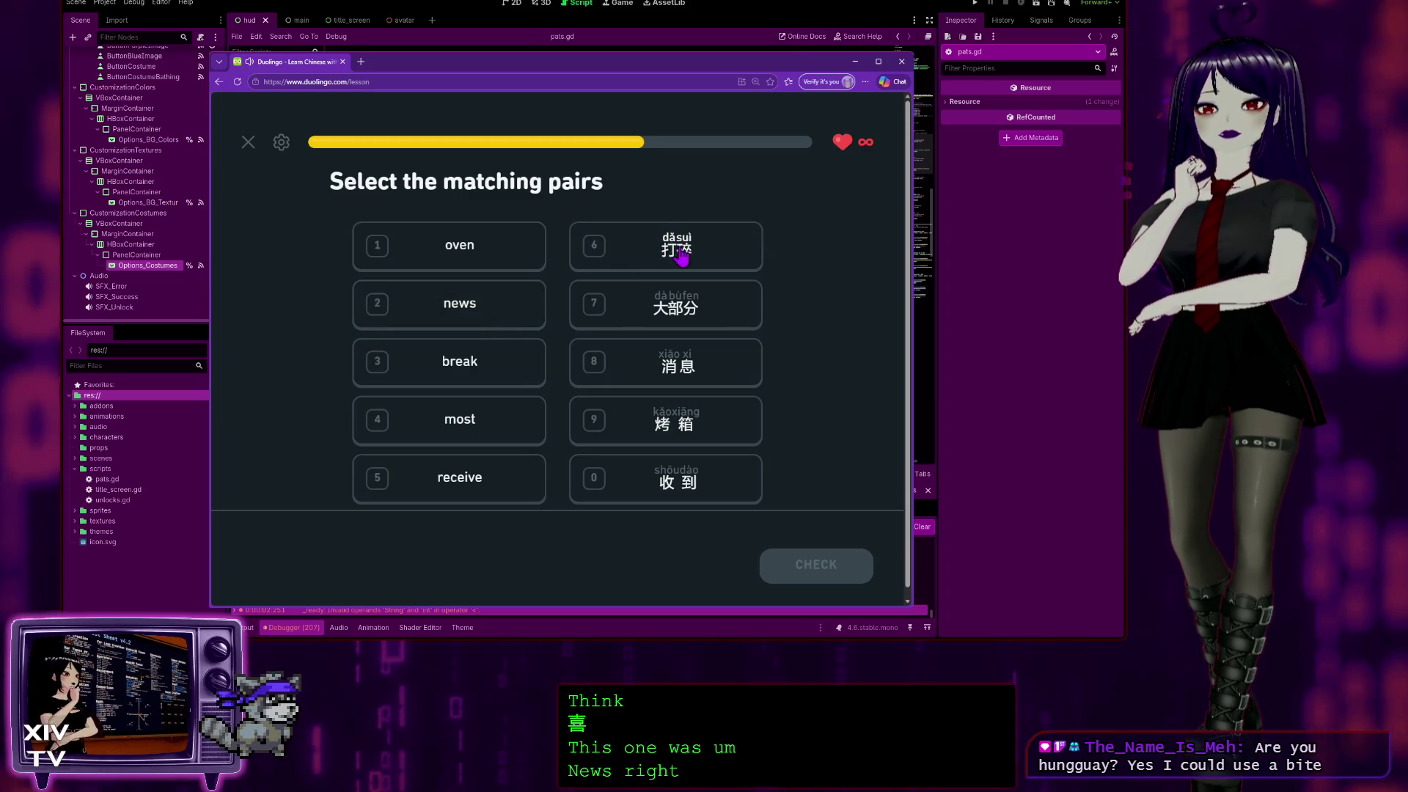
{"action": "left_click", "coordinate": [666, 246]}
{"action": "left_click", "coordinate": [495, 383]}
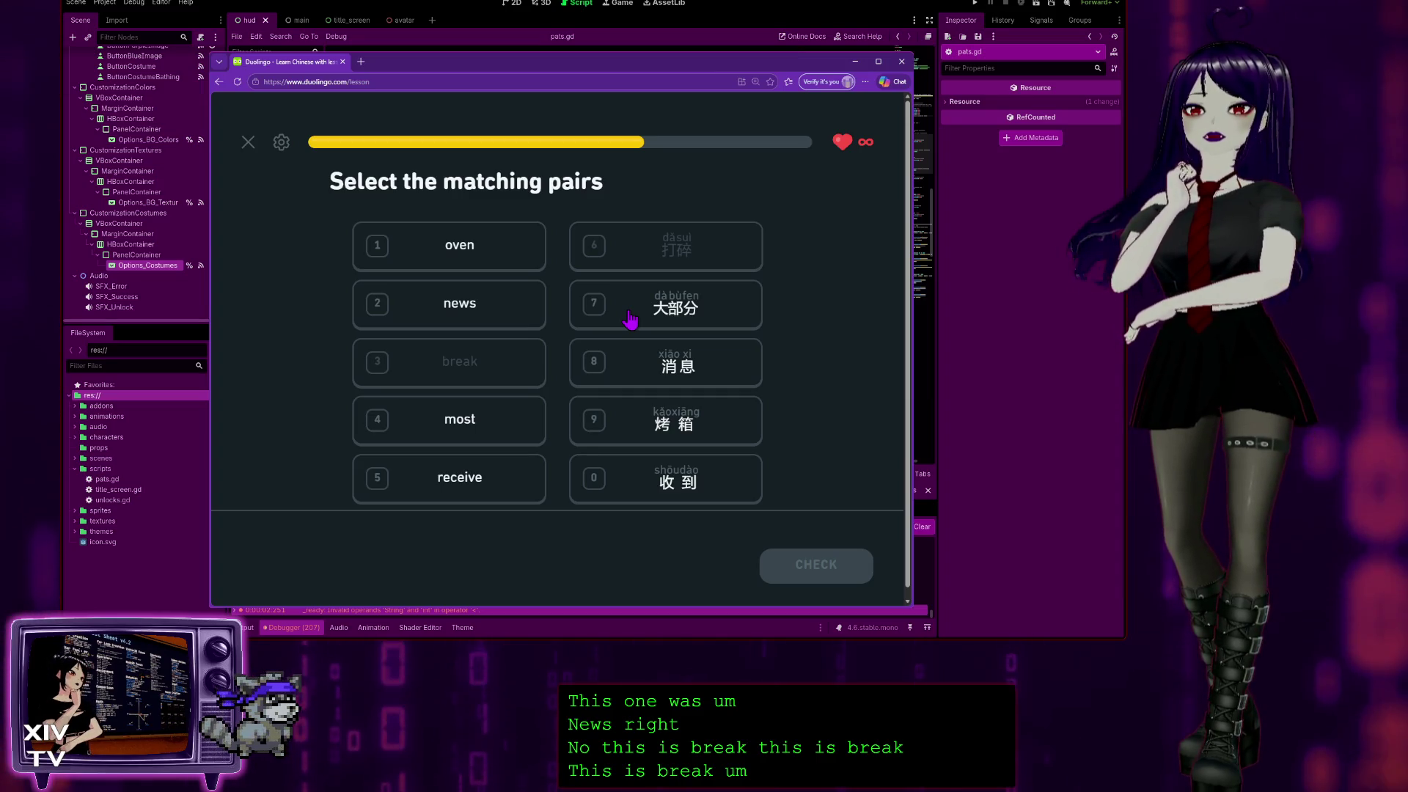
{"action": "left_click", "coordinate": [630, 319]}
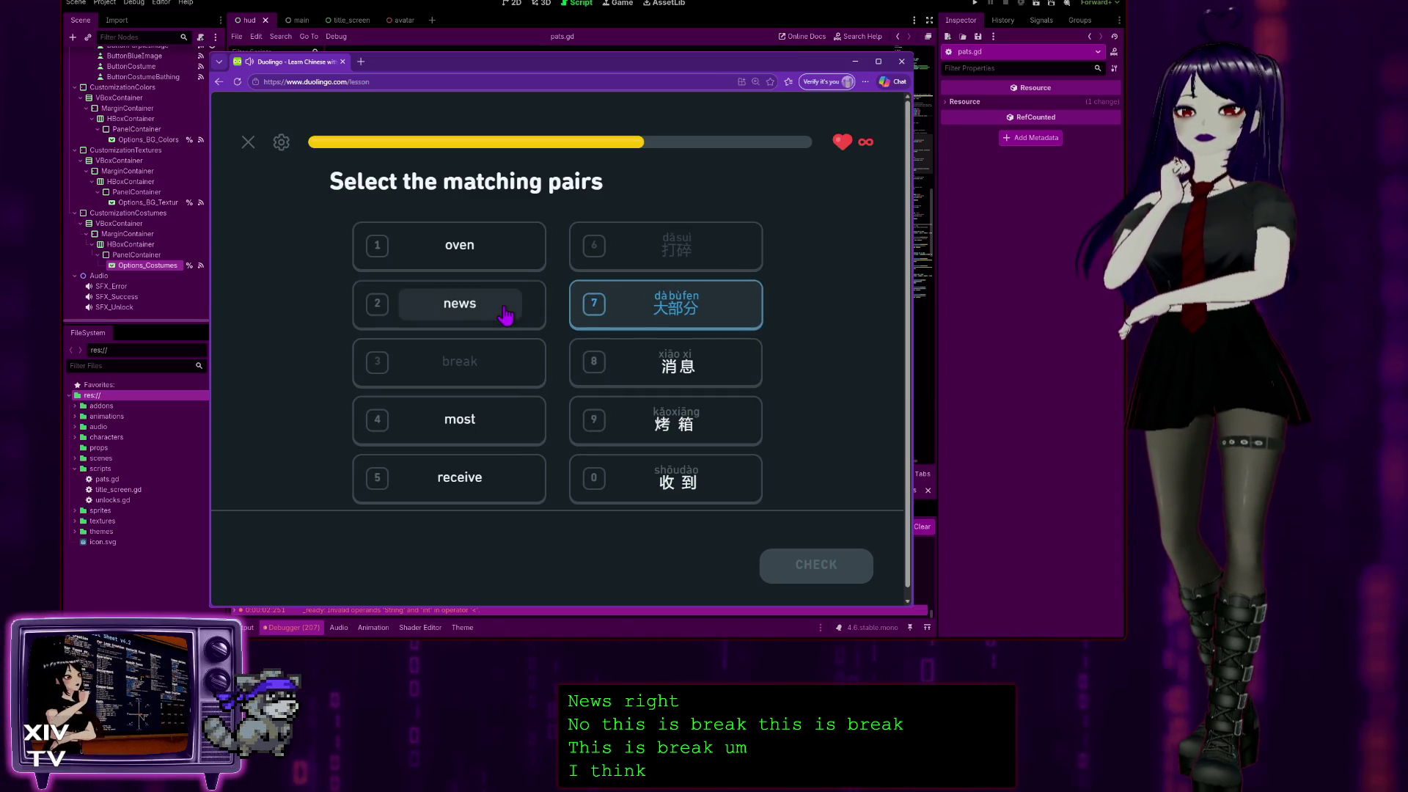
{"action": "left_click", "coordinate": [505, 314]}
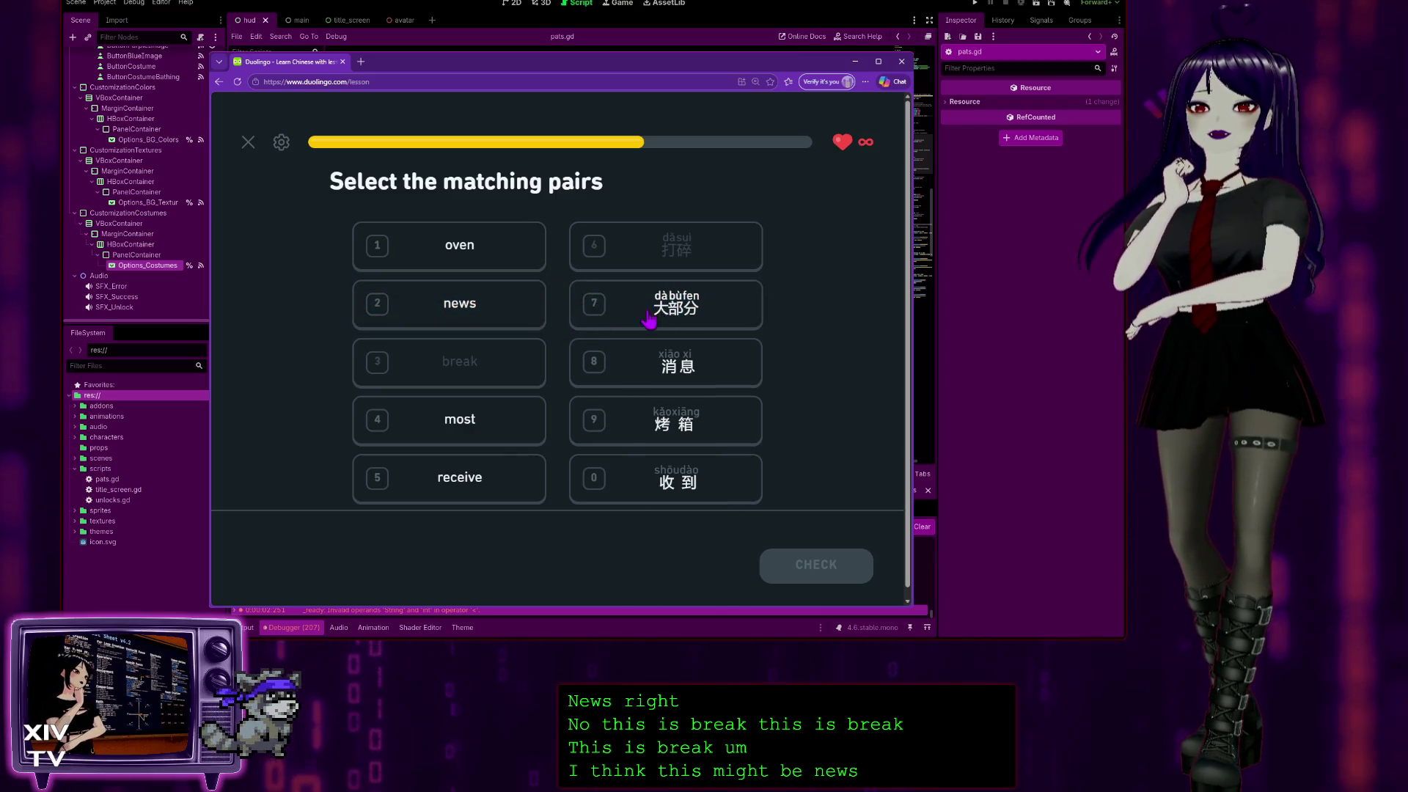
{"action": "left_click", "coordinate": [635, 318]}
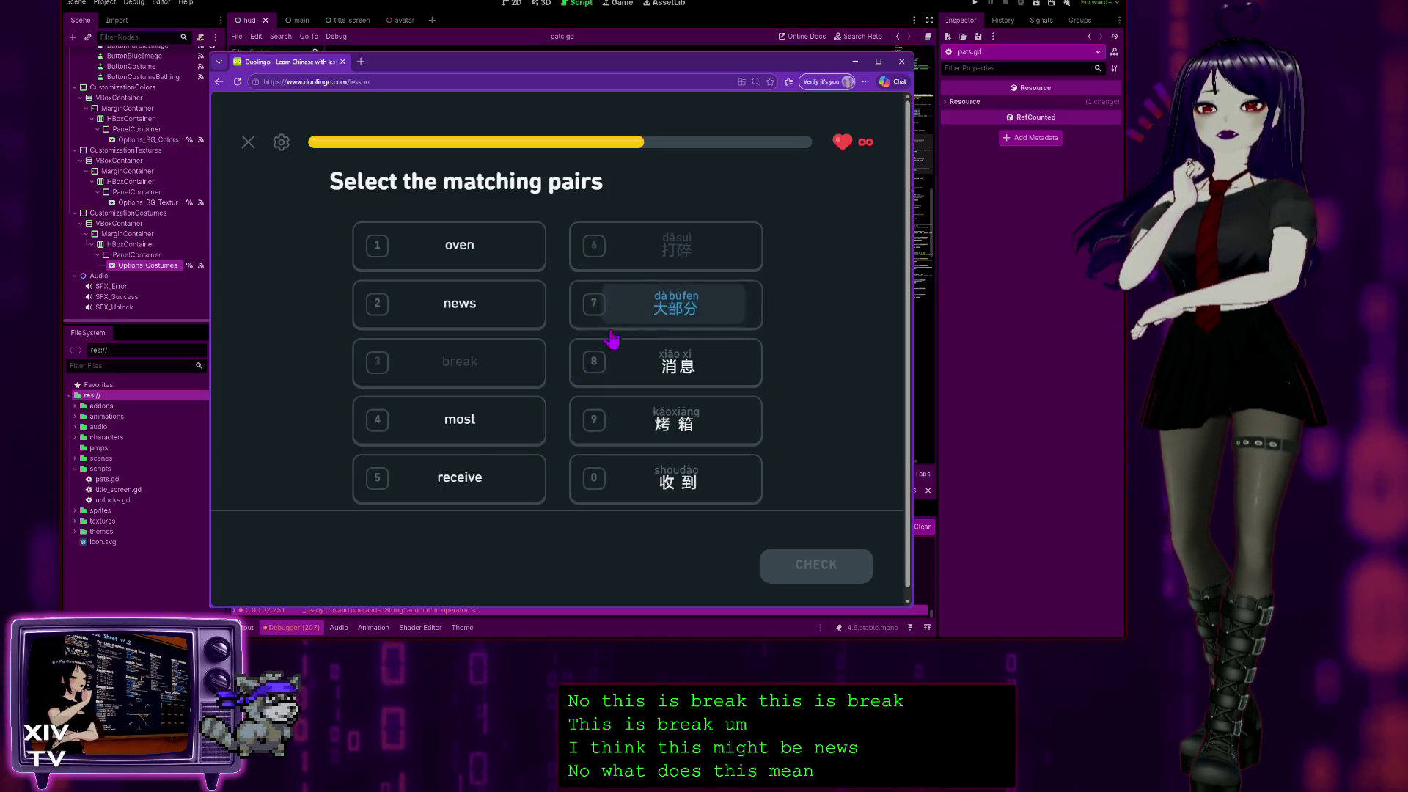
{"action": "left_click", "coordinate": [470, 434]}
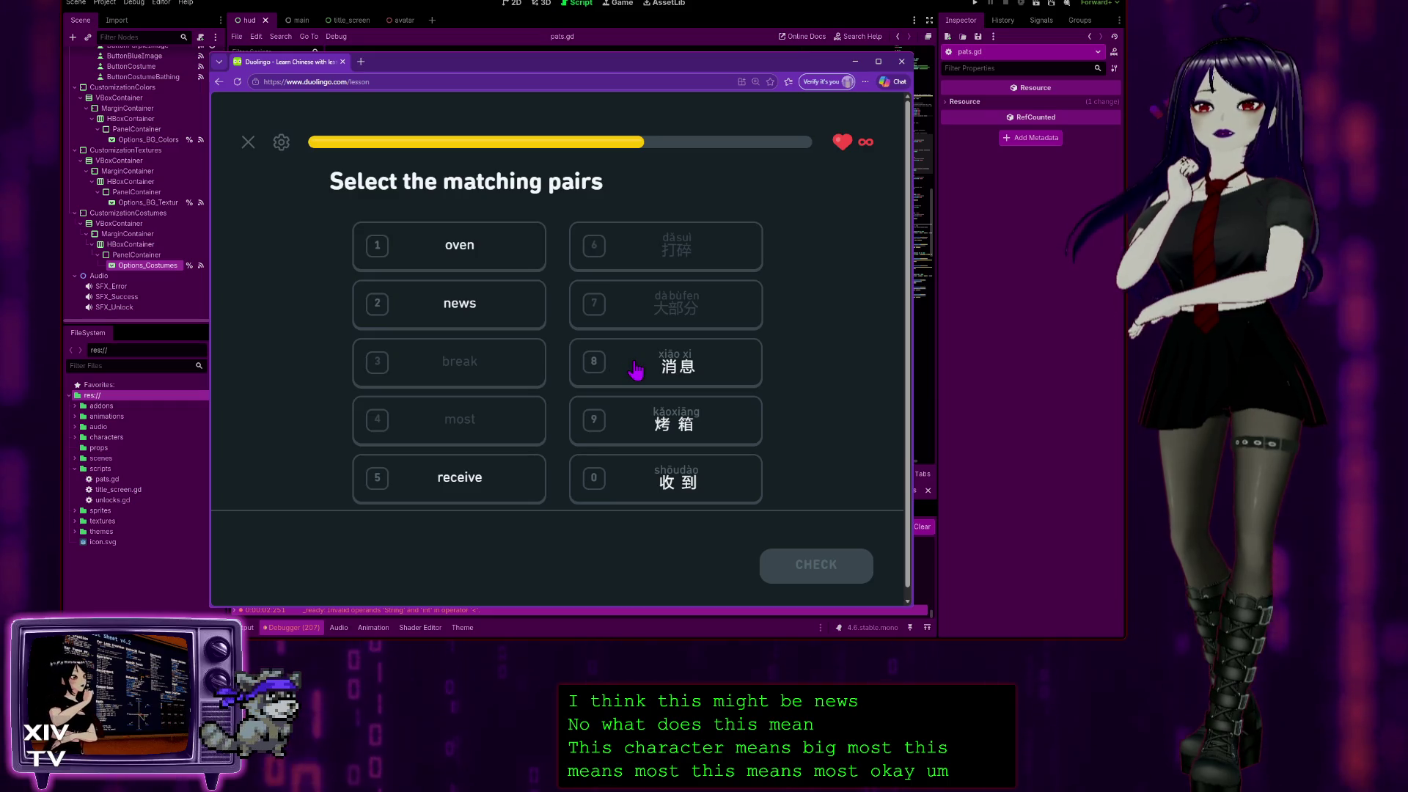
Match news with 消息 to finish, then place 这个 for 'This dish'.
{"action": "left_click", "coordinate": [635, 370]}
{"action": "left_click", "coordinate": [495, 488]}
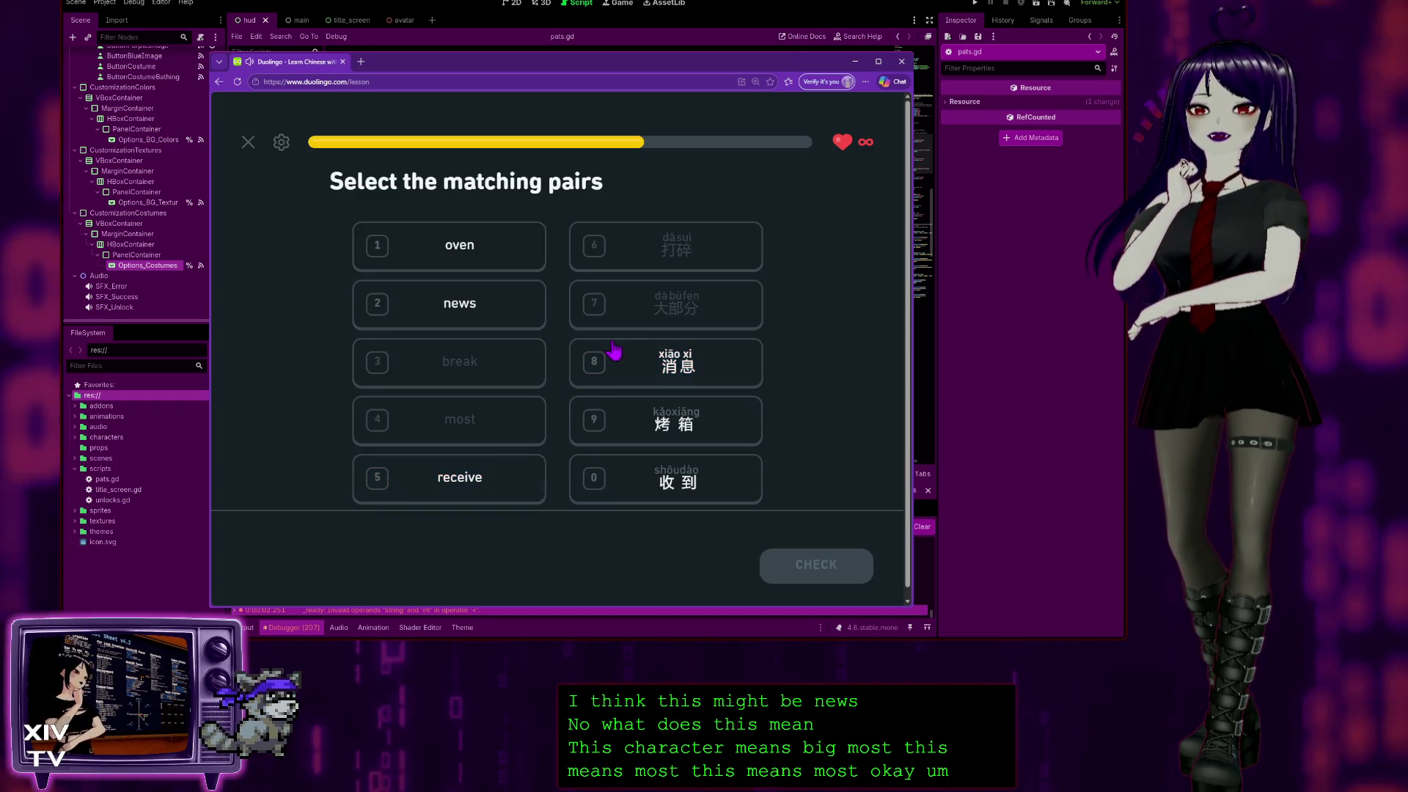
{"action": "left_click", "coordinate": [665, 366]}
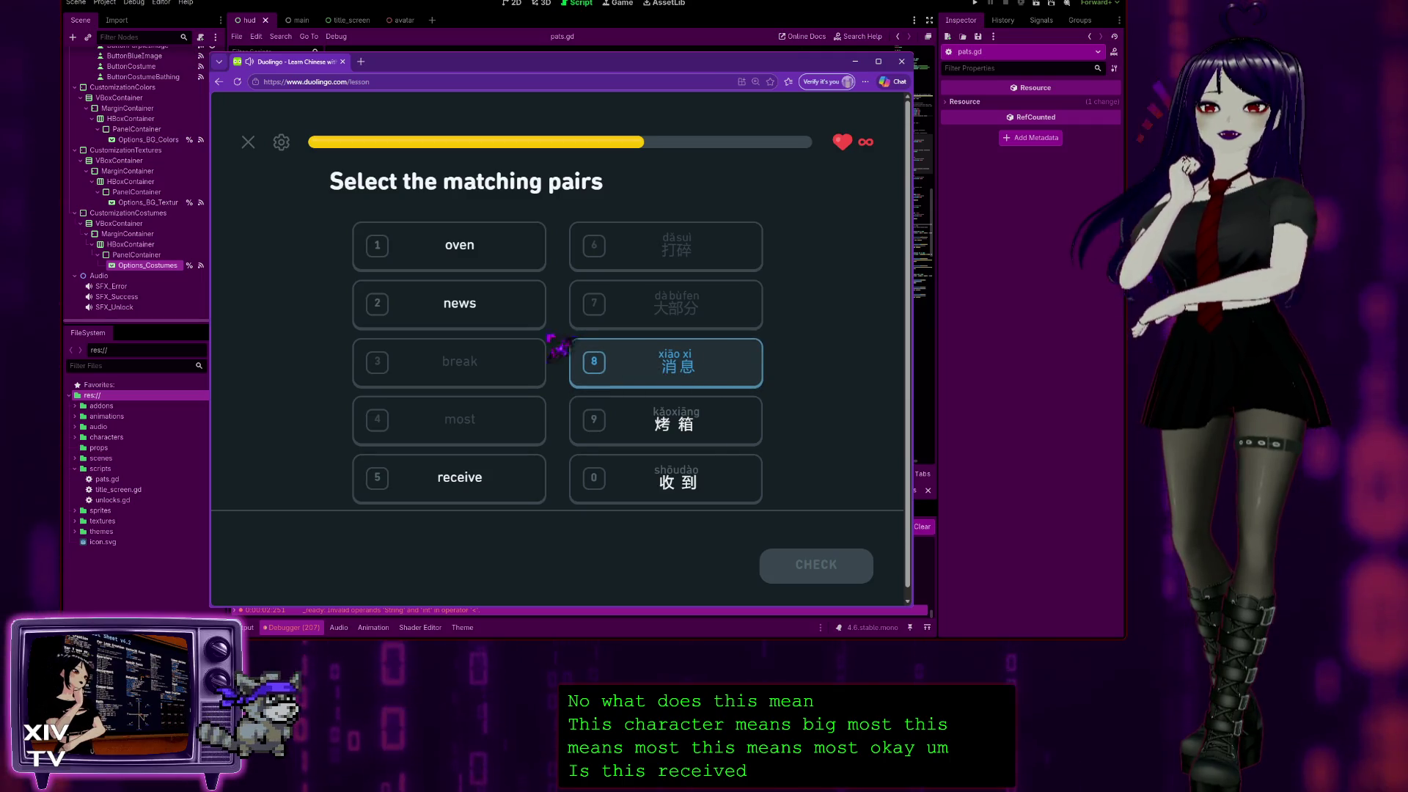
{"action": "left_click", "coordinate": [503, 307]}
{"action": "left_click", "coordinate": [457, 441]}
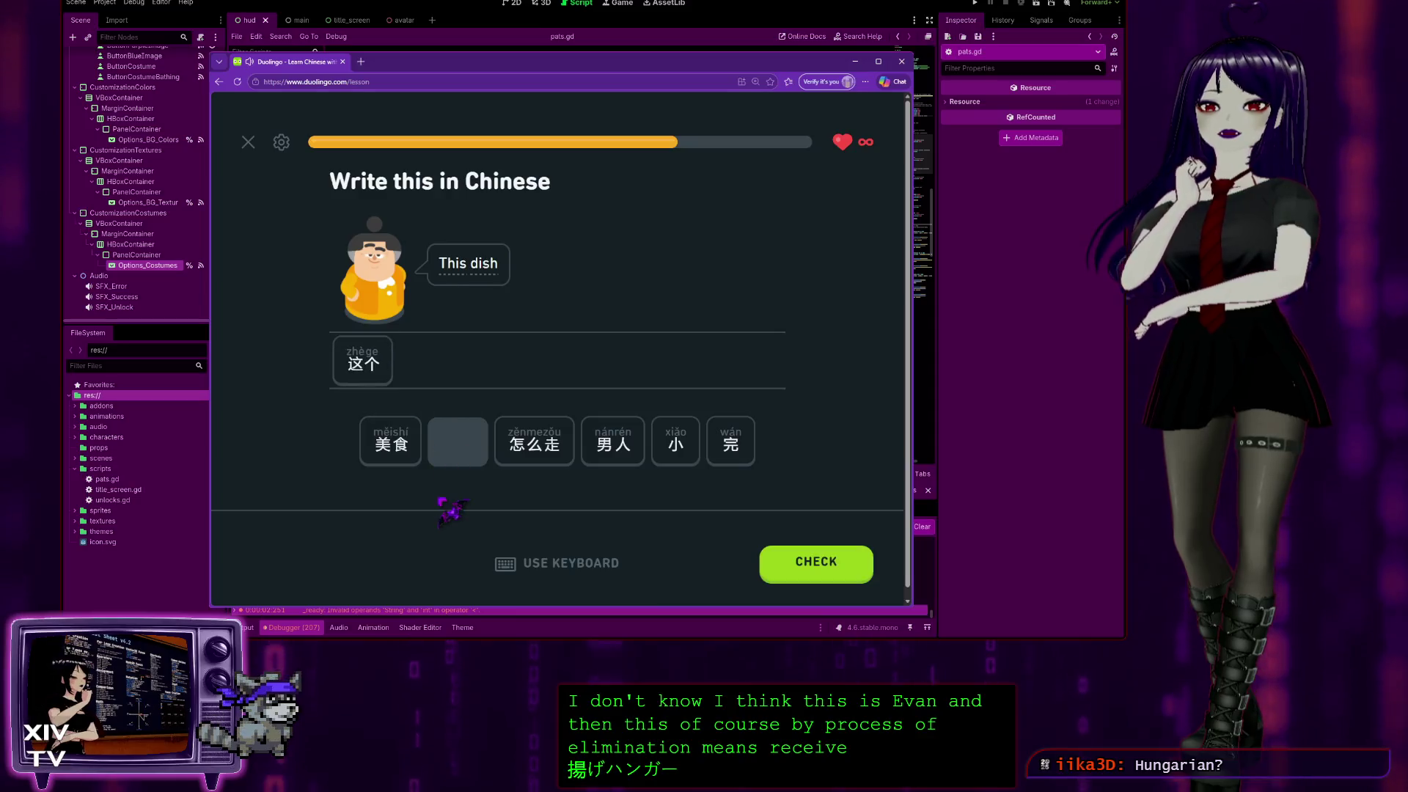
Add 美食 after 这个 so 'This dish' is accepted as 这个美食.
{"action": "left_click", "coordinate": [375, 461]}
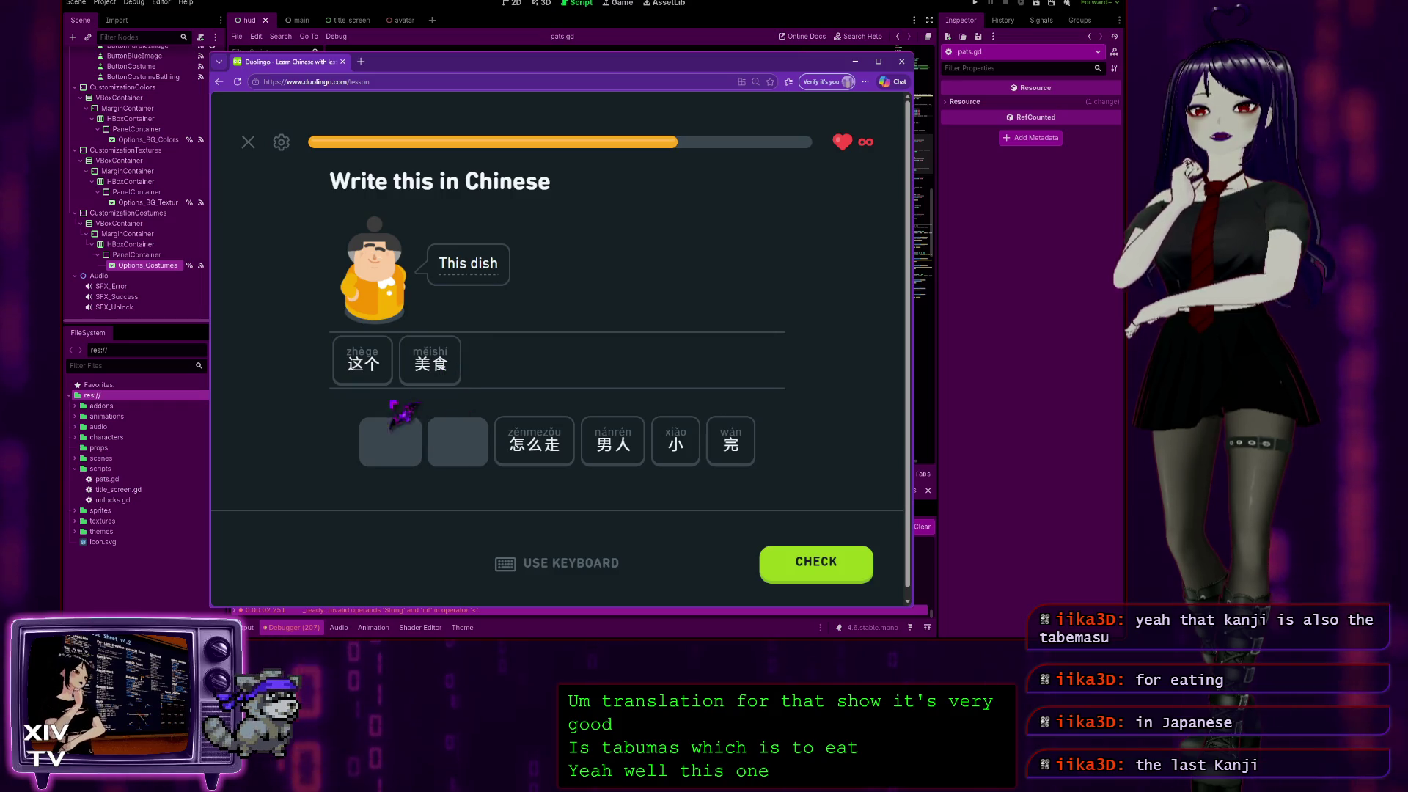
{"action": "left_click", "coordinate": [788, 568]}
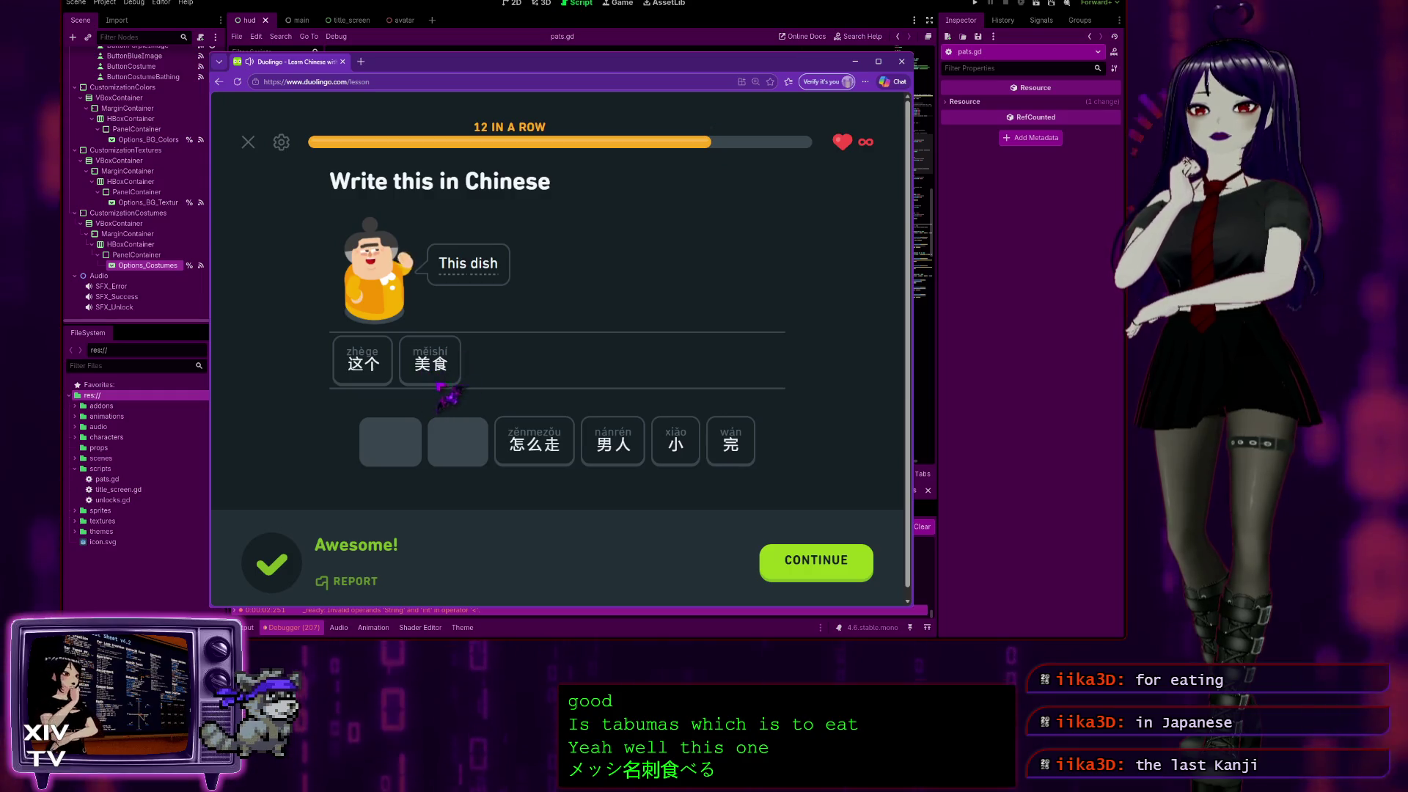
{"action": "left_click", "coordinate": [817, 572]}
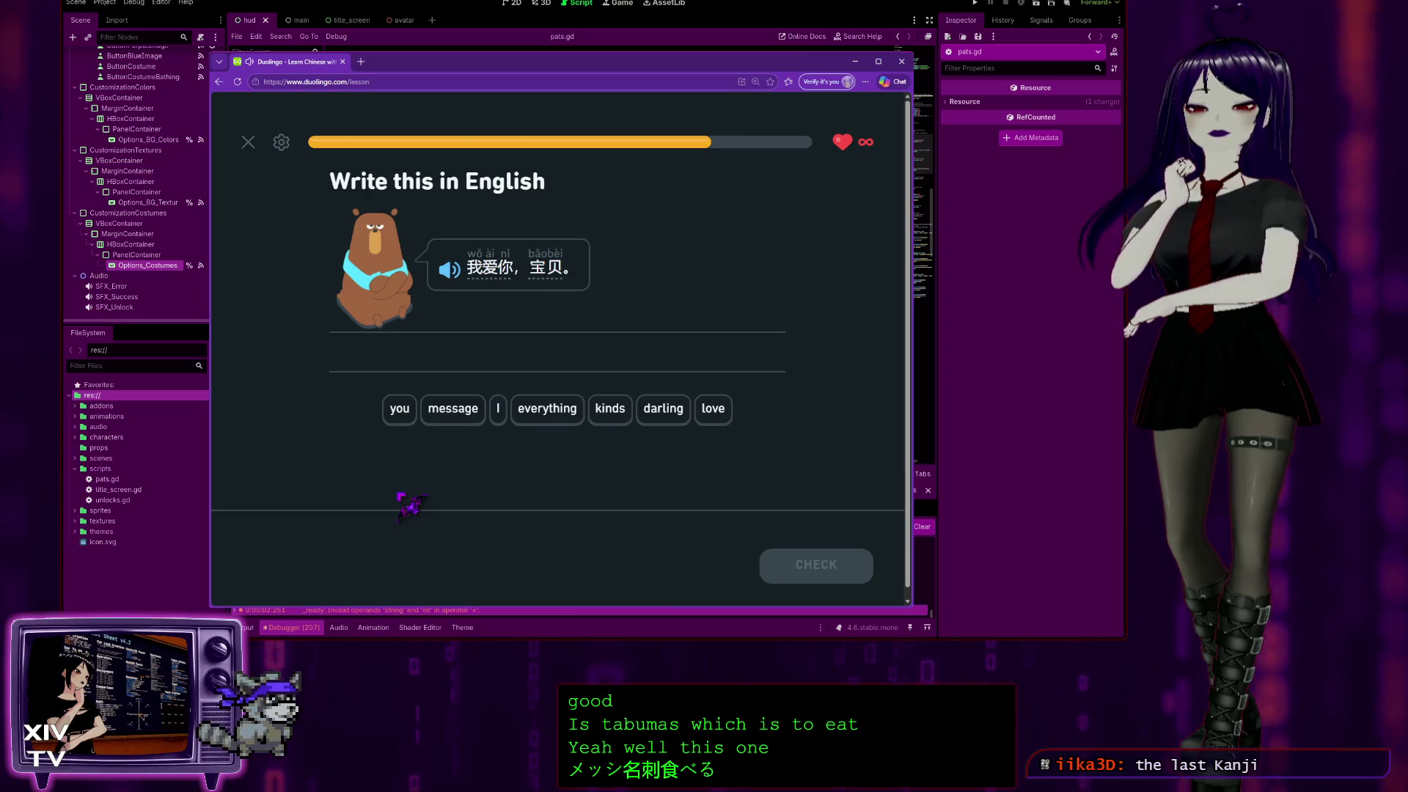
Build 'I love you darling' for 我爱你，宝贝。 and get it accepted.
{"action": "left_click", "coordinate": [498, 410]}
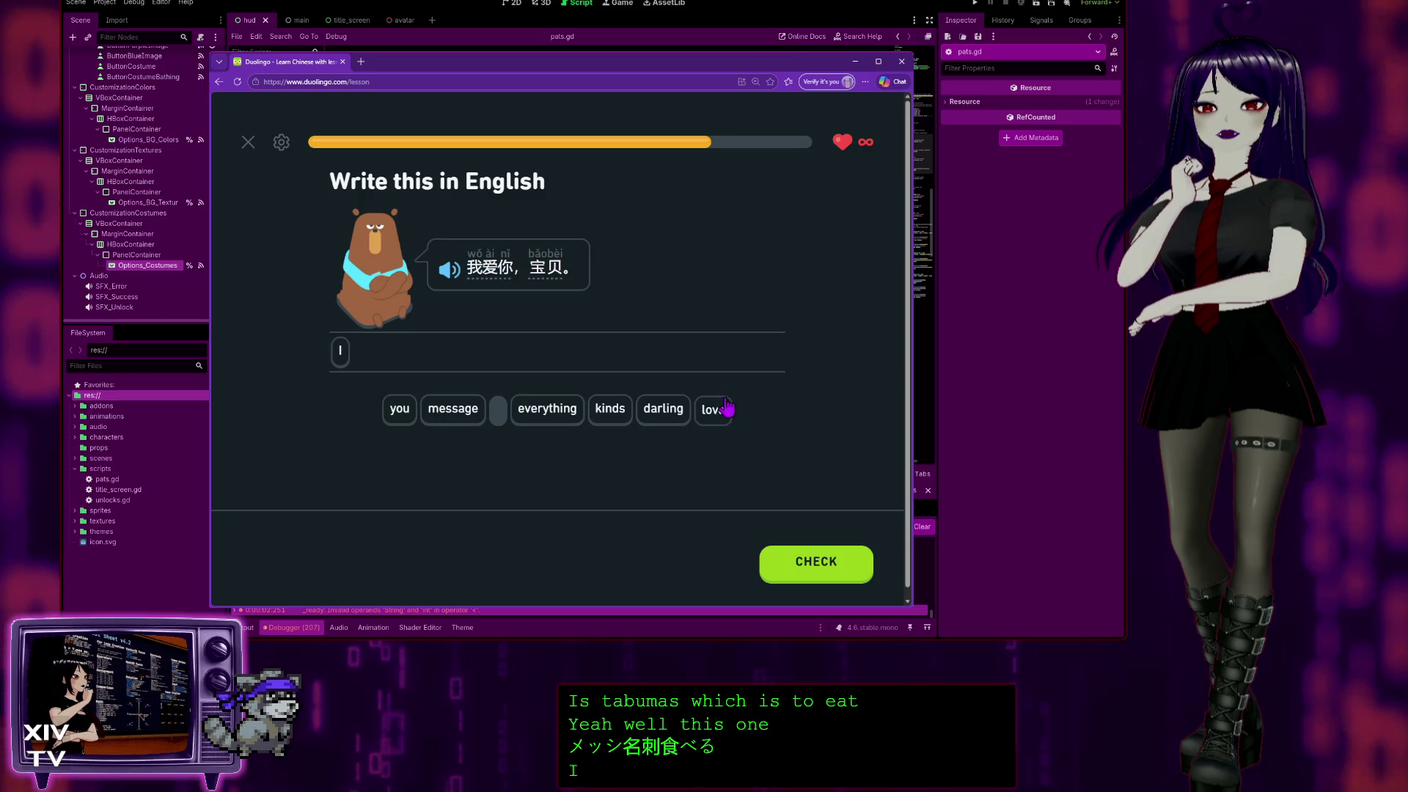
{"action": "left_click", "coordinate": [715, 409]}
{"action": "left_click", "coordinate": [396, 411]}
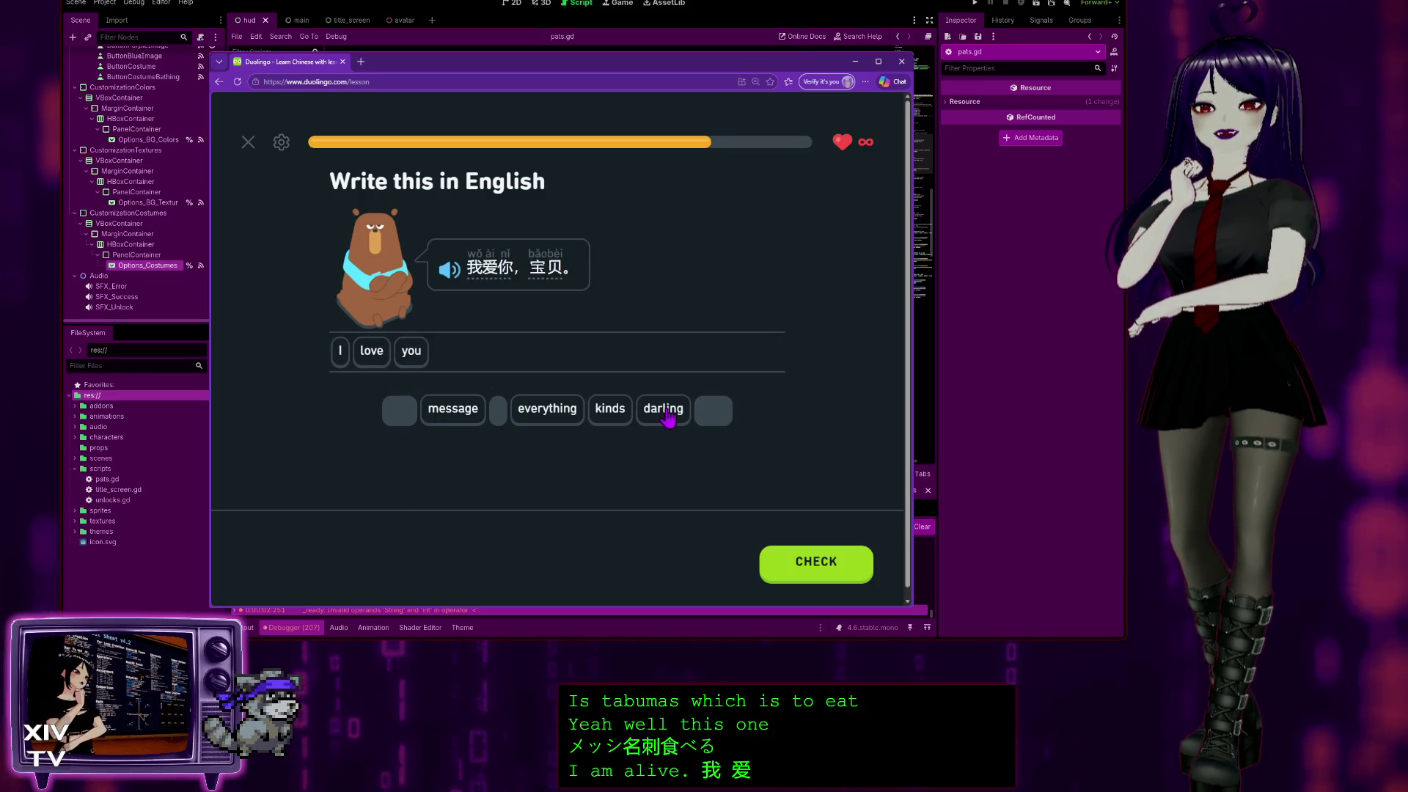
{"action": "left_click", "coordinate": [811, 568]}
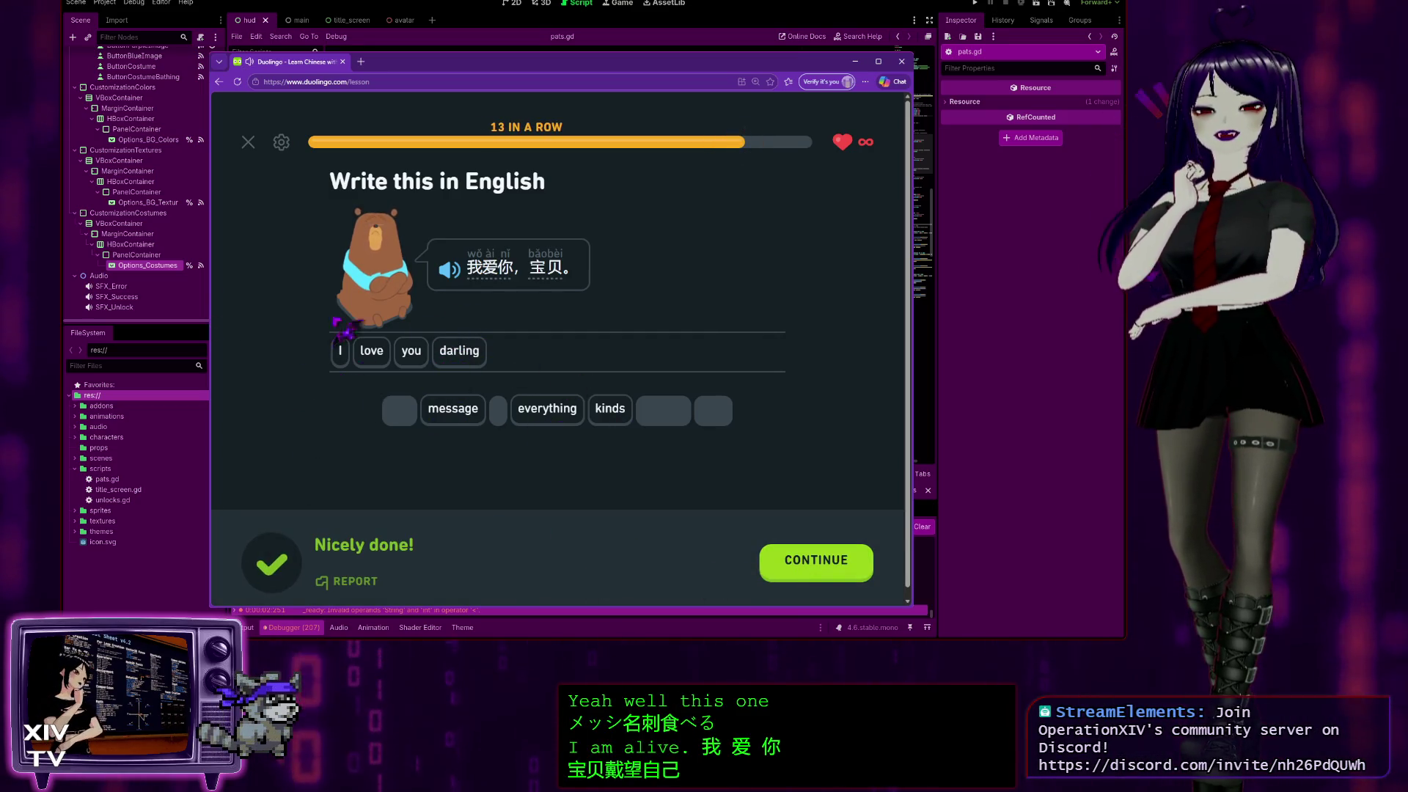
{"action": "left_click", "coordinate": [810, 561]}
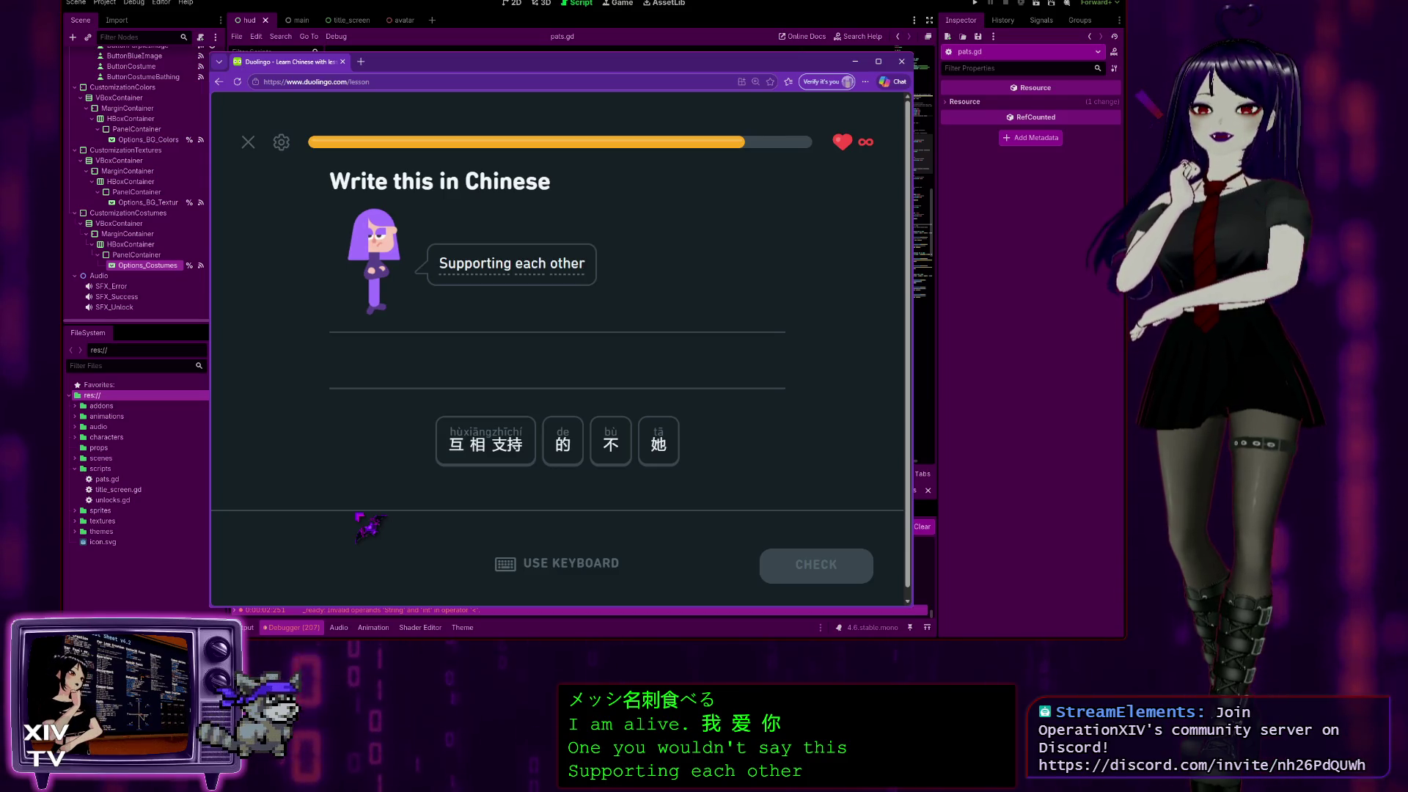
Answer 'Supporting each other' with 互相支持 and get it accepted.
{"action": "left_click", "coordinate": [490, 449]}
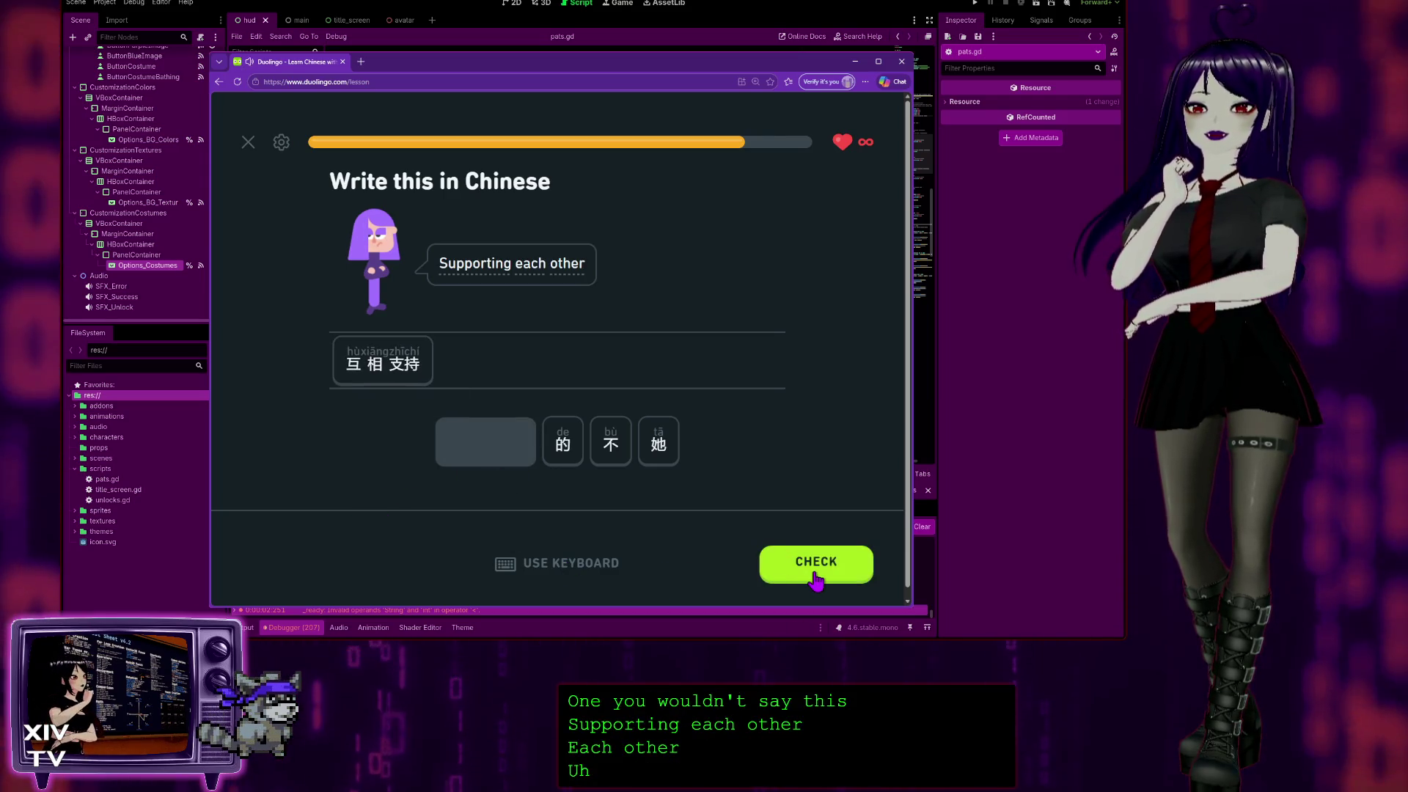
{"action": "left_click", "coordinate": [816, 579]}
{"action": "left_click", "coordinate": [821, 577]}
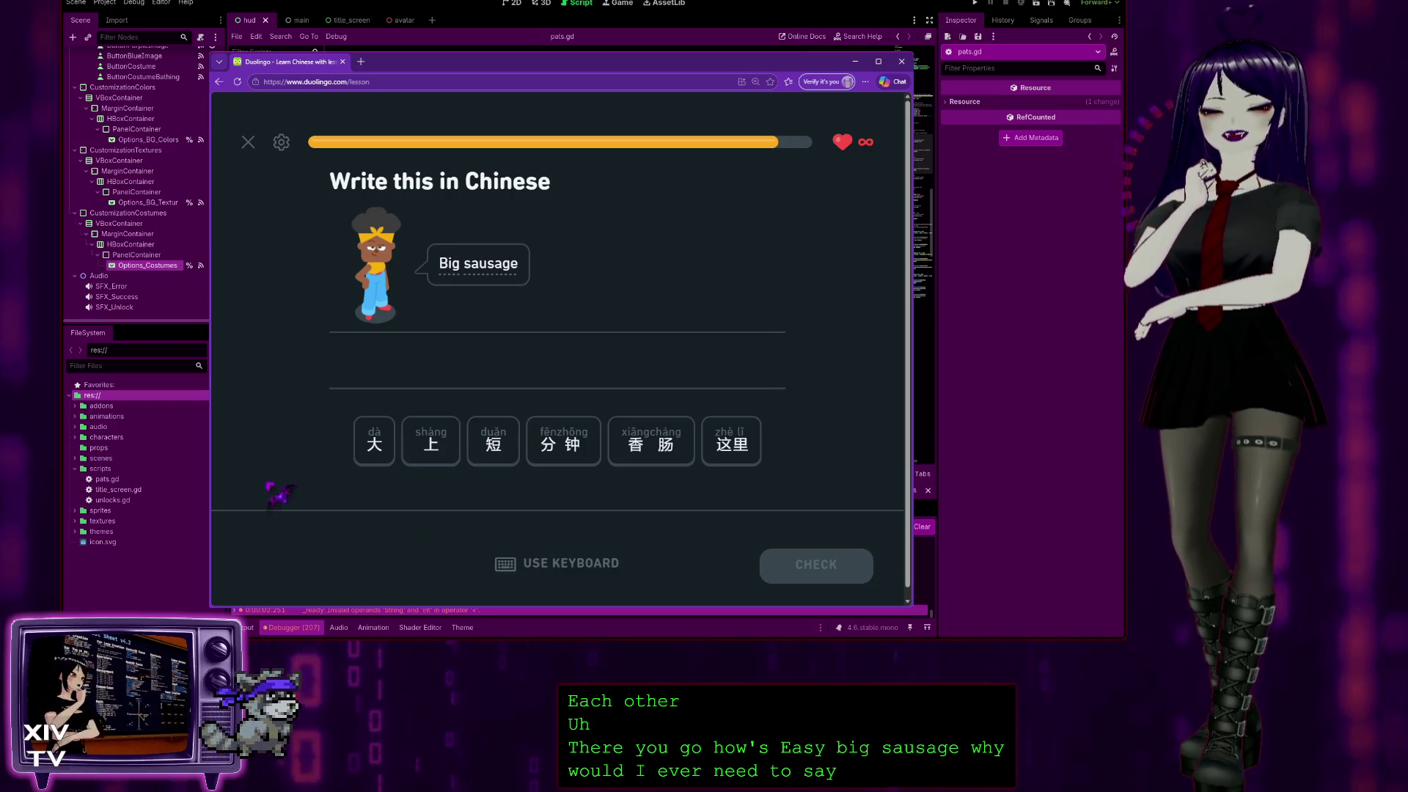
Answer 大香肠, reach the Perfect lesson! results, and minimize the browser.
{"action": "left_click", "coordinate": [363, 447]}
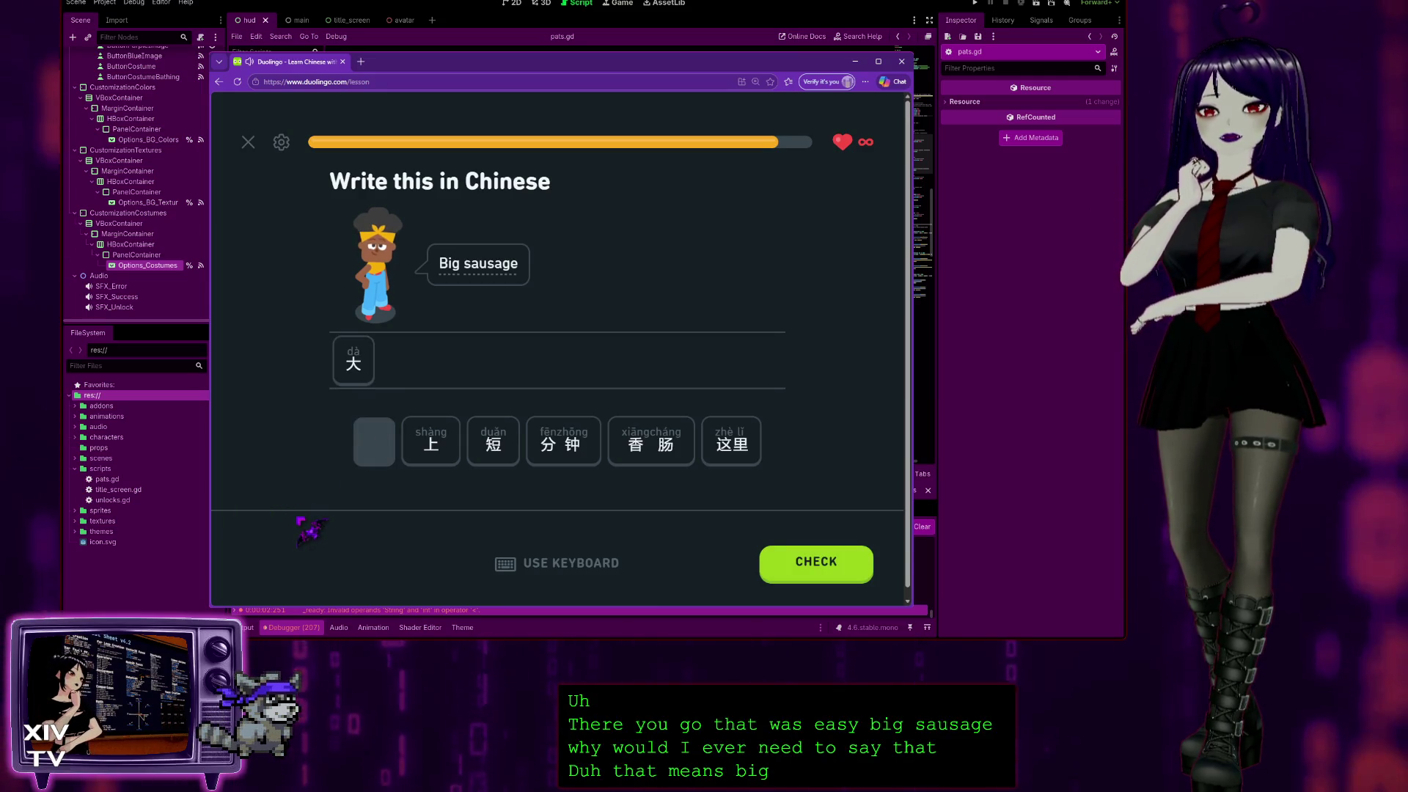
{"action": "left_click", "coordinate": [651, 444]}
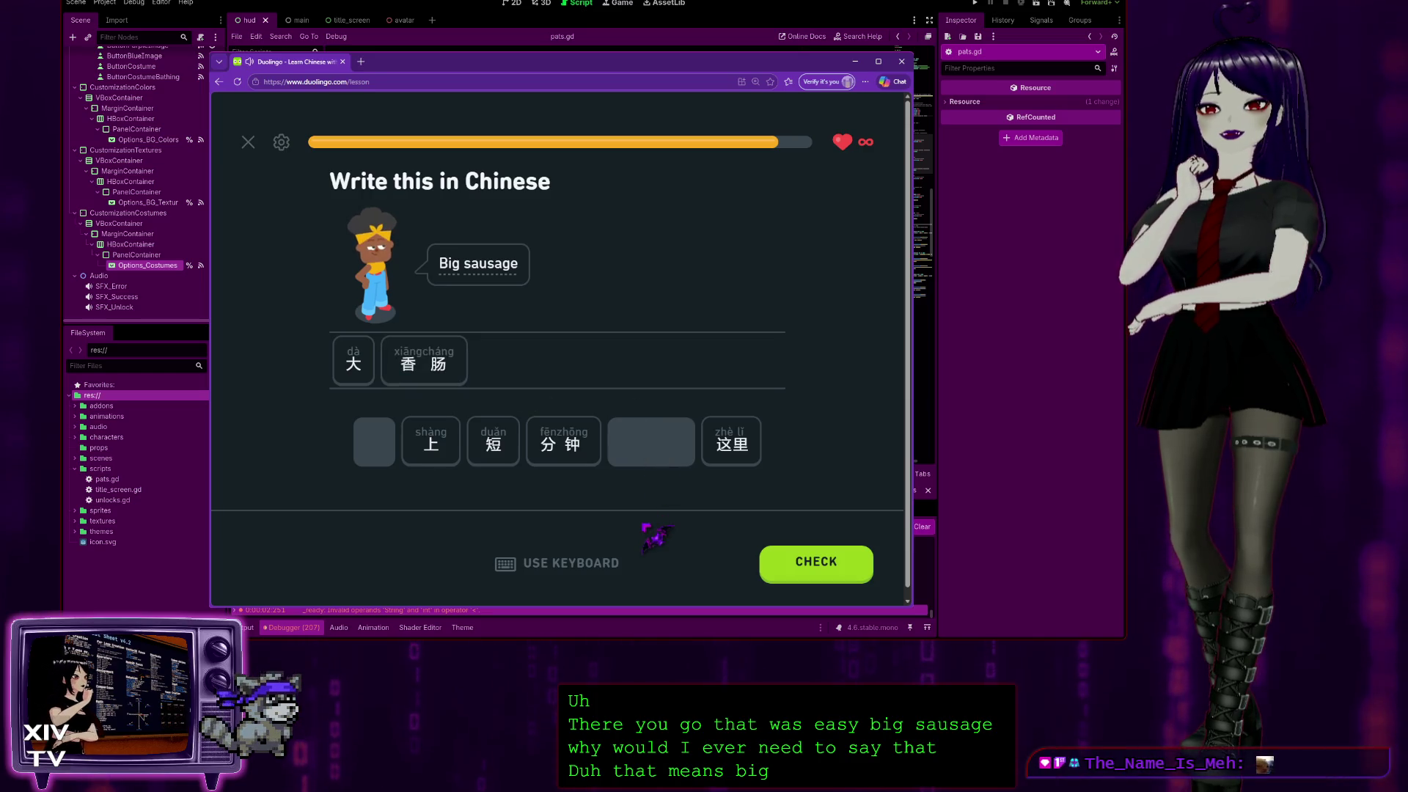
{"action": "left_click", "coordinate": [811, 570]}
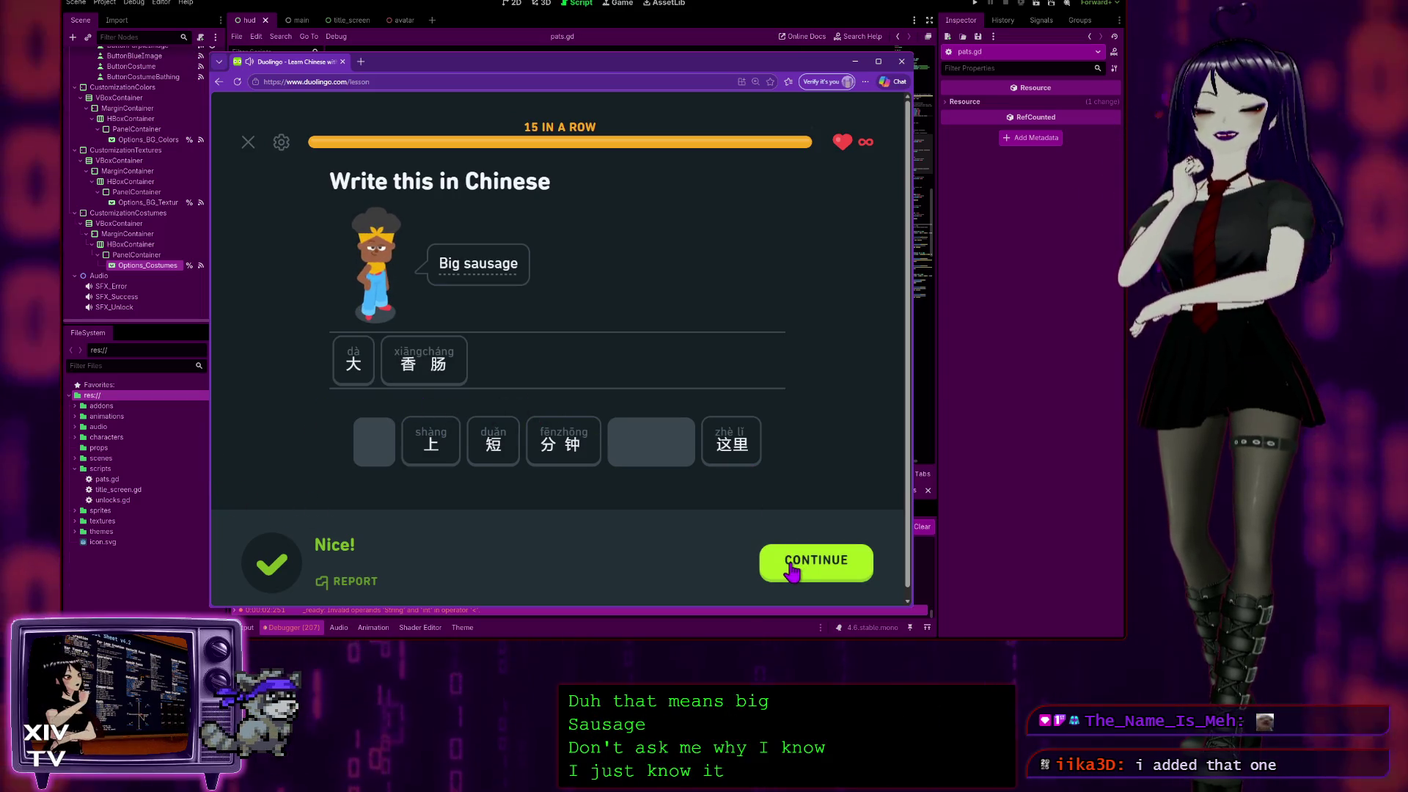
{"action": "left_click", "coordinate": [810, 577]}
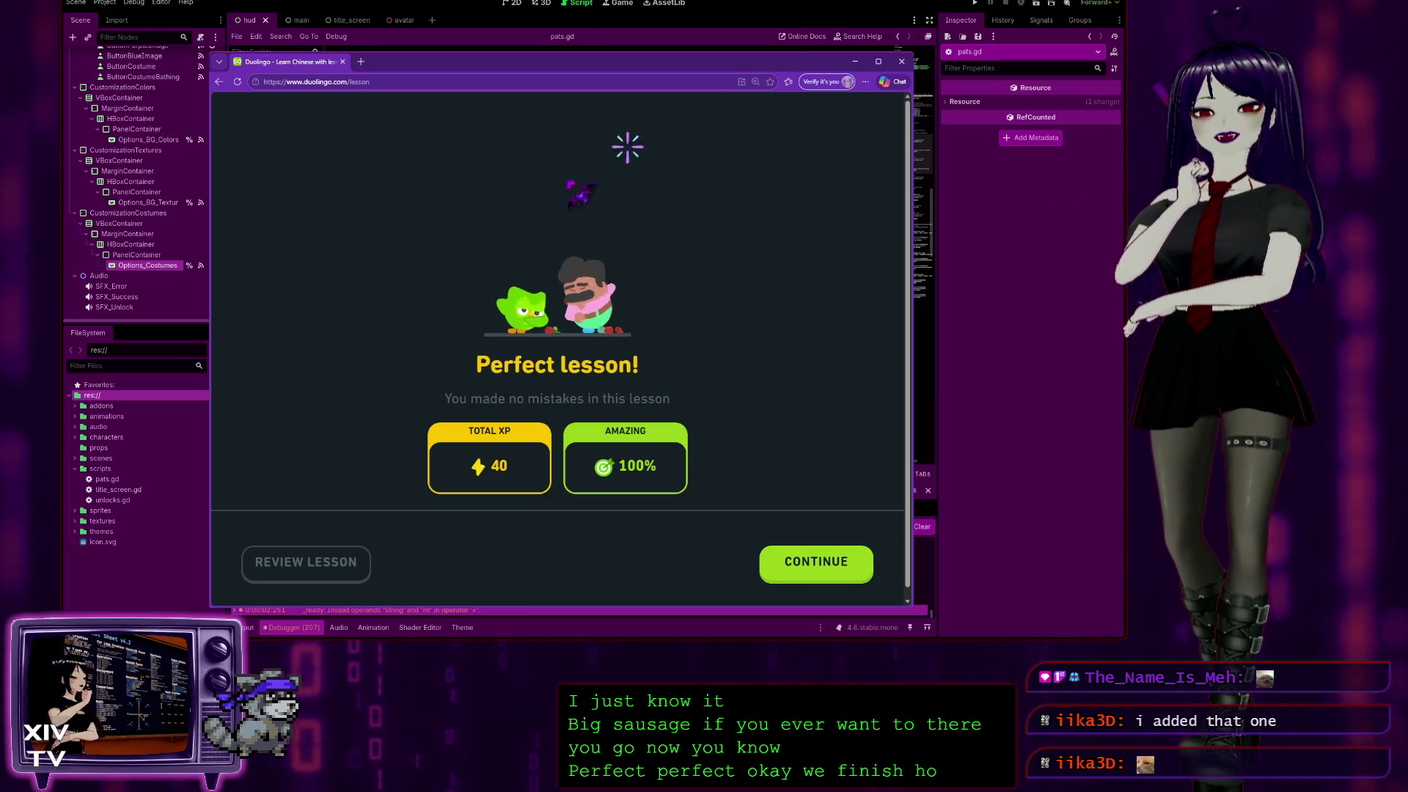
{"action": "left_click", "coordinate": [857, 63]}
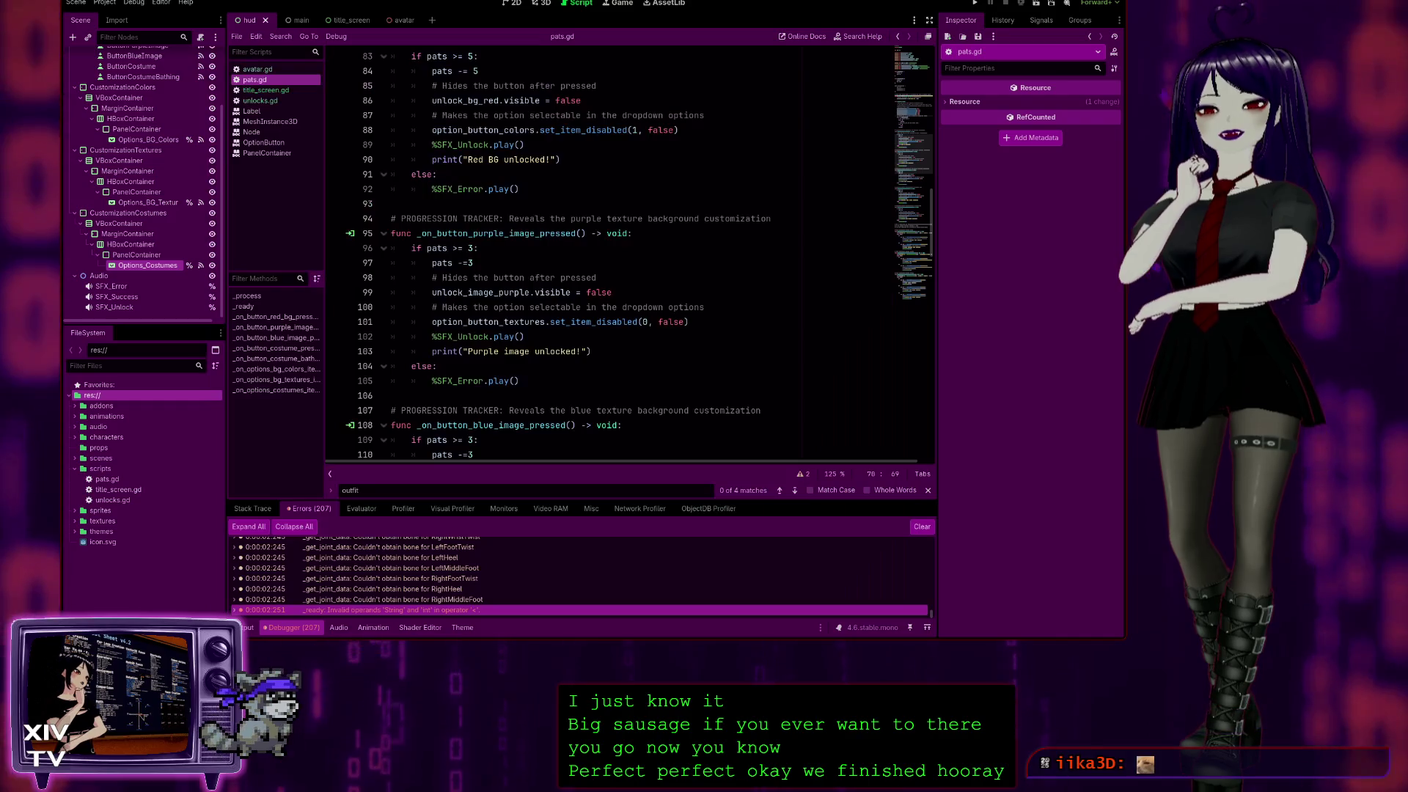